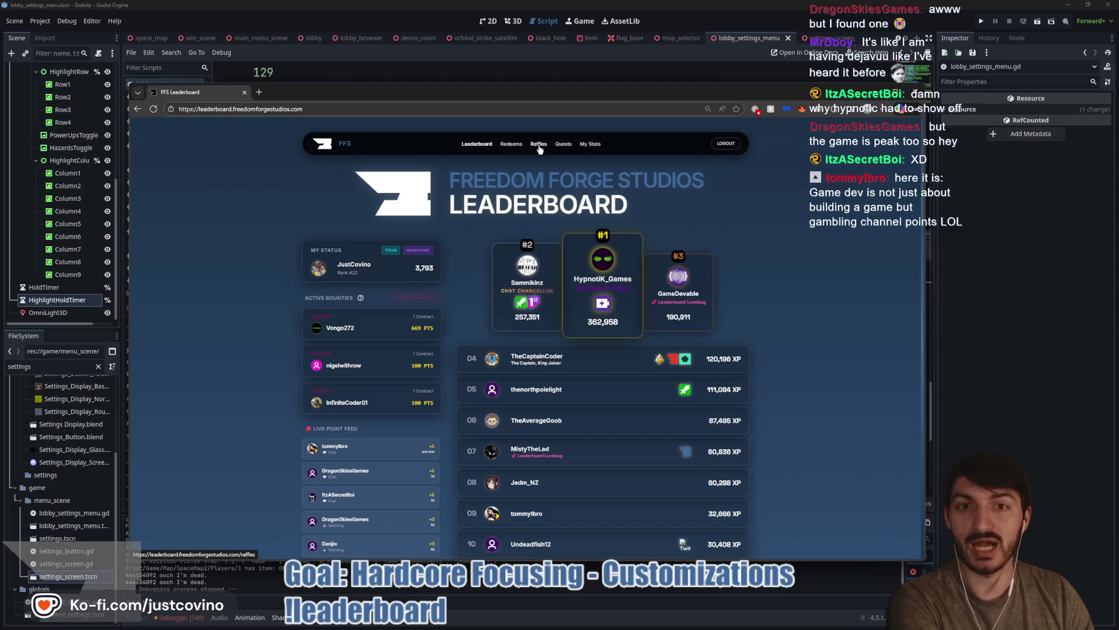
# Browse the FFS Raffles page and the Leaderboard, then switch back to the Godot script.
pyautogui.click(540, 147)
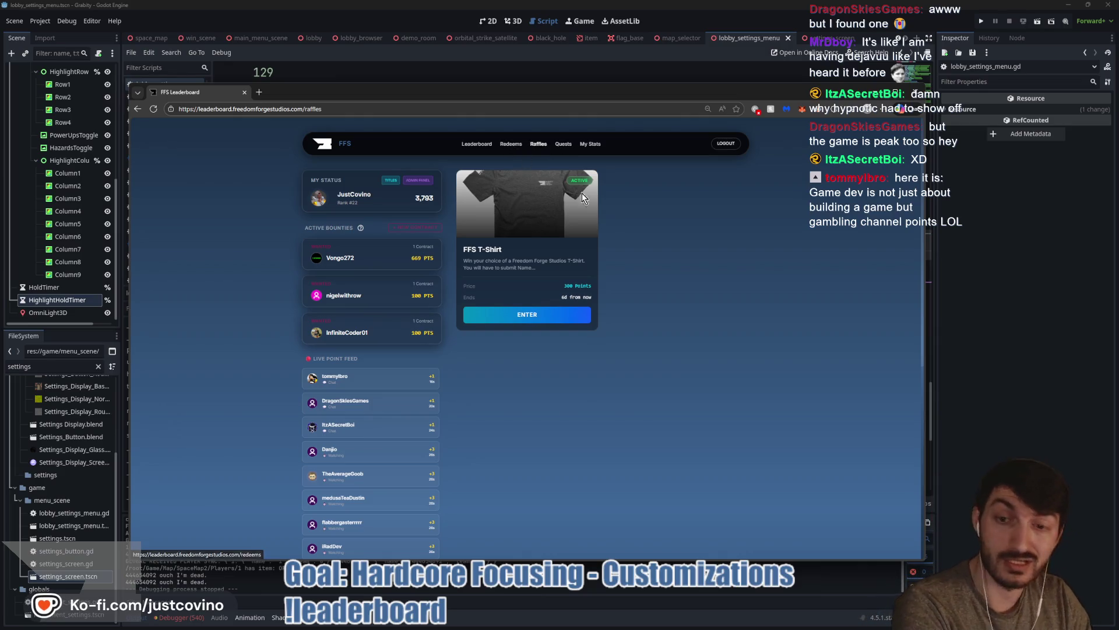
pyautogui.click(468, 146)
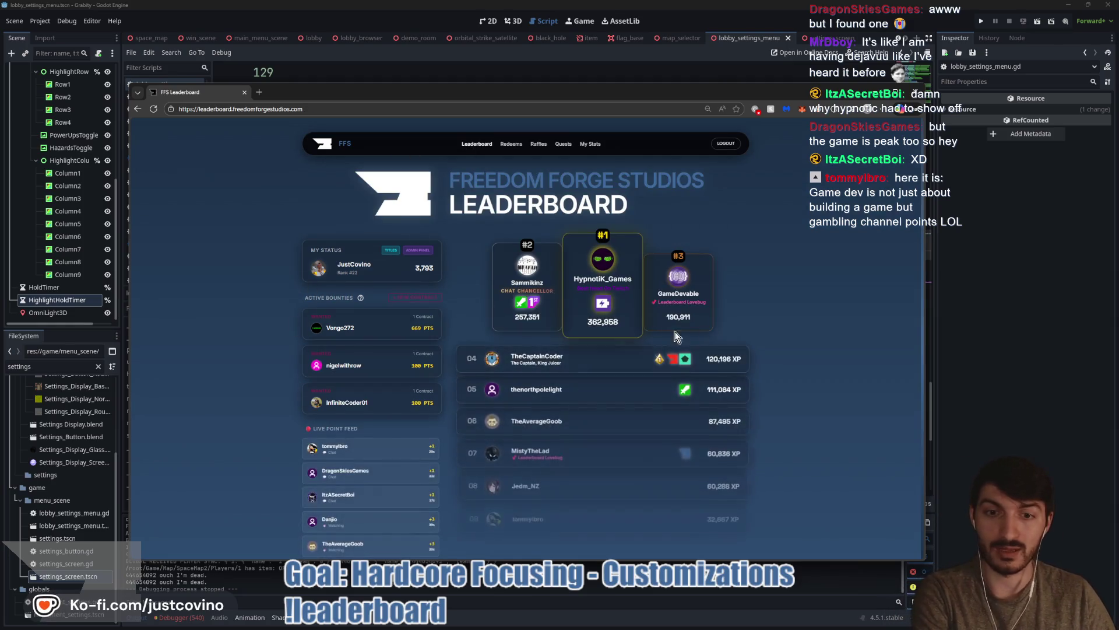
pyautogui.scroll(-3, 752, 302)
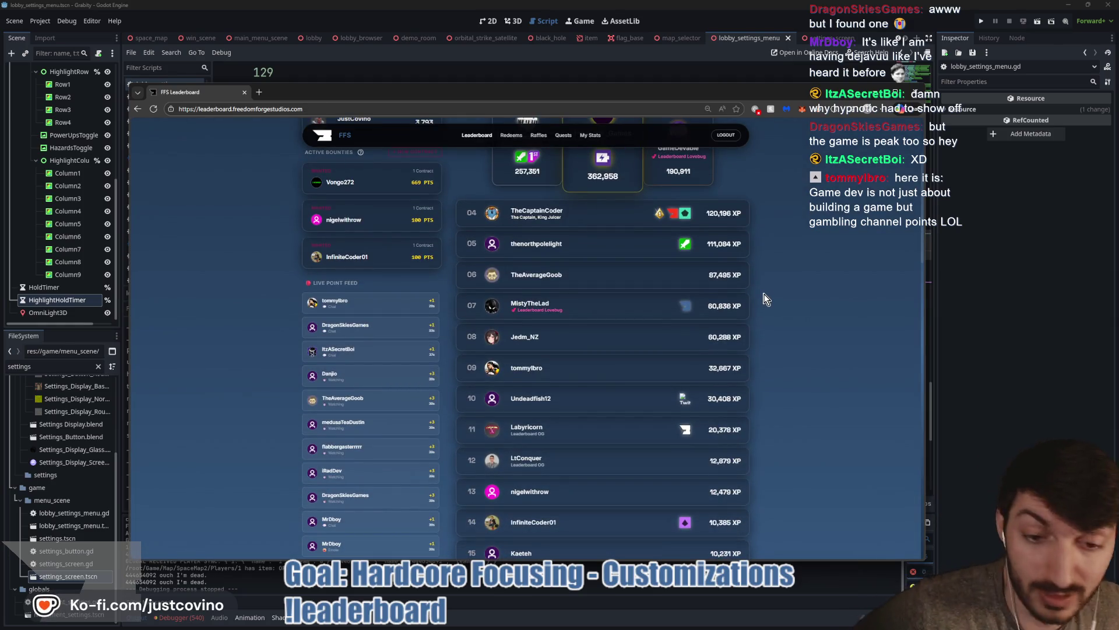
pyautogui.scroll(3, 763, 302)
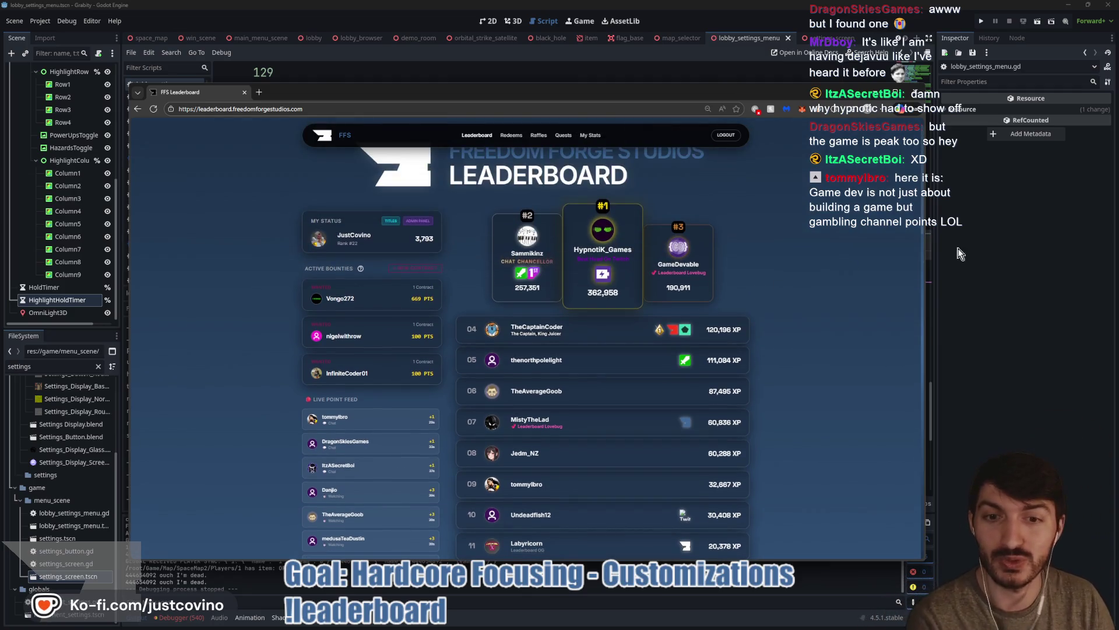
pyautogui.hotkey('alt', 'Tab')
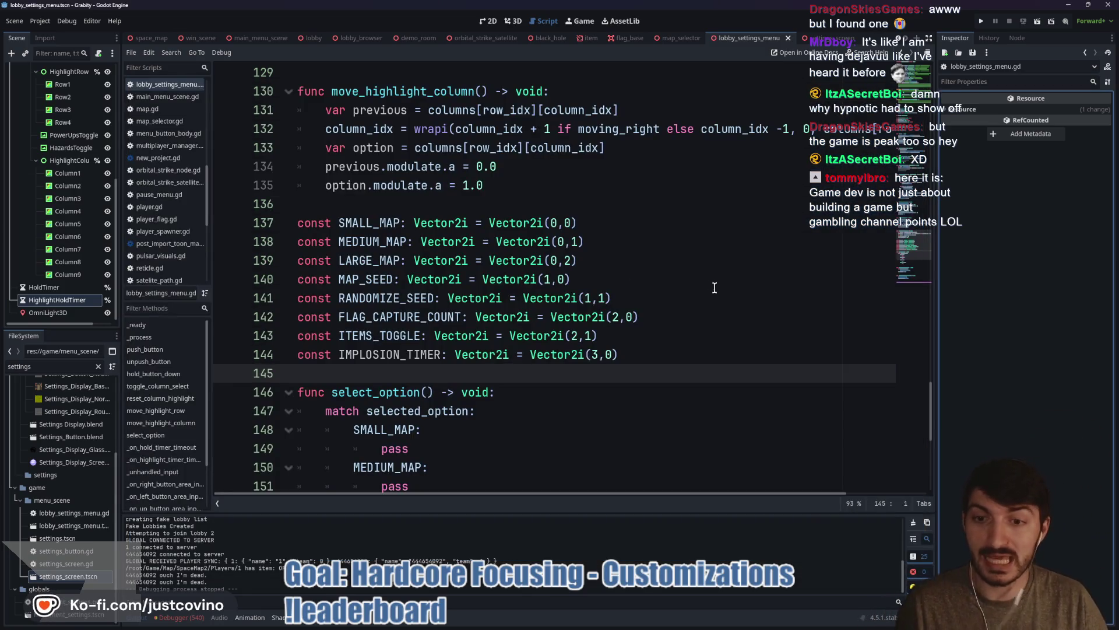
# Run the Grabity project from lobby_settings_menu.gd to launch two debug game instances.
pyautogui.click(715, 285)
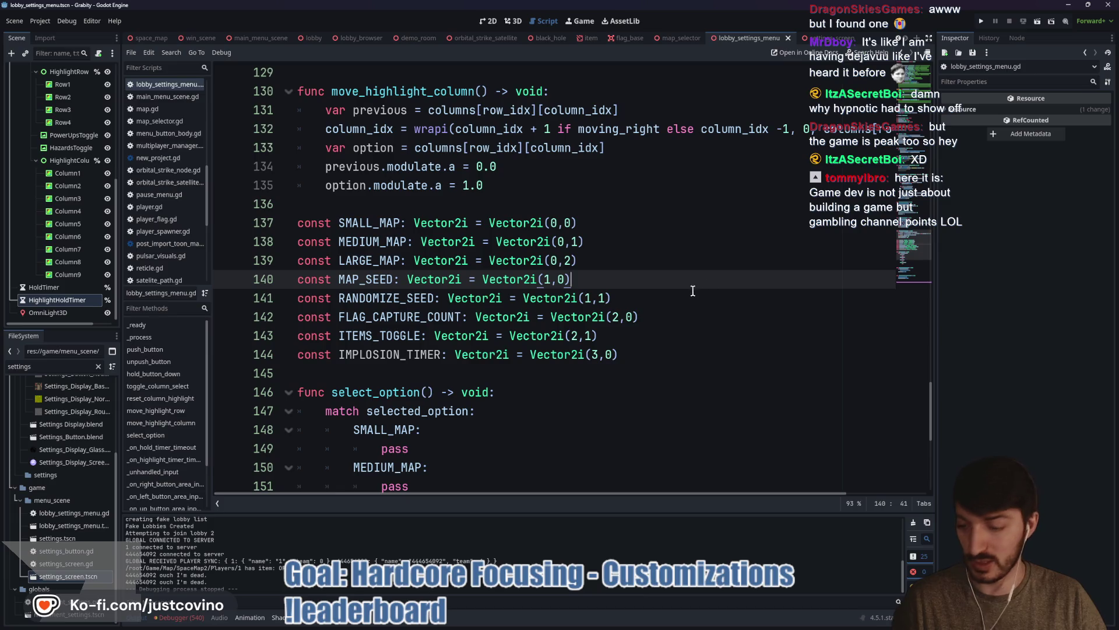
pyautogui.click(981, 21)
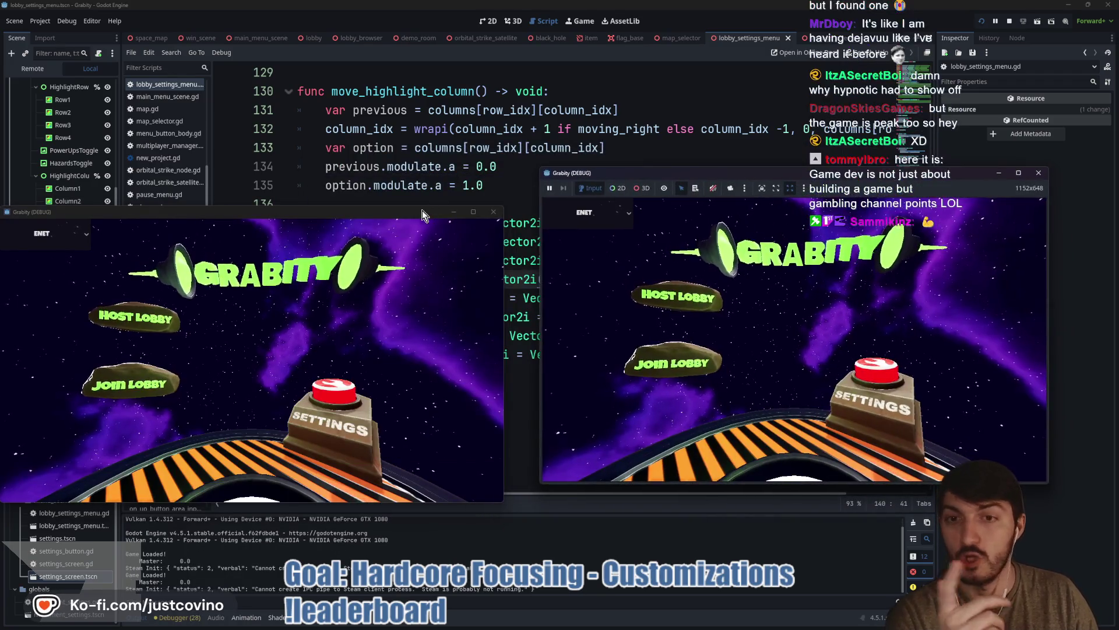
# Host a private lobby in the left window, join it from the second window, and ready up.
pyautogui.moveTo(422, 209); pyautogui.dragTo(437, 159)
pyautogui.click(152, 266)
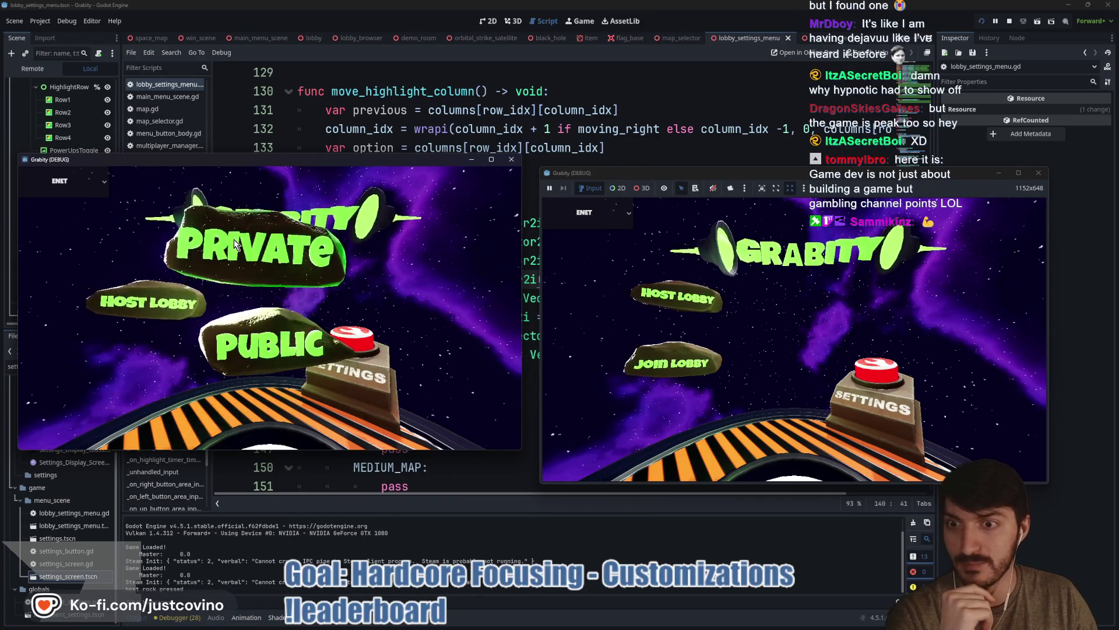
pyautogui.click(235, 244)
pyautogui.click(649, 372)
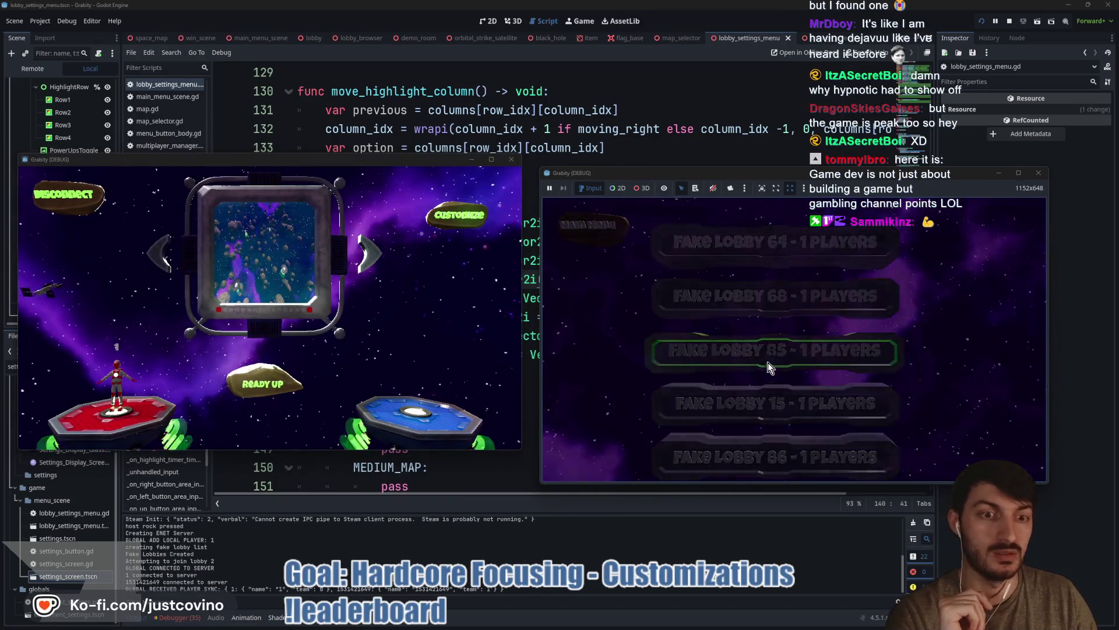
pyautogui.click(767, 362)
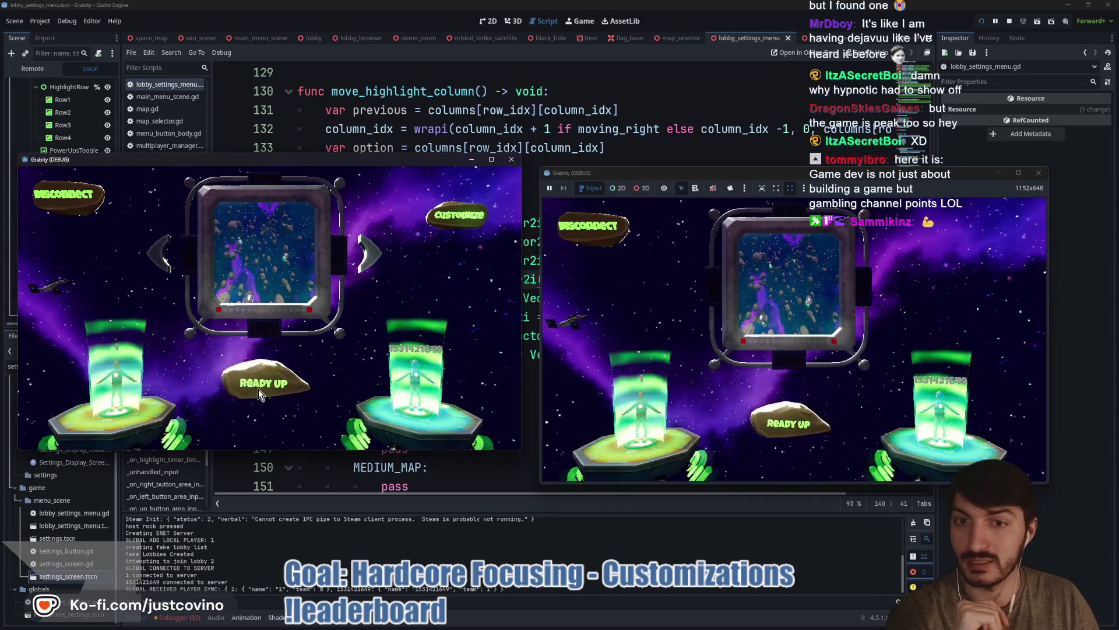
pyautogui.click(258, 389)
# In Game Customizations, pick the smallest map size and check the Map Seed and Captures Required rows.
pyautogui.click(445, 220)
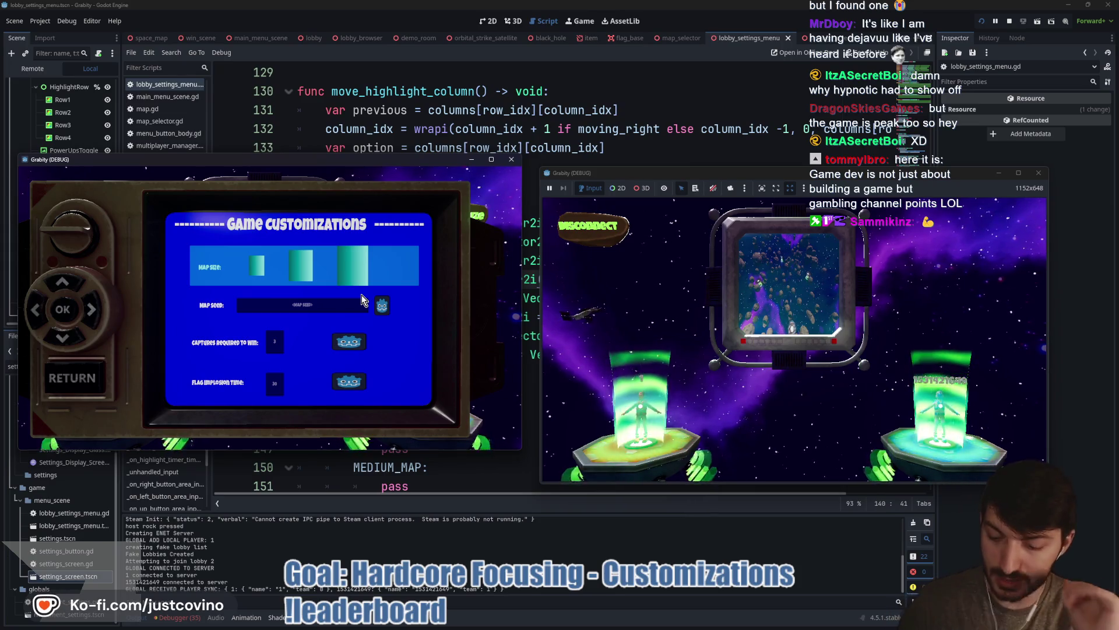
pyautogui.press('Down')
pyautogui.press('Down')
pyautogui.press('Down')
pyautogui.press('Up')
pyautogui.press('Up')
pyautogui.press('Down')
pyautogui.press('Up')
pyautogui.press('Up')
pyautogui.press('Return')
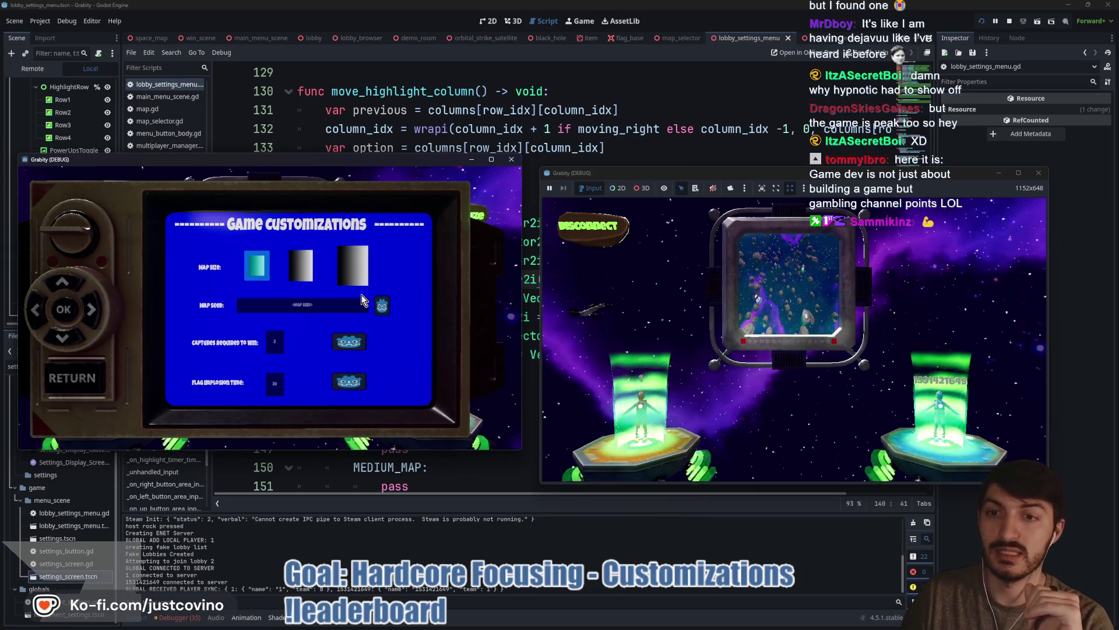
pyautogui.press('Down')
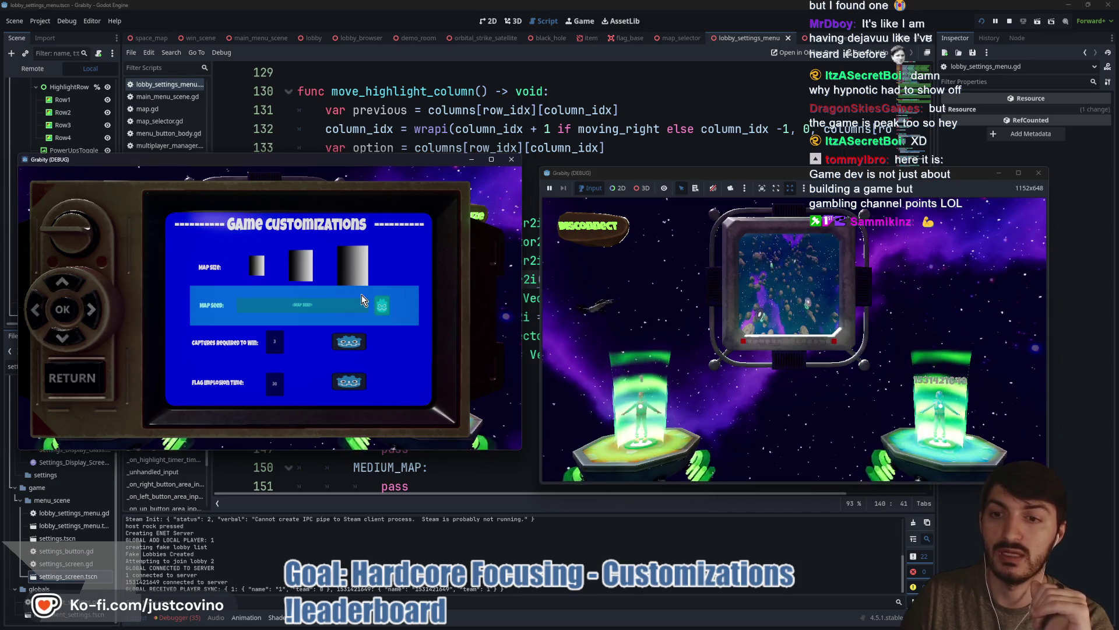
pyautogui.press('Down')
pyautogui.press('Up')
pyautogui.press('Up')
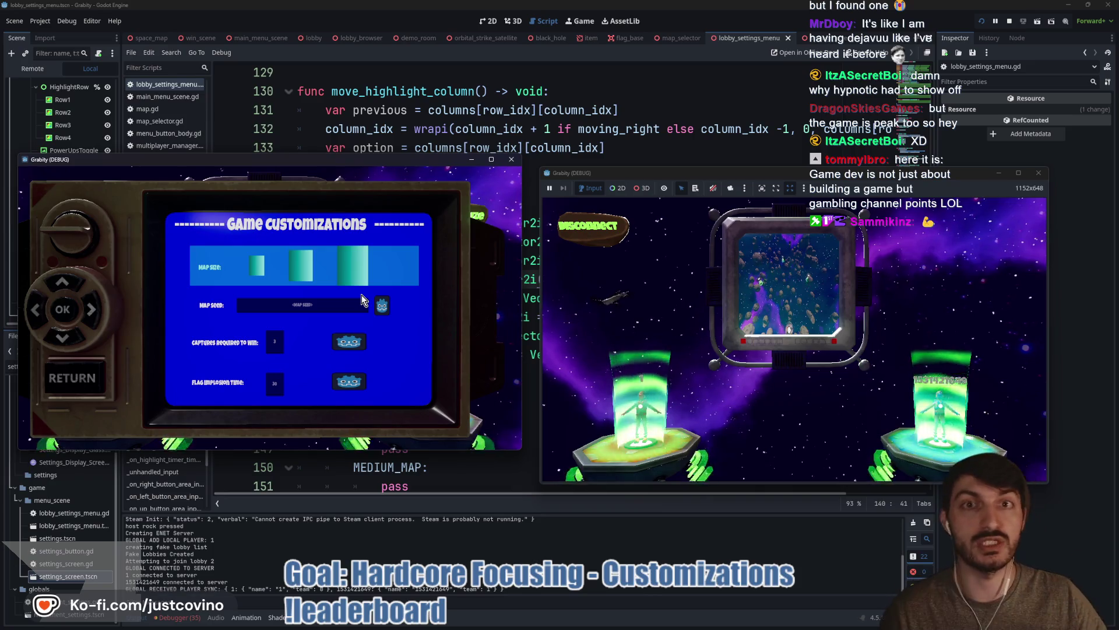
pyautogui.press('Down')
pyautogui.press('Down')
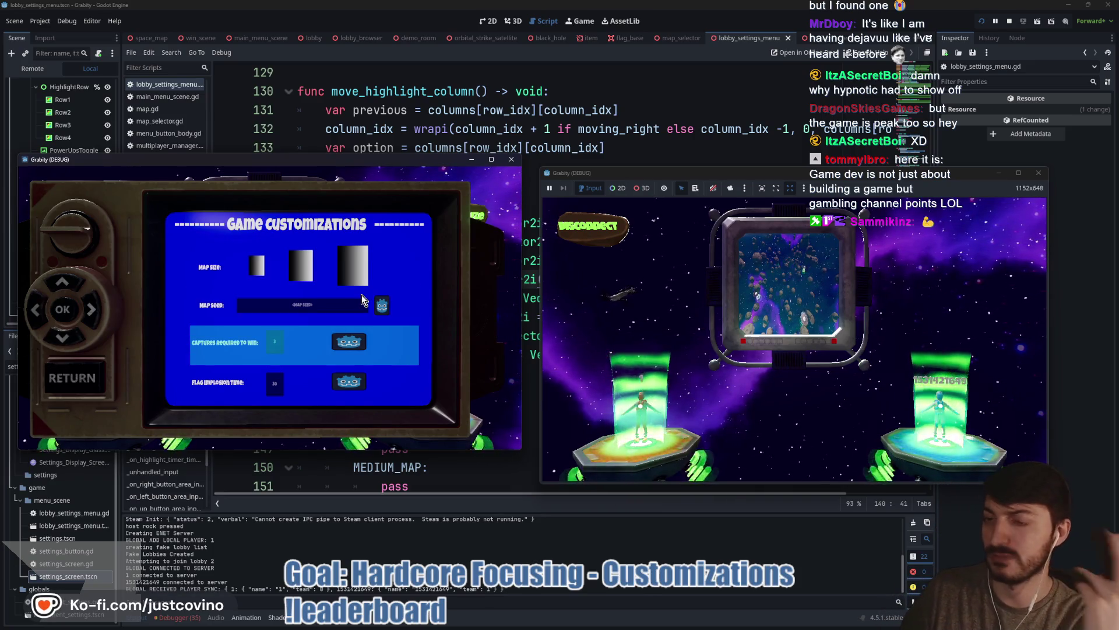
pyautogui.press('Escape')
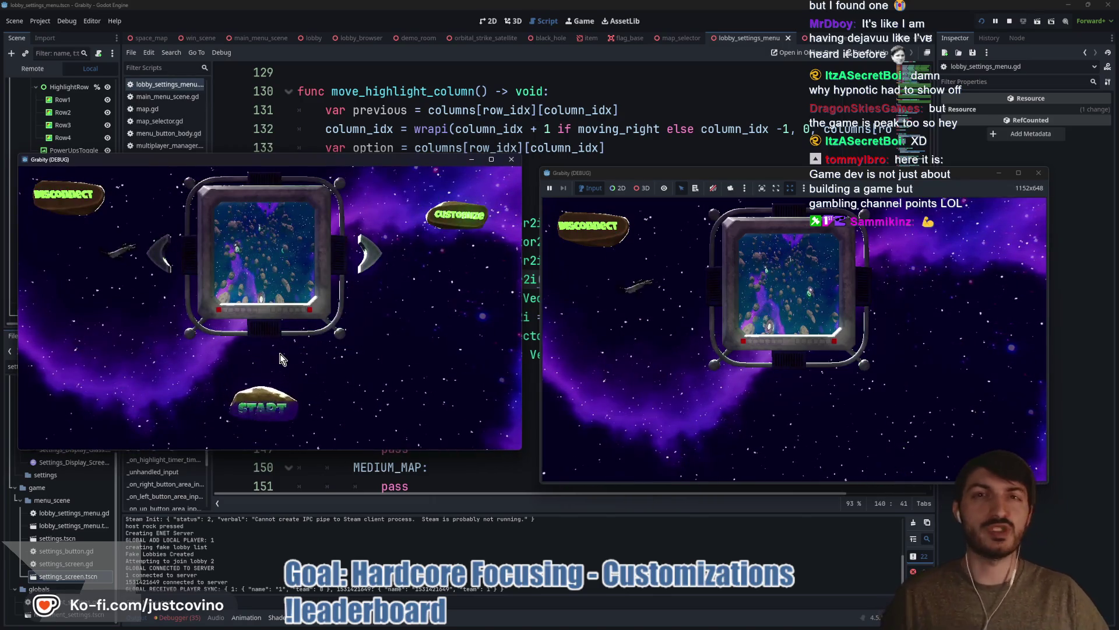
# Start the match, grapple among the asteroids, enter the 'tal' cheat, then stop the game.
pyautogui.press('Return')
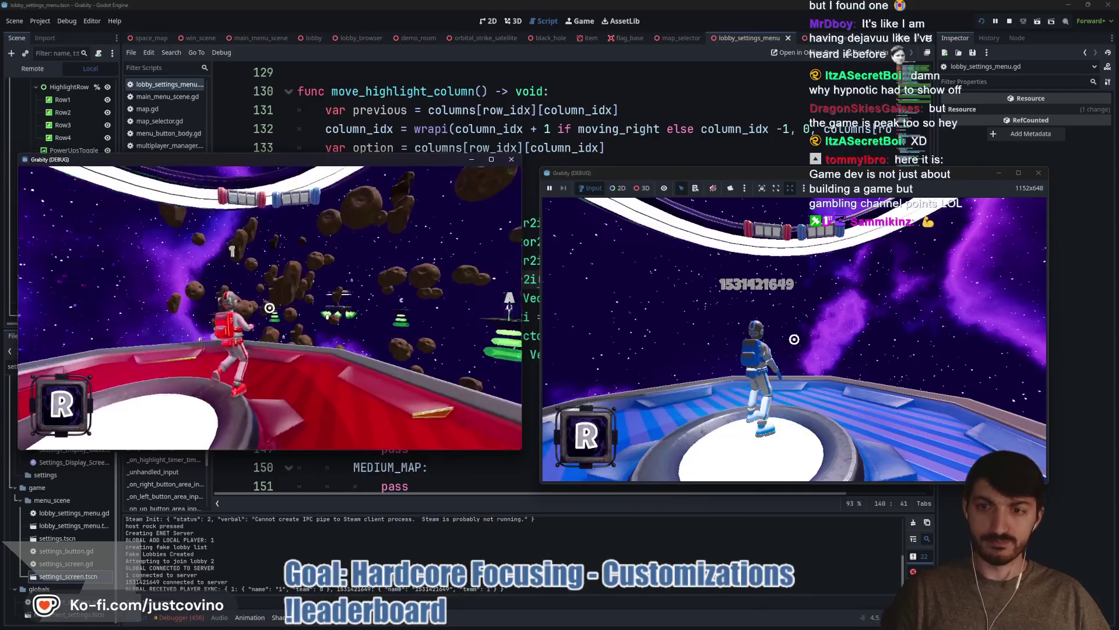
pyautogui.press('space')
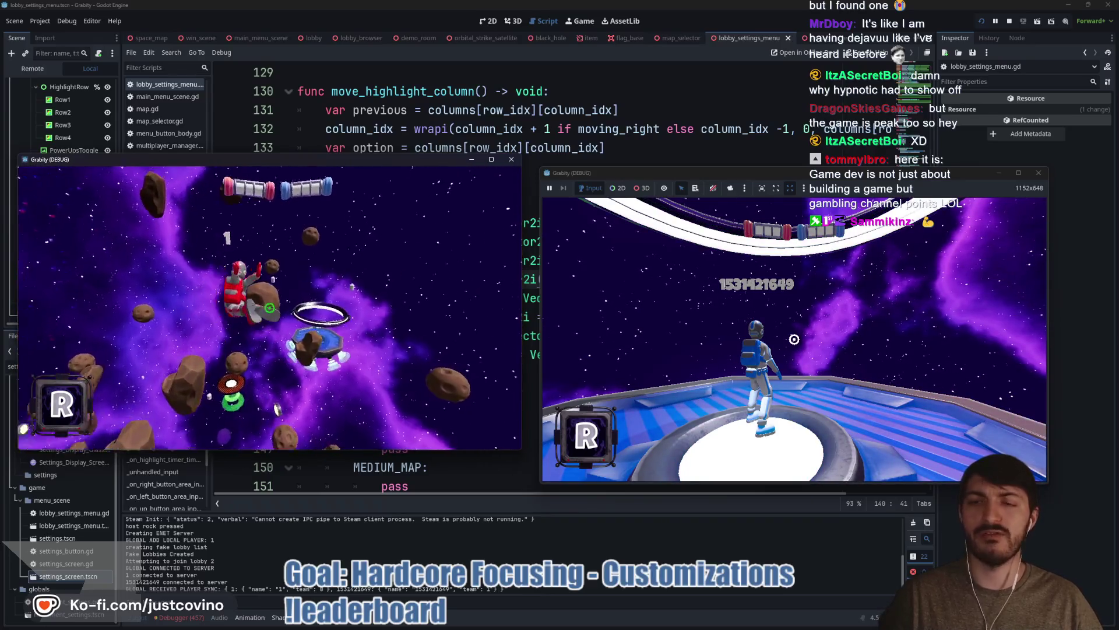
pyautogui.press('space')
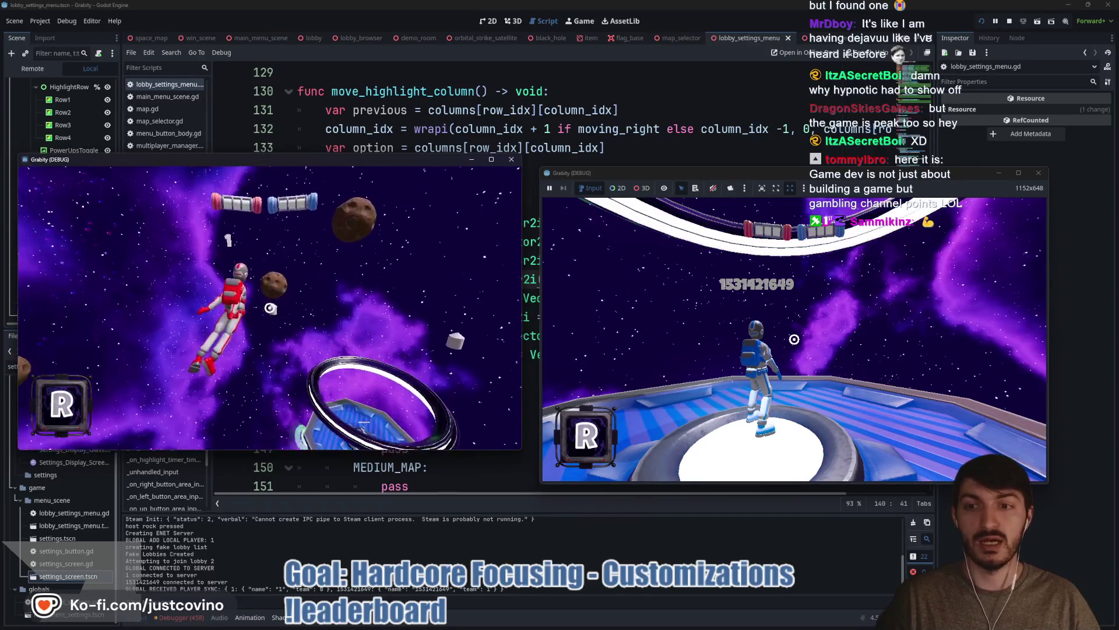
pyautogui.press('space')
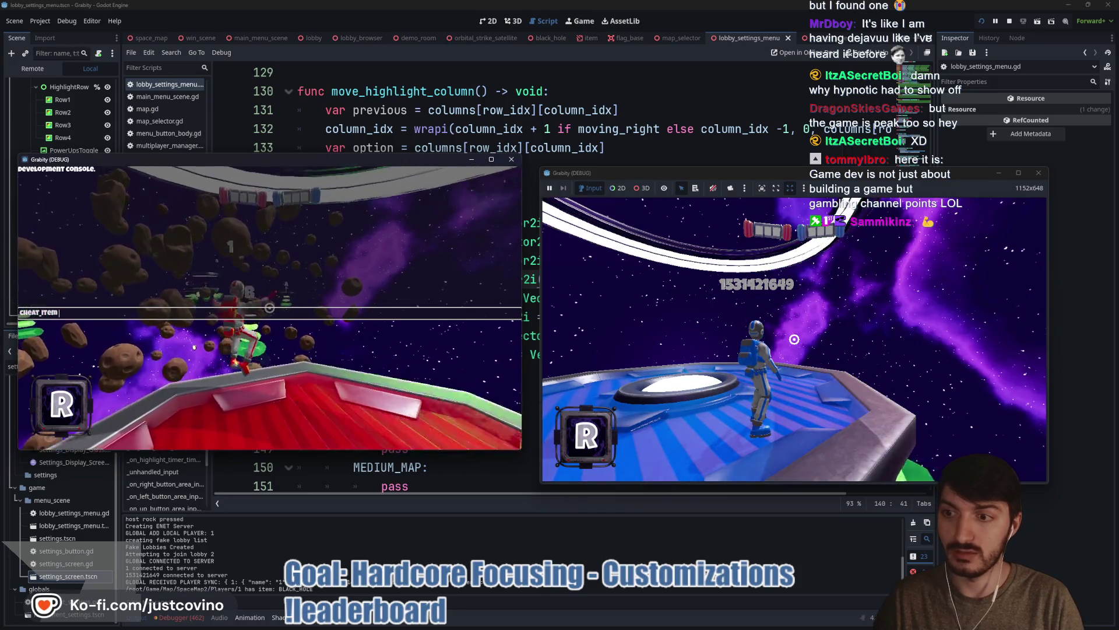
pyautogui.write('tal')
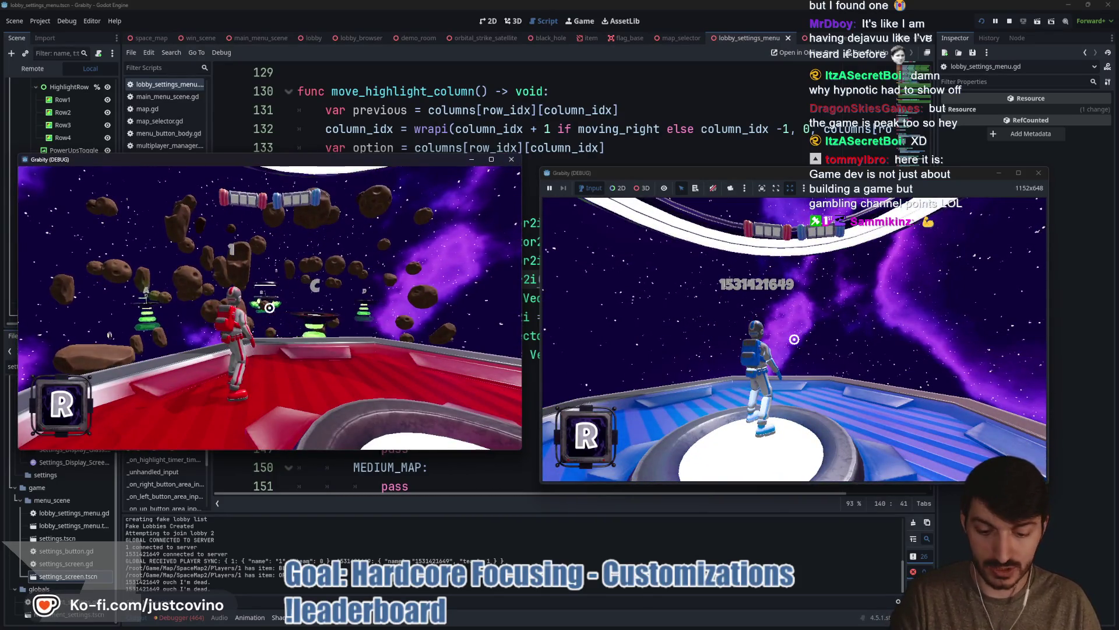
pyautogui.press('F8')
pyautogui.click(659, 347)
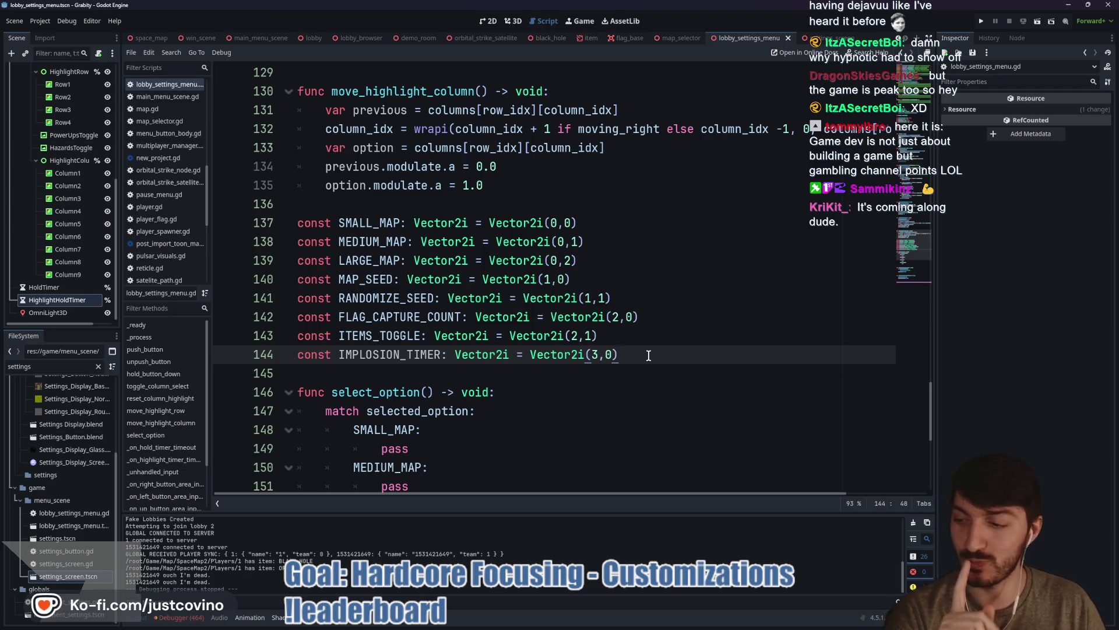
# Add 'const HAZARDS_TOGGLE: Vector2i = Vector2i(3,1)' on a new line below IMPLOSION_TIMER.
pyautogui.press('Return')
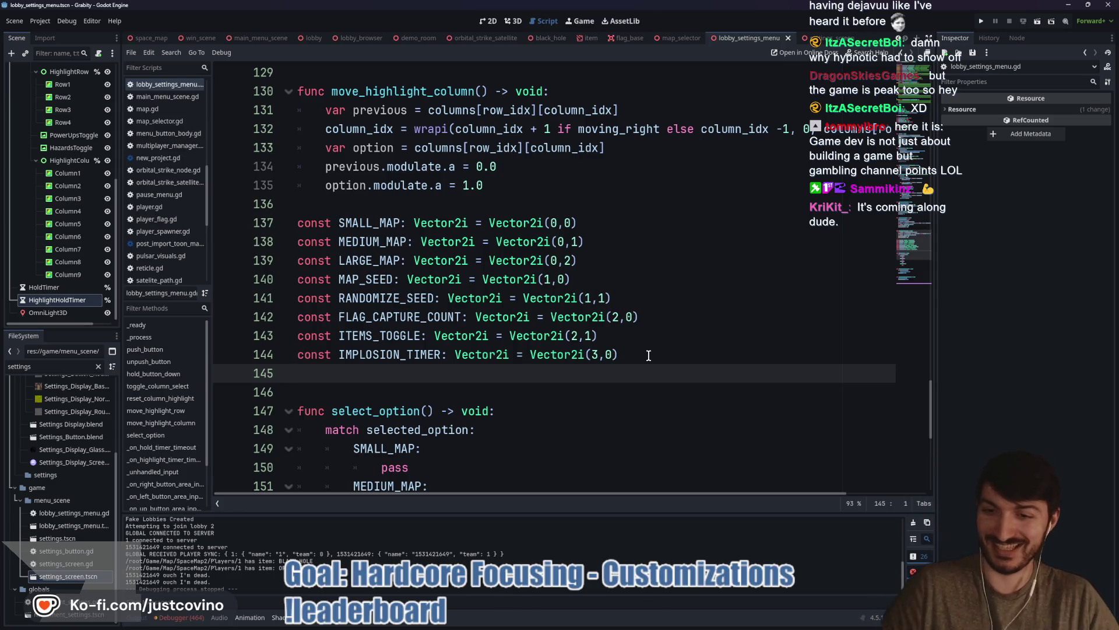
pyautogui.write('const HAZARDS')
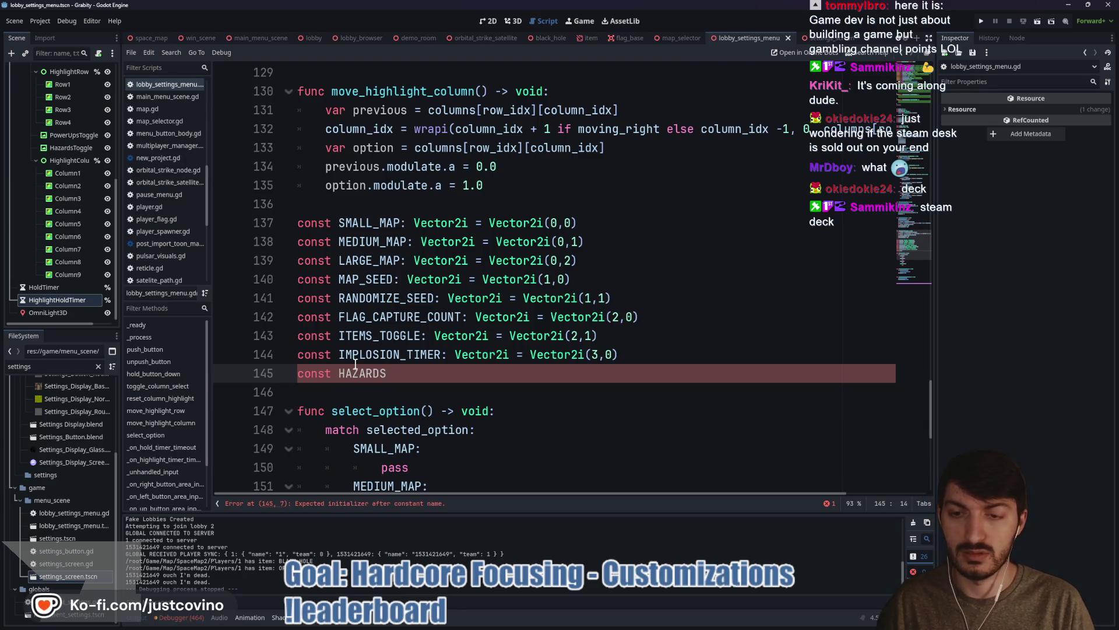
pyautogui.write('_TOGGLE: Ve')
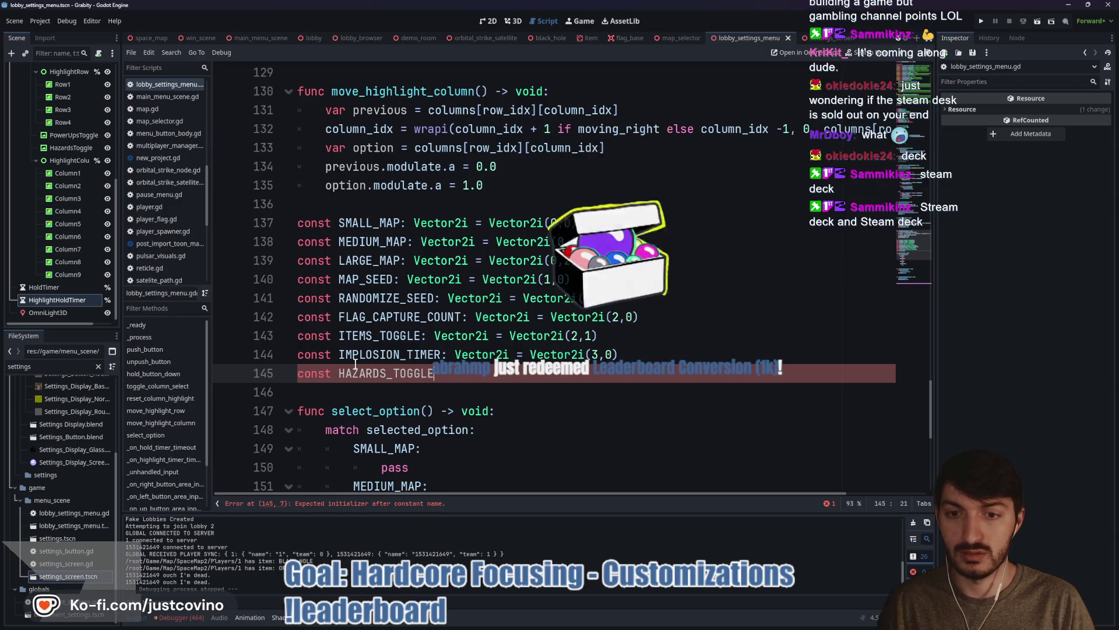
pyautogui.write('ctor2i ')
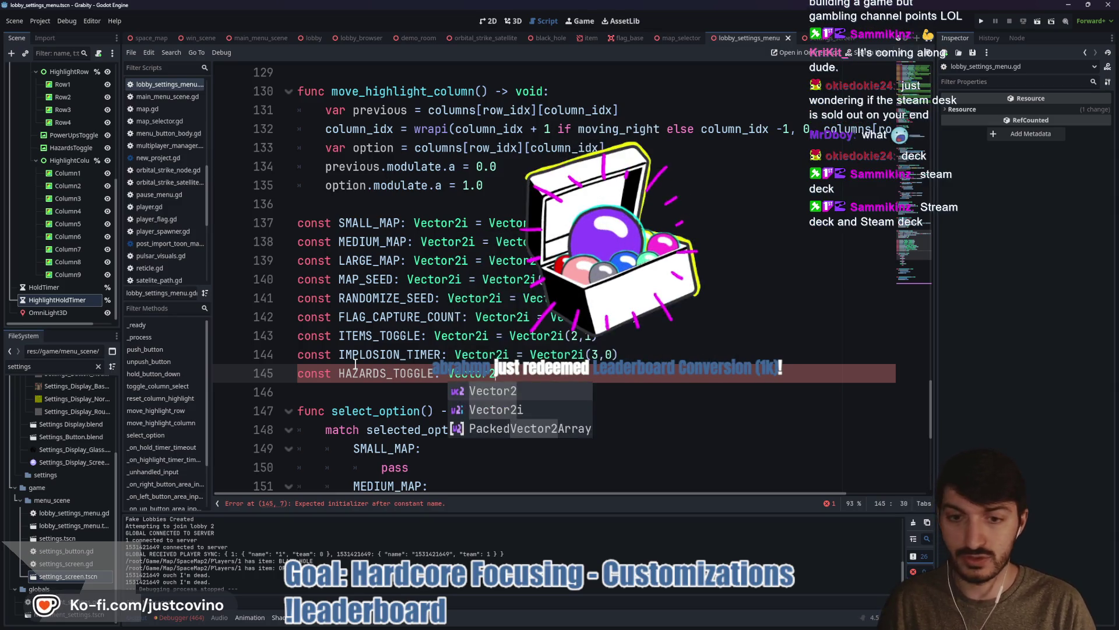
pyautogui.write('= Vector2i')
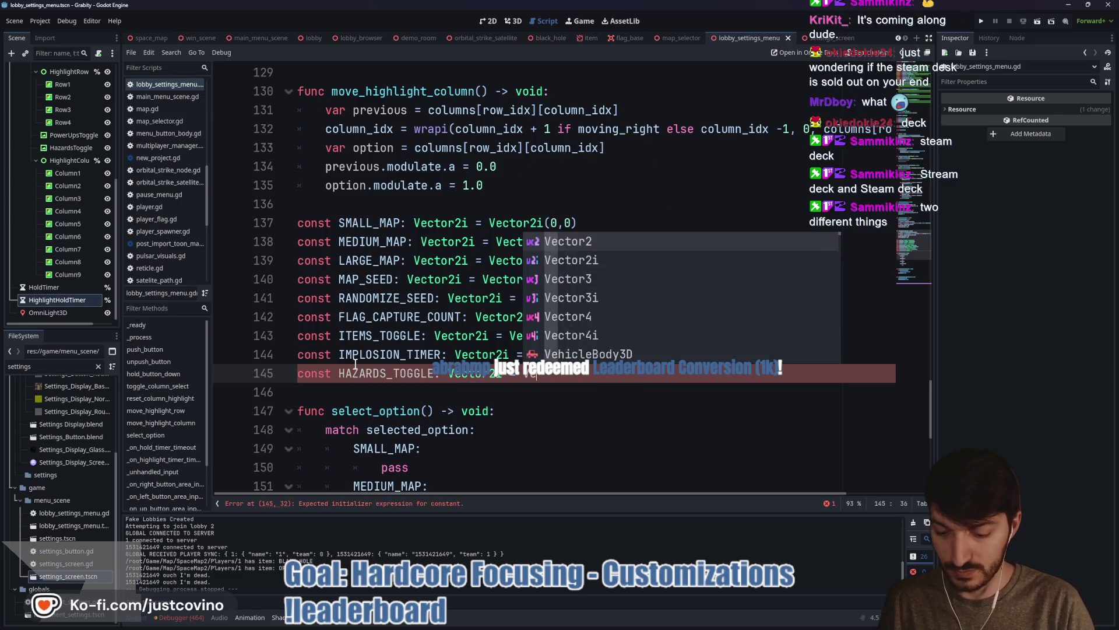
pyautogui.write('(3,1')
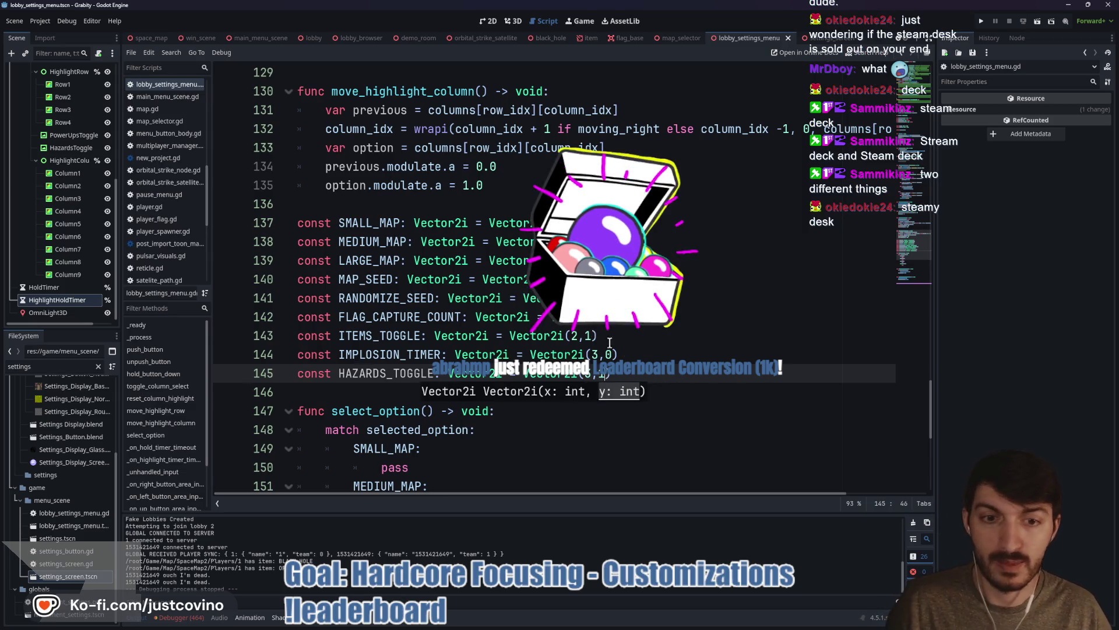
pyautogui.write(')')
pyautogui.scroll(-2, 643, 355)
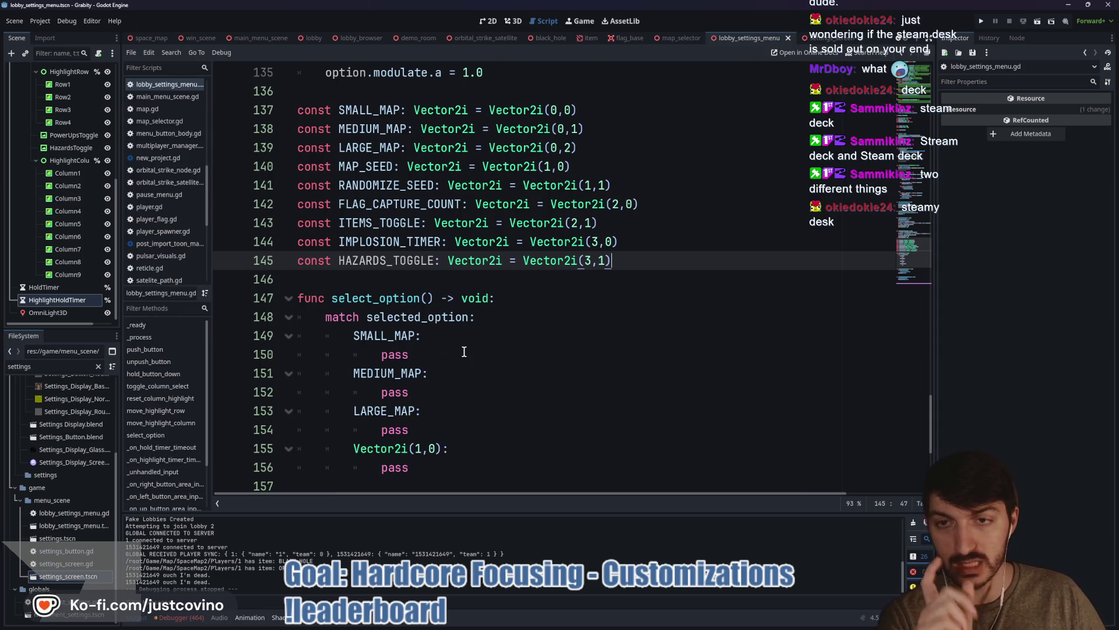
pyautogui.click(489, 21)
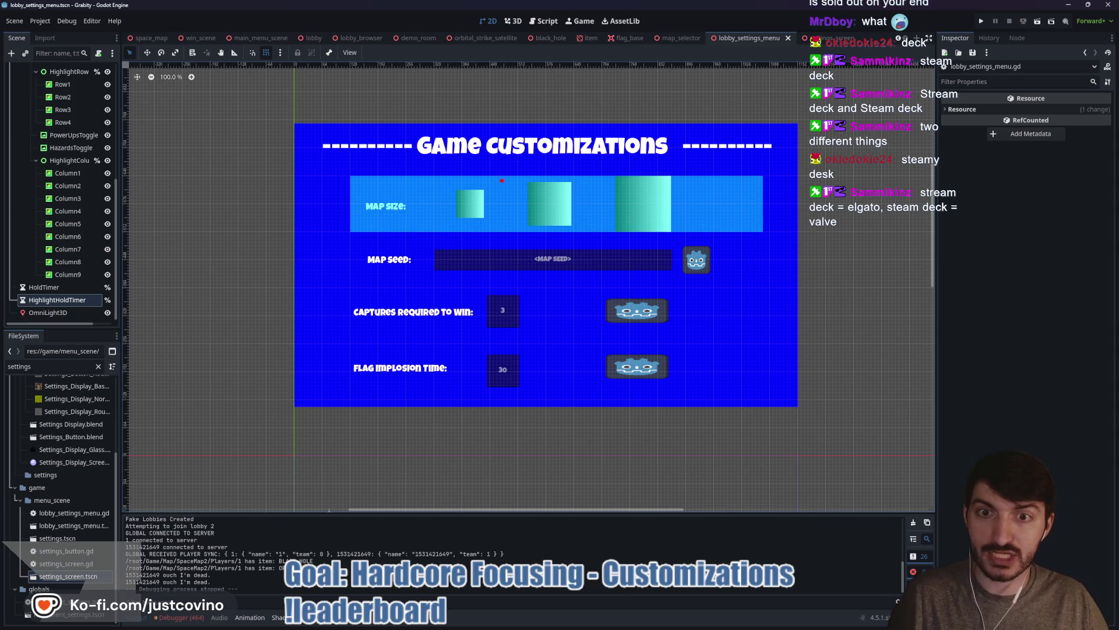
pyautogui.moveTo(502, 180)
pyautogui.mouseDown()
pyautogui.moveTo(488, 226)
pyautogui.moveTo(457, 179)
pyautogui.mouseUp()
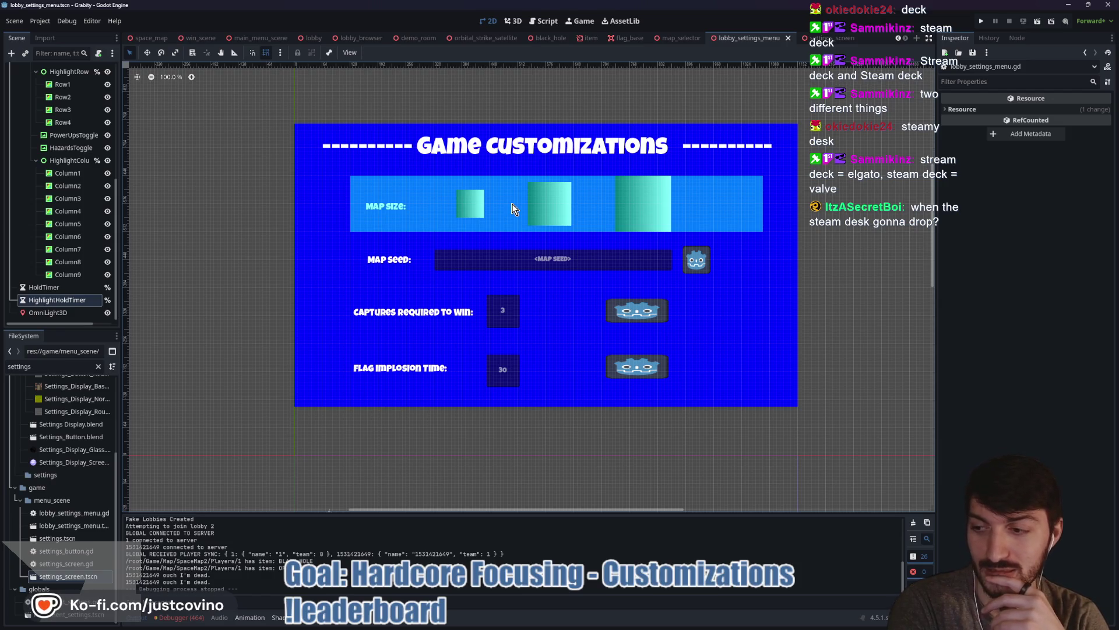
pyautogui.click(548, 21)
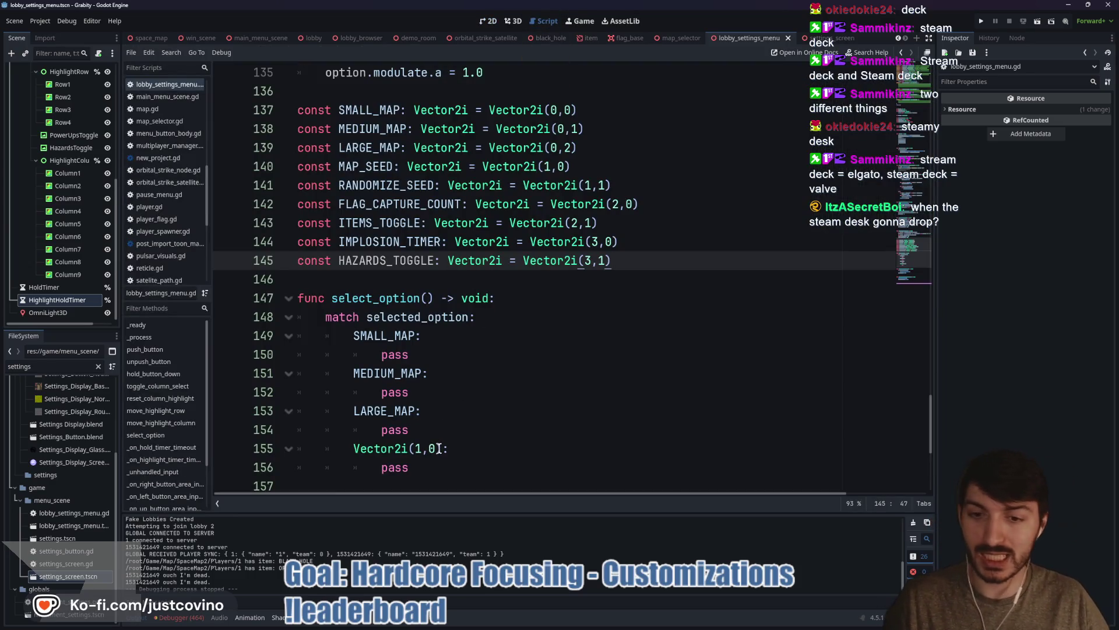
# Replace the Vector2i(1,0) case pattern with MAP_SEED.
pyautogui.moveTo(438, 448); pyautogui.dragTo(353, 449)
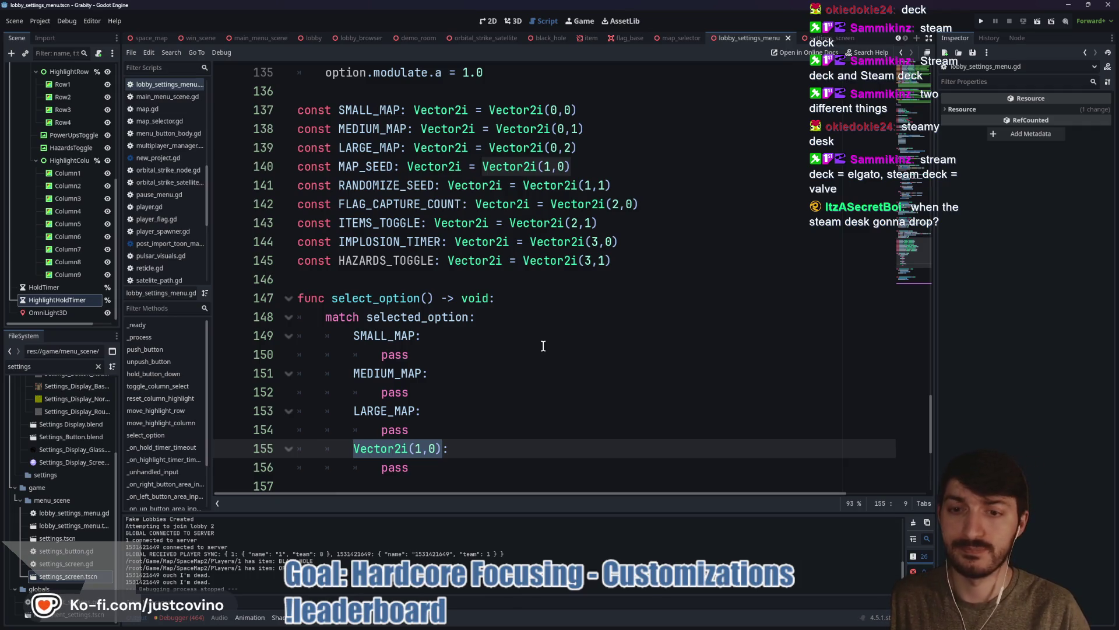
pyautogui.write('MAP:')
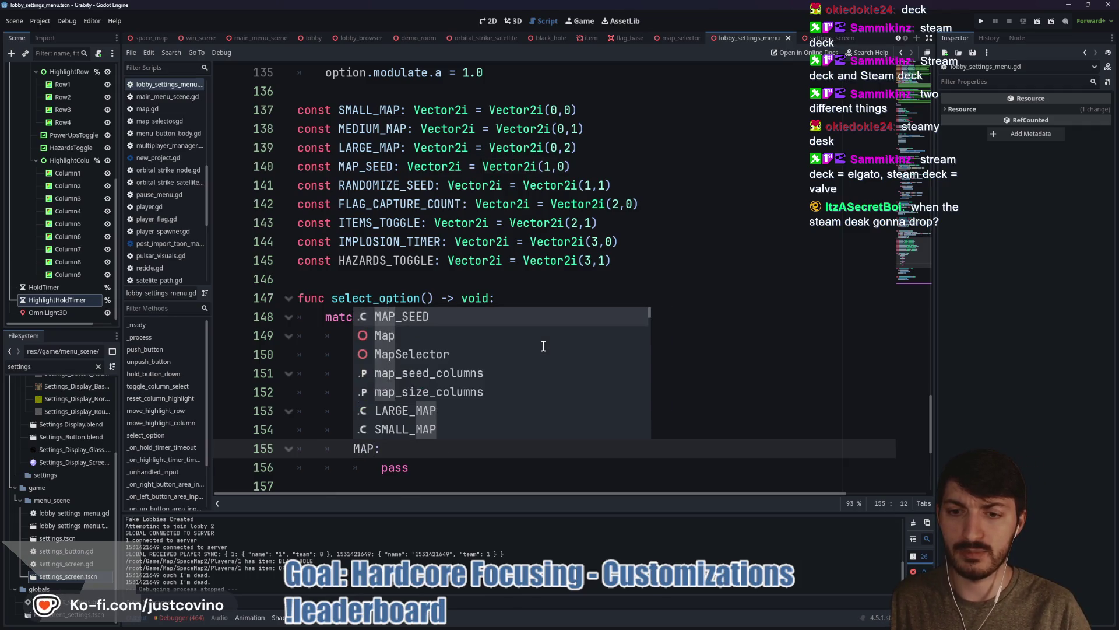
pyautogui.press('Return')
pyautogui.scroll(-2, 464, 445)
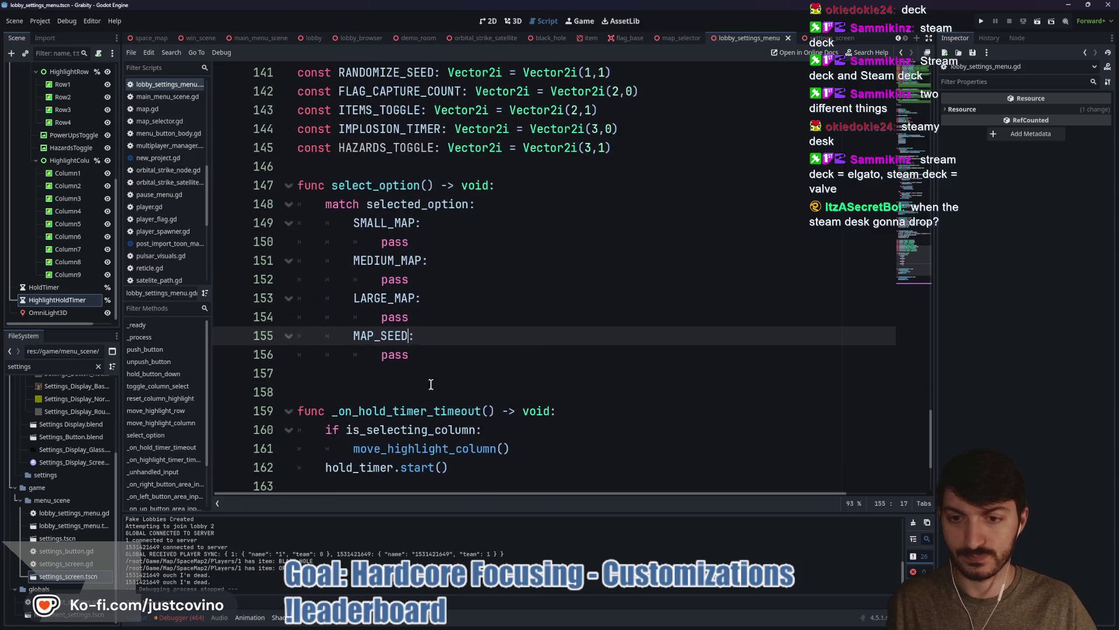
pyautogui.click(430, 356)
pyautogui.press('Return')
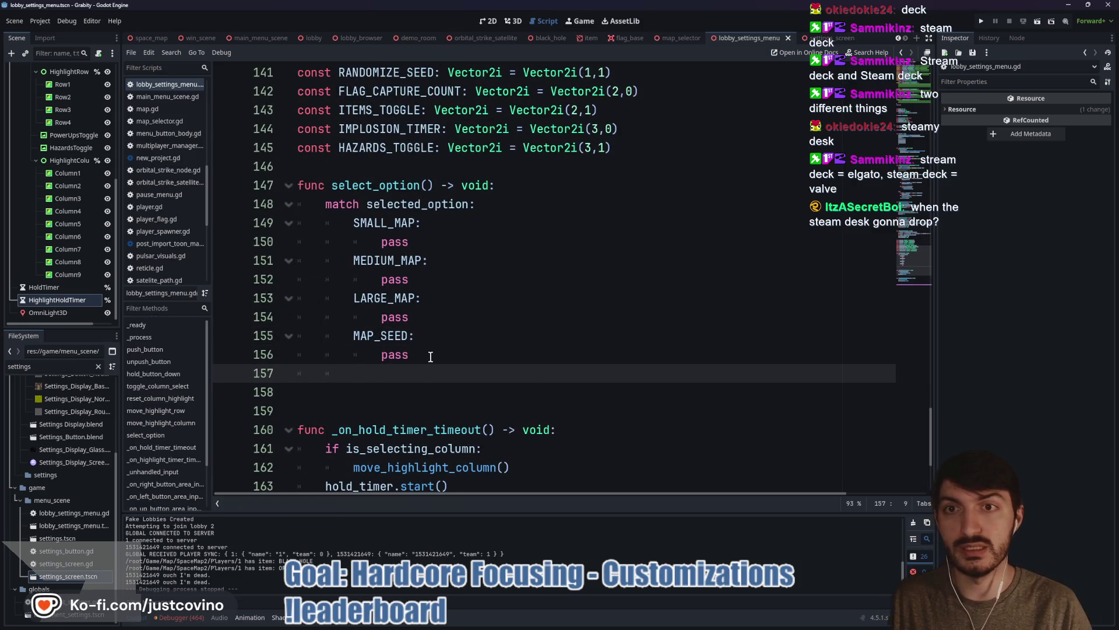
# Add RANDOMIZE_SEED and FLAG_CAPTURE_COUNT cases, each with a pass body.
pyautogui.write('RADNDOM')
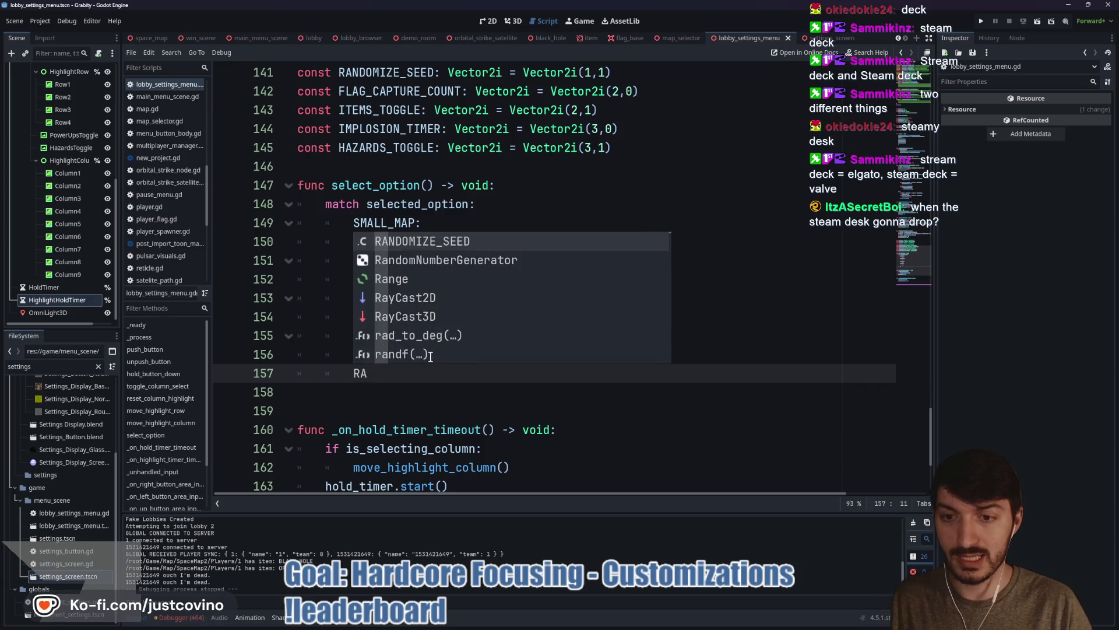
pyautogui.press('Return')
pyautogui.write(':')
pyautogui.press('Return')
pyautogui.write('pa')
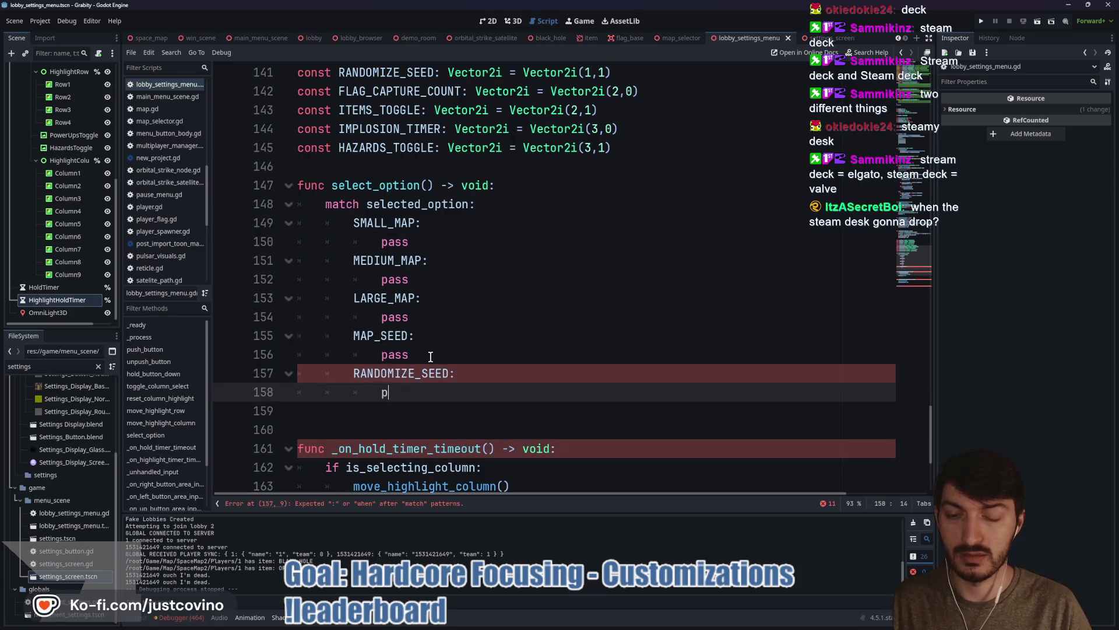
pyautogui.press('Return')
pyautogui.press('Return')
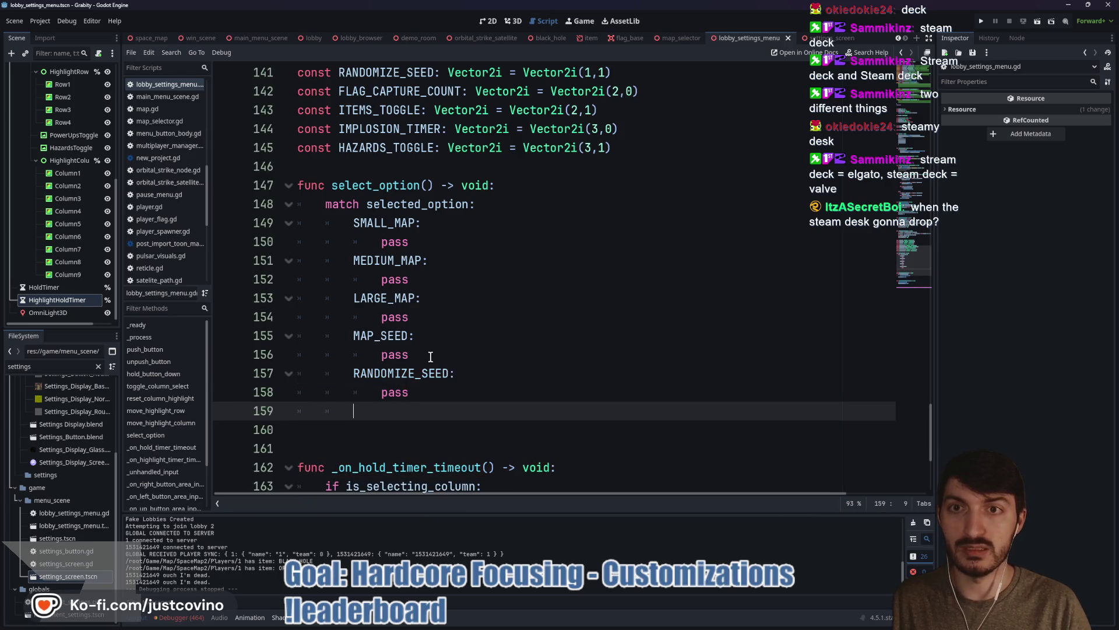
pyautogui.write('FLAG')
pyautogui.press('Return')
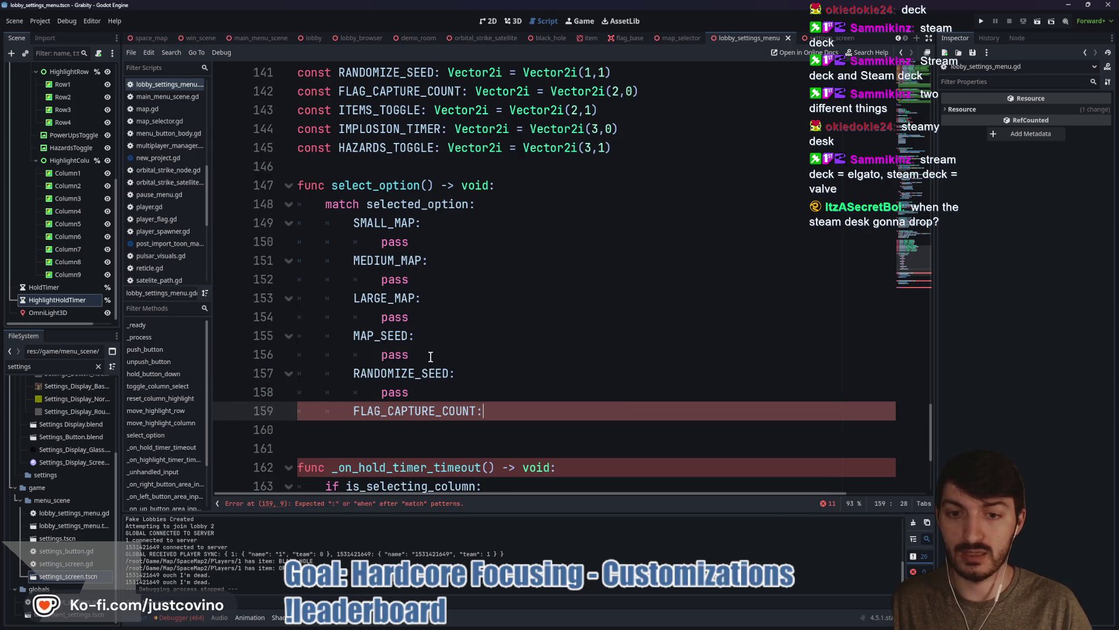
pyautogui.press('Return')
pyautogui.write('pas')
pyautogui.press('Return')
pyautogui.press('Return')
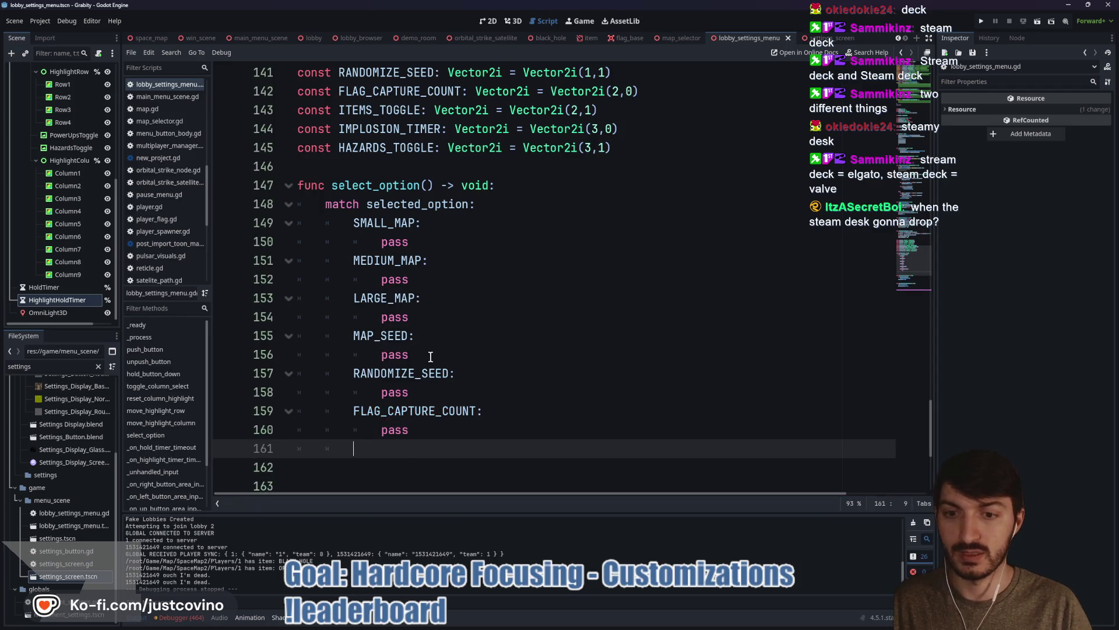
# Add ITEMS_TOGGLE and IMPLOSION_TIMER cases, each with a pass body.
pyautogui.write('ITEMS')
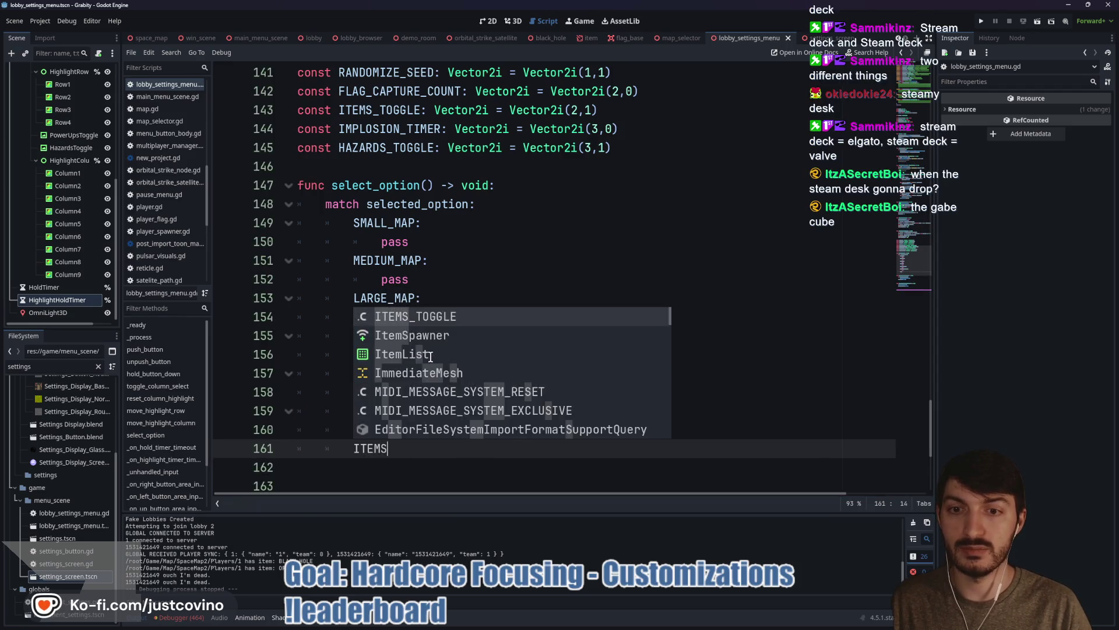
pyautogui.press('Return')
pyautogui.write(':')
pyautogui.press('Return')
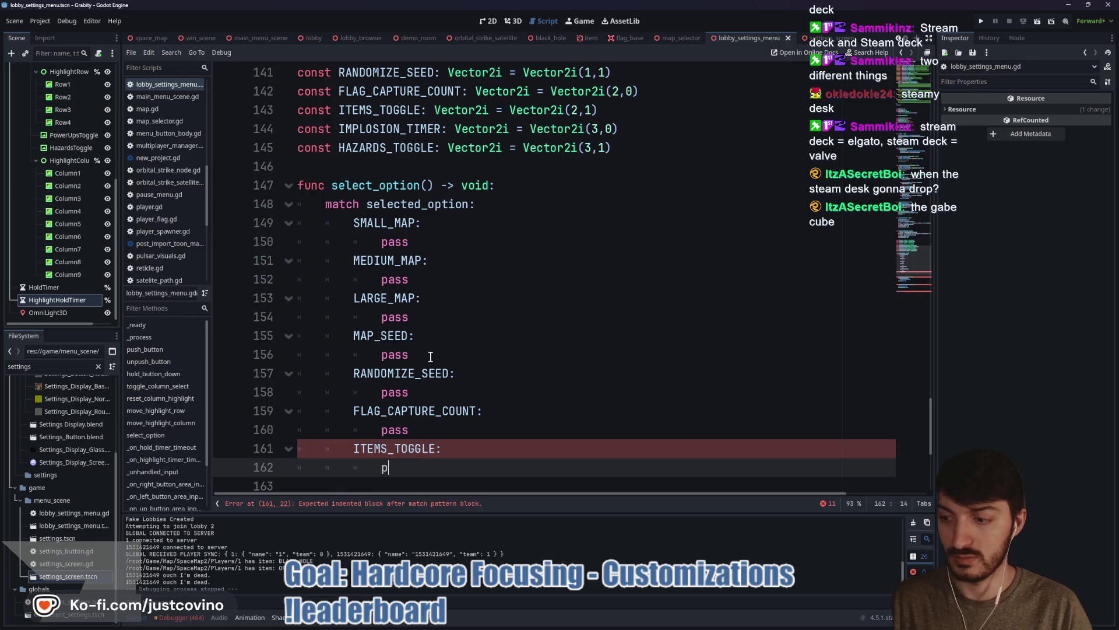
pyautogui.write('ass')
pyautogui.press('Return')
pyautogui.press('Return')
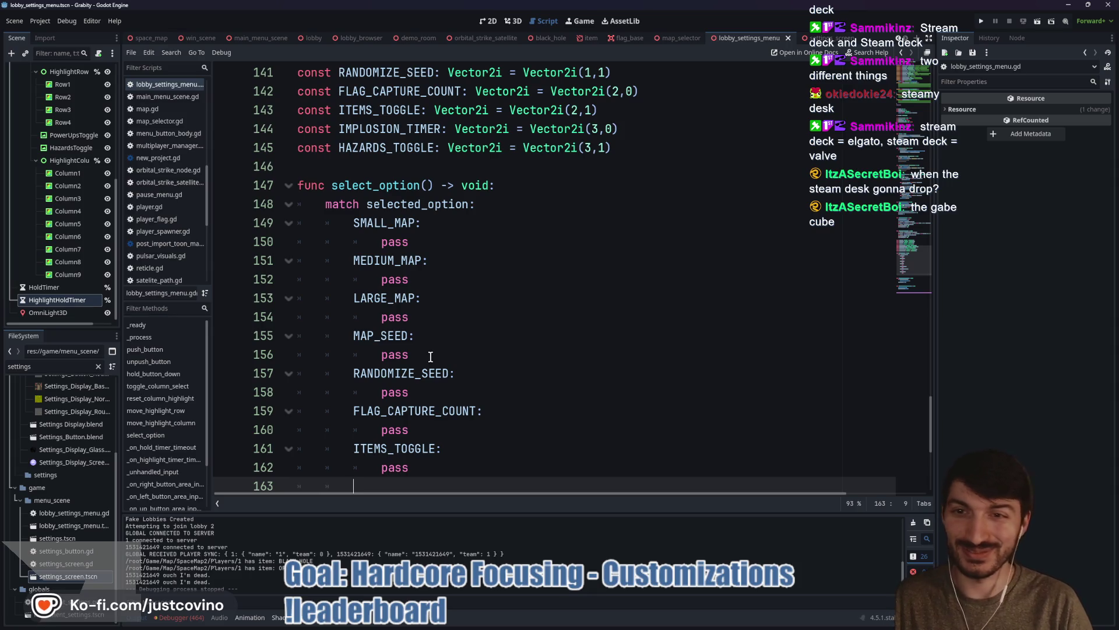
pyautogui.write('IMPLO')
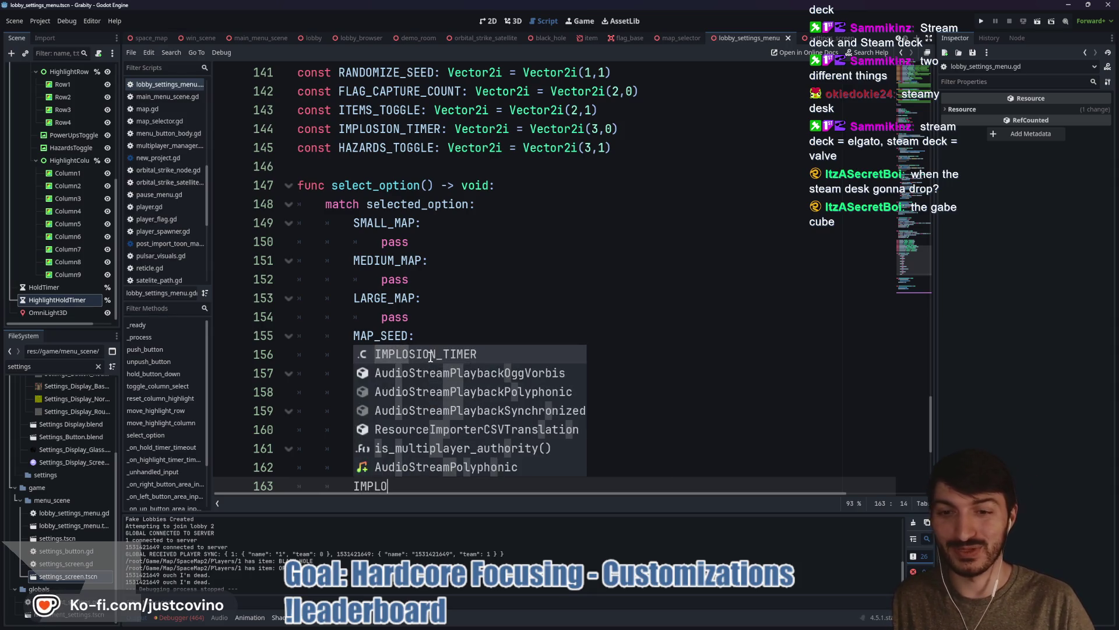
pyautogui.press('Return')
pyautogui.write(':')
pyautogui.press('Return')
pyautogui.write('pass')
pyautogui.press('Return')
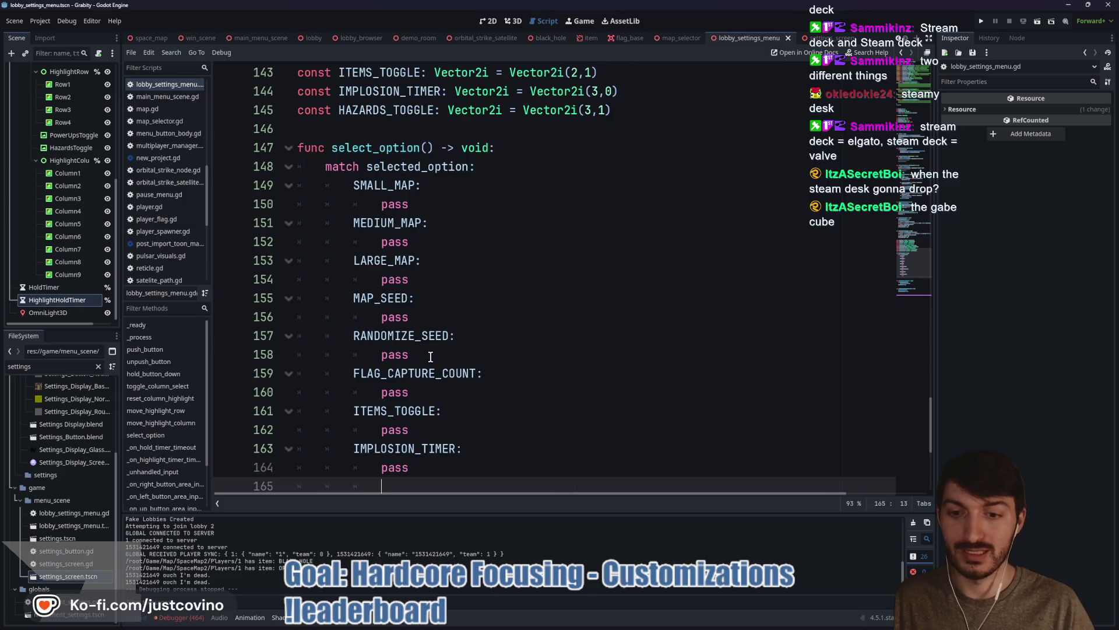
# Add a HAZARDS_TOGGLE case with a pass body.
pyautogui.write('HARA')
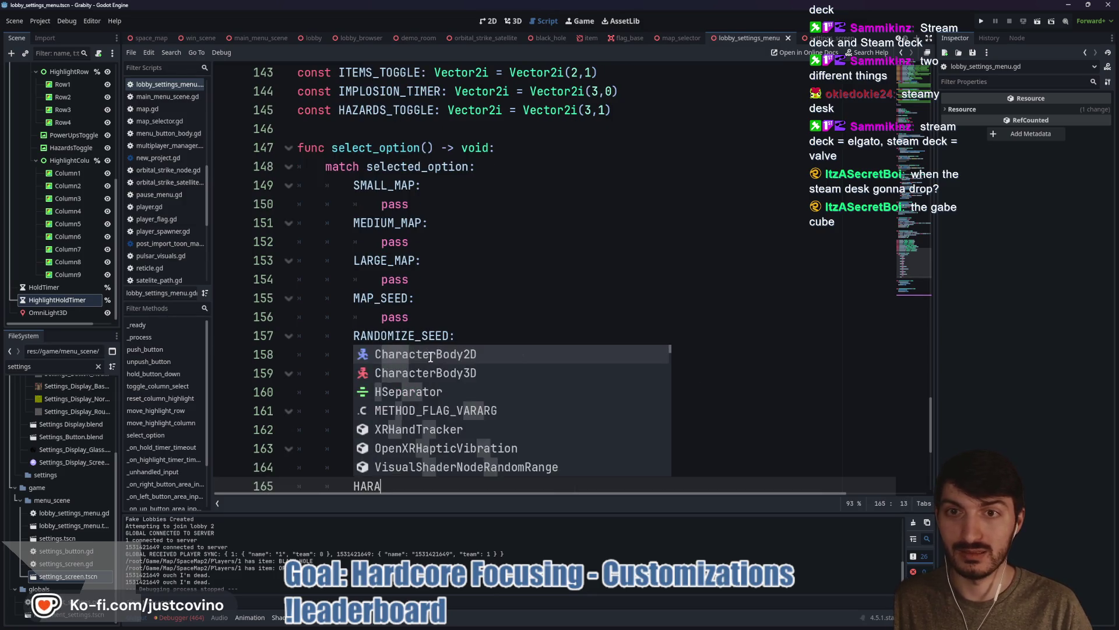
pyautogui.press('BackSpace')
pyautogui.press('BackSpace')
pyautogui.write('Z')
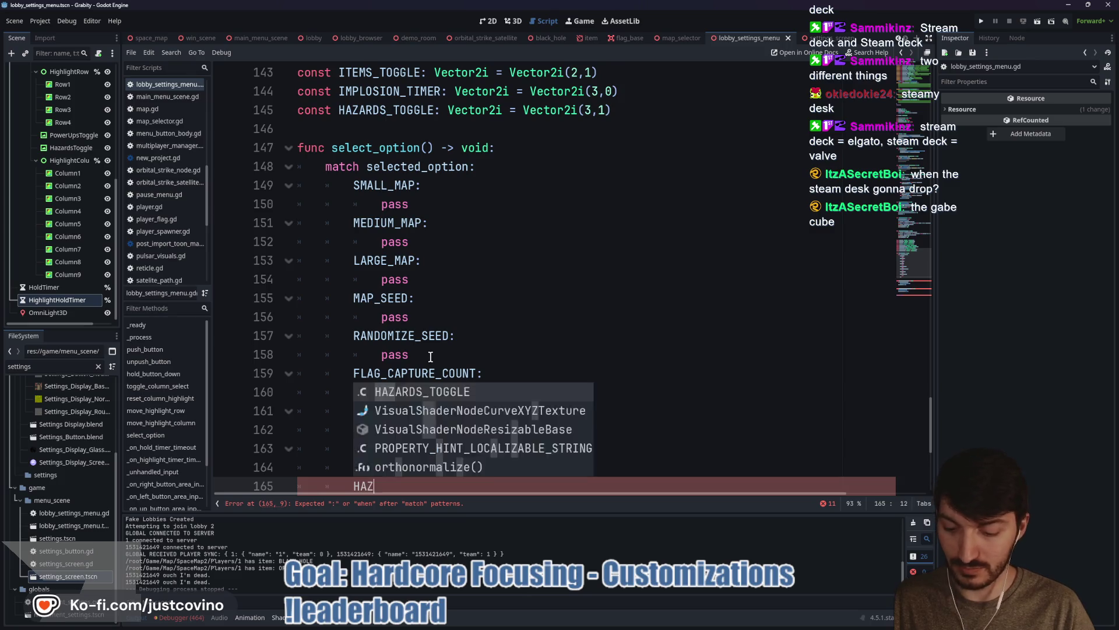
pyautogui.press('Return')
pyautogui.write(':')
pyautogui.press('Return')
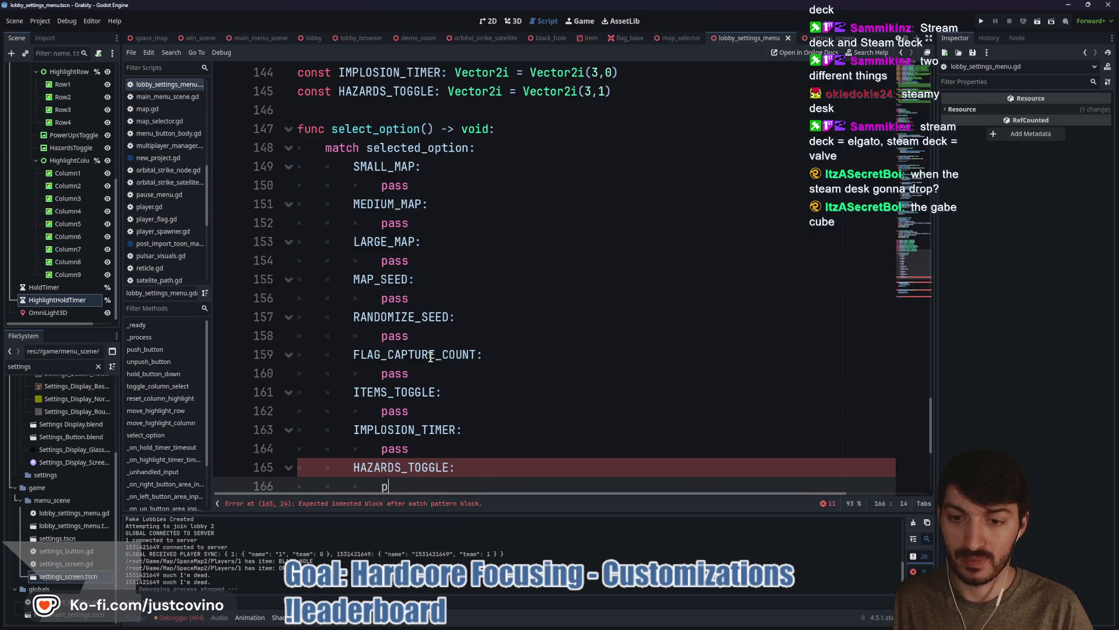
pyautogui.write('pass')
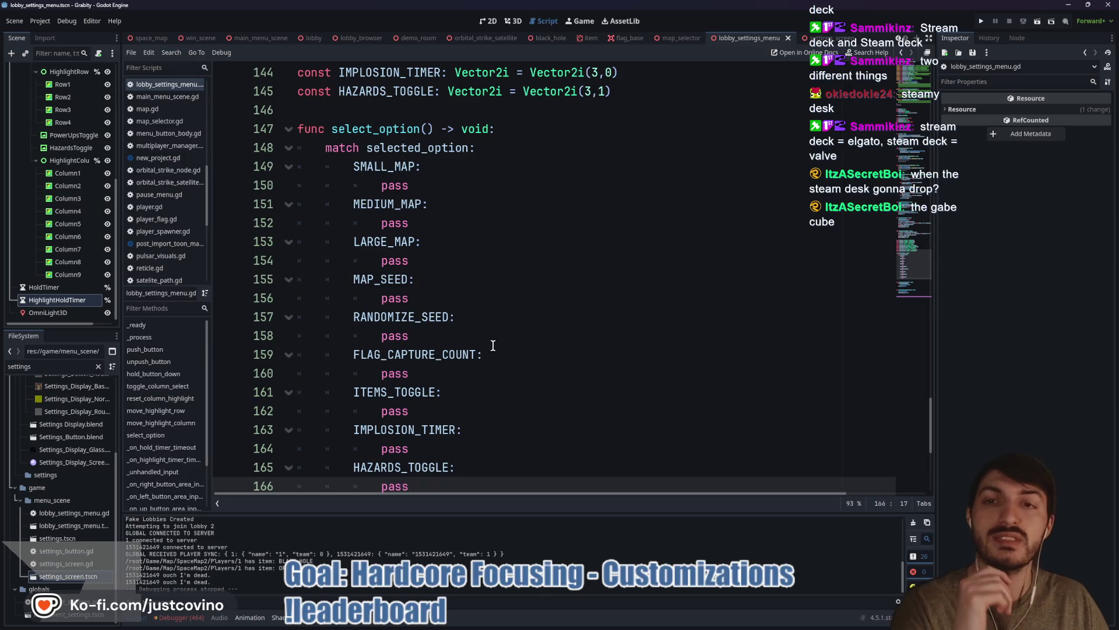
# Review the match block and place the caret at the end of the SMALL_MAP case.
pyautogui.scroll(1, 510, 330)
pyautogui.scroll(3, 510, 331)
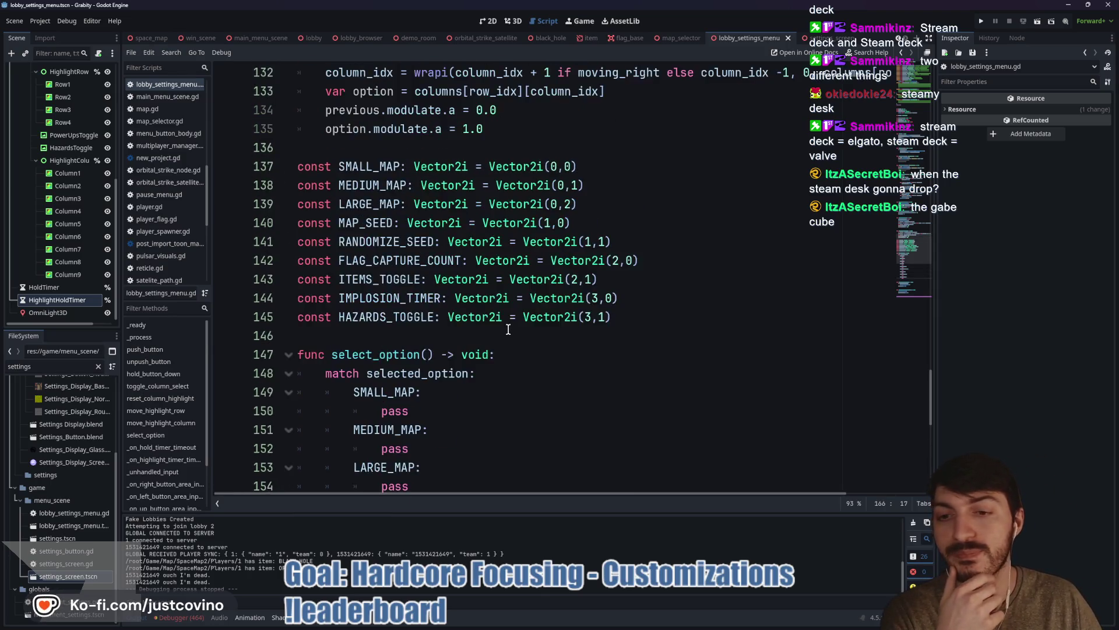
pyautogui.scroll(-6, 507, 330)
pyautogui.scroll(1, 506, 329)
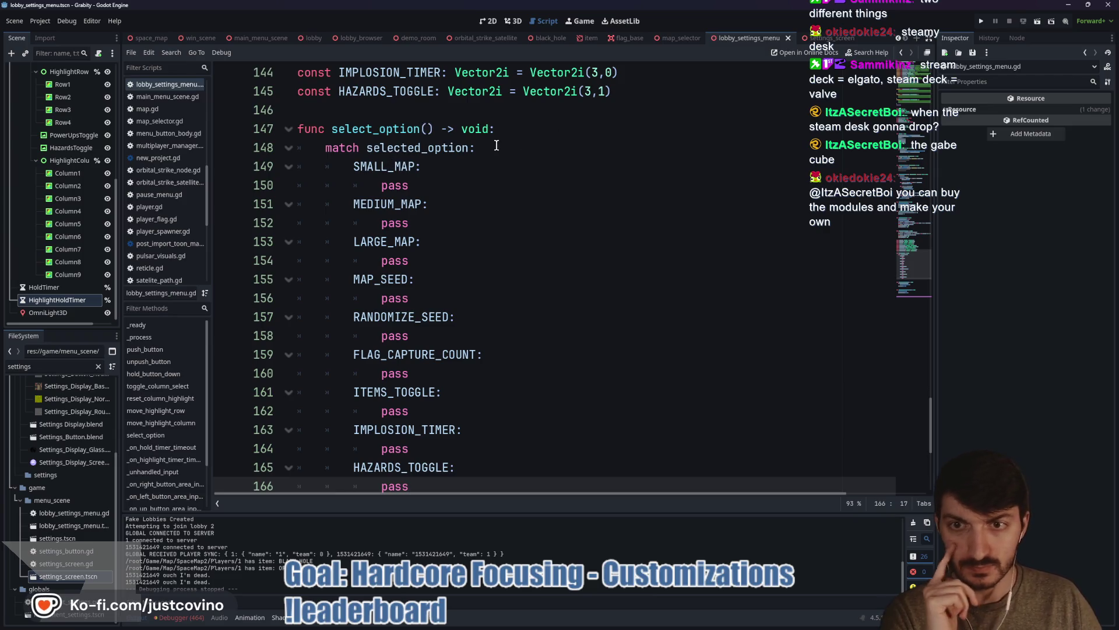
pyautogui.click(402, 186)
pyautogui.click(401, 167)
pyautogui.click(521, 166)
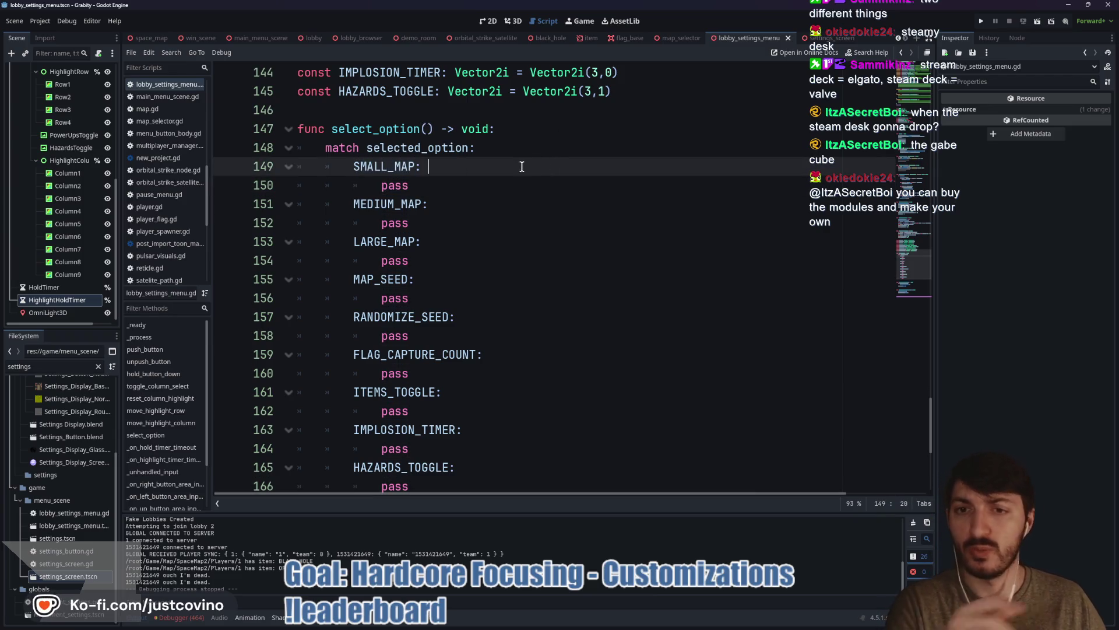
pyautogui.scroll(-1, 524, 158)
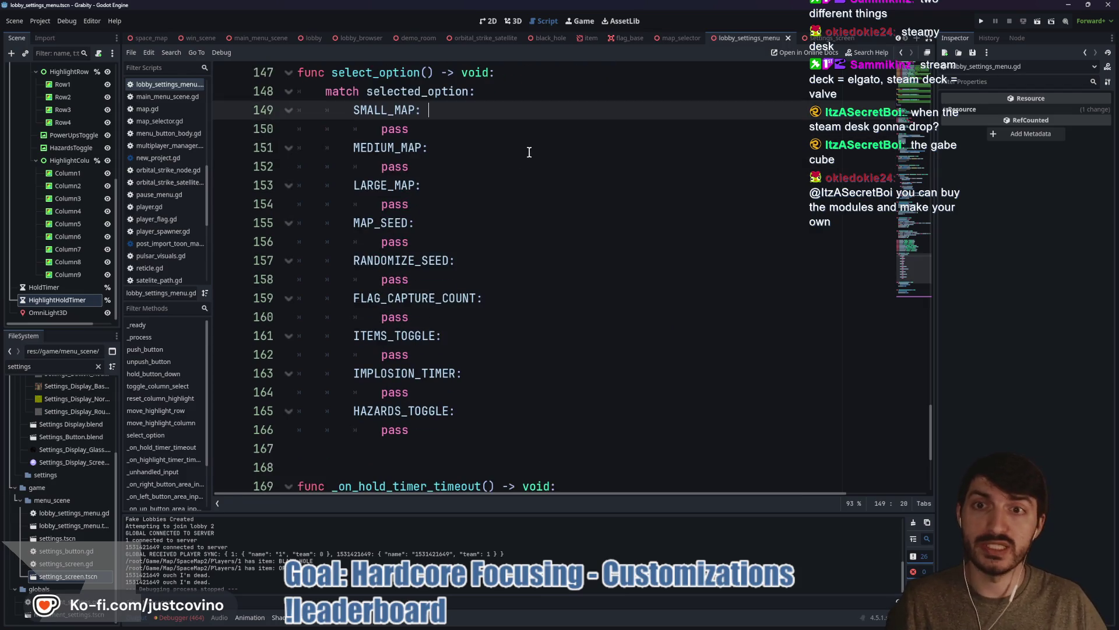
pyautogui.scroll(1, 504, 224)
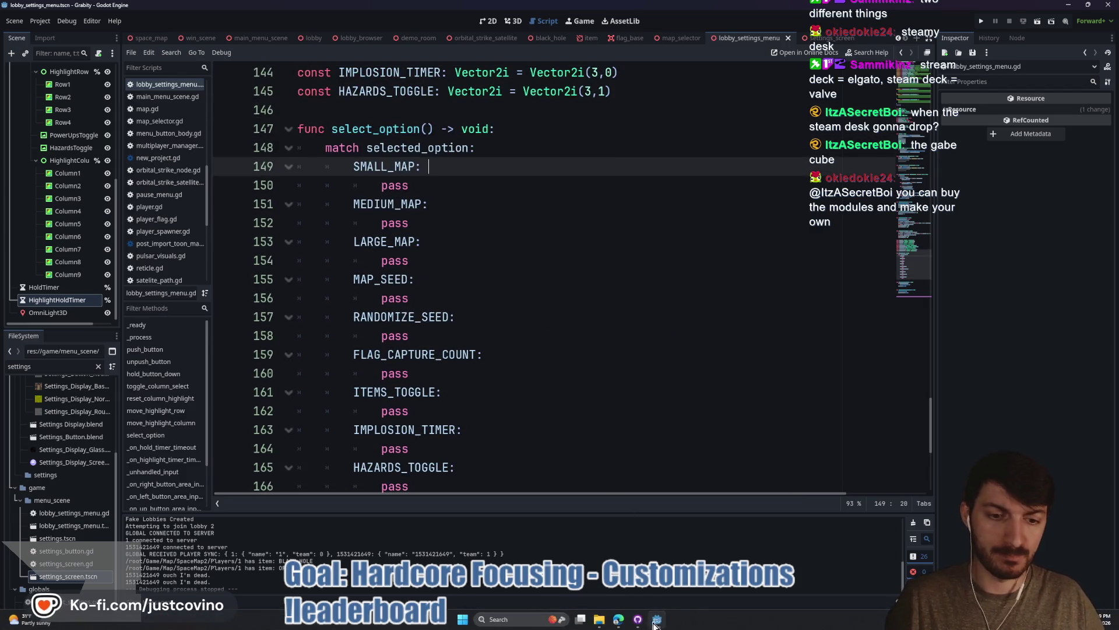
# Commit the script as 'select option match added - needs functionality' to MultiplayerRework and push to origin.
pyautogui.click(637, 619)
pyautogui.click(369, 401)
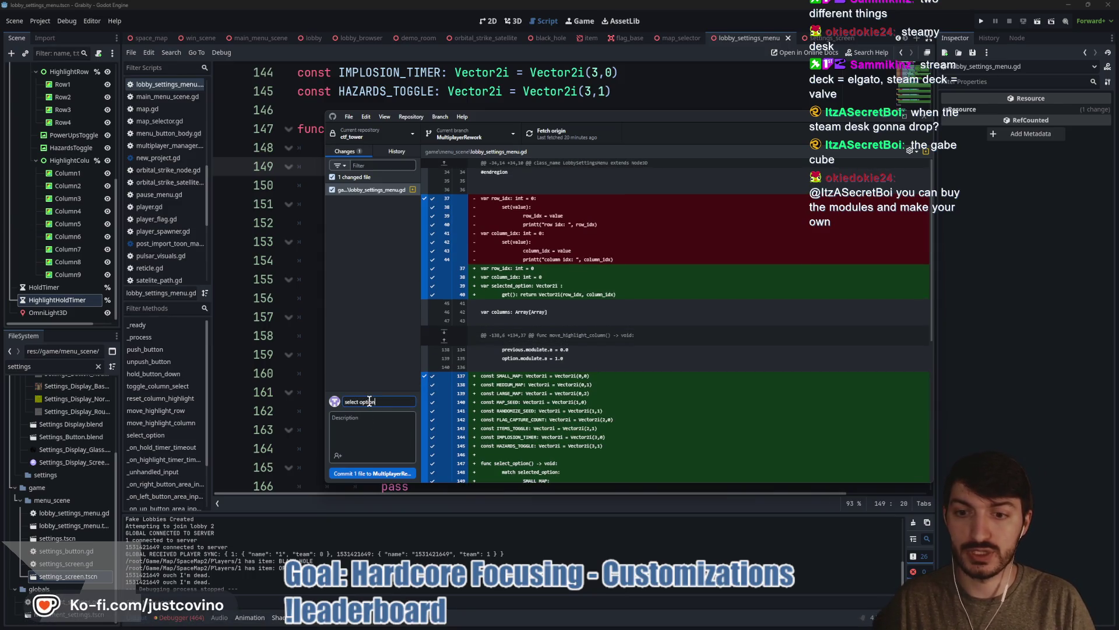
pyautogui.write('h a')
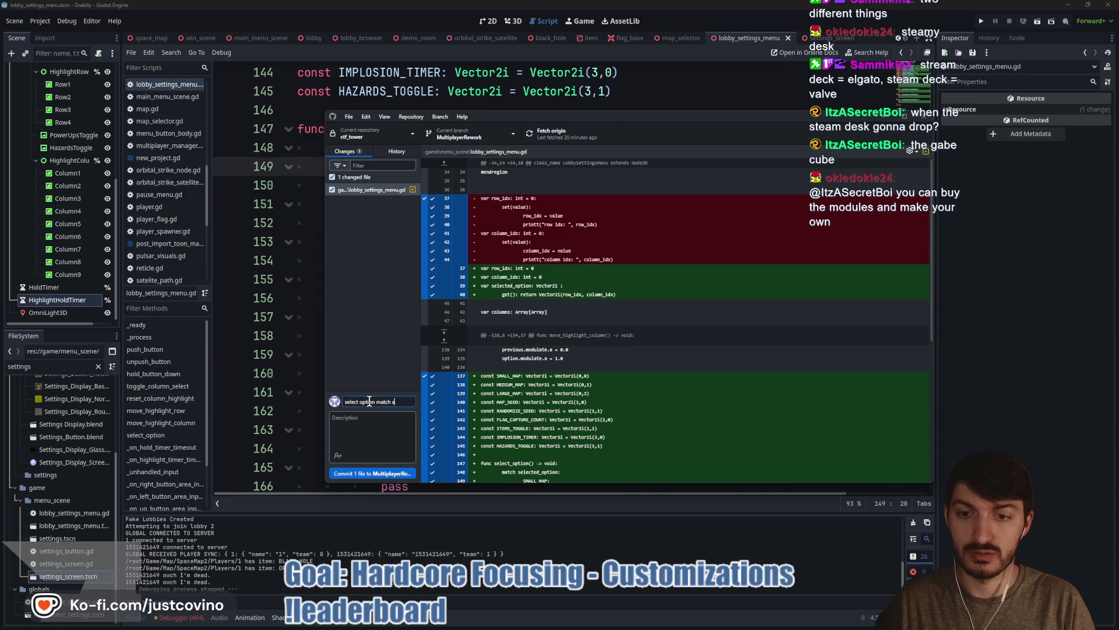
pyautogui.write('dded - needs functionality')
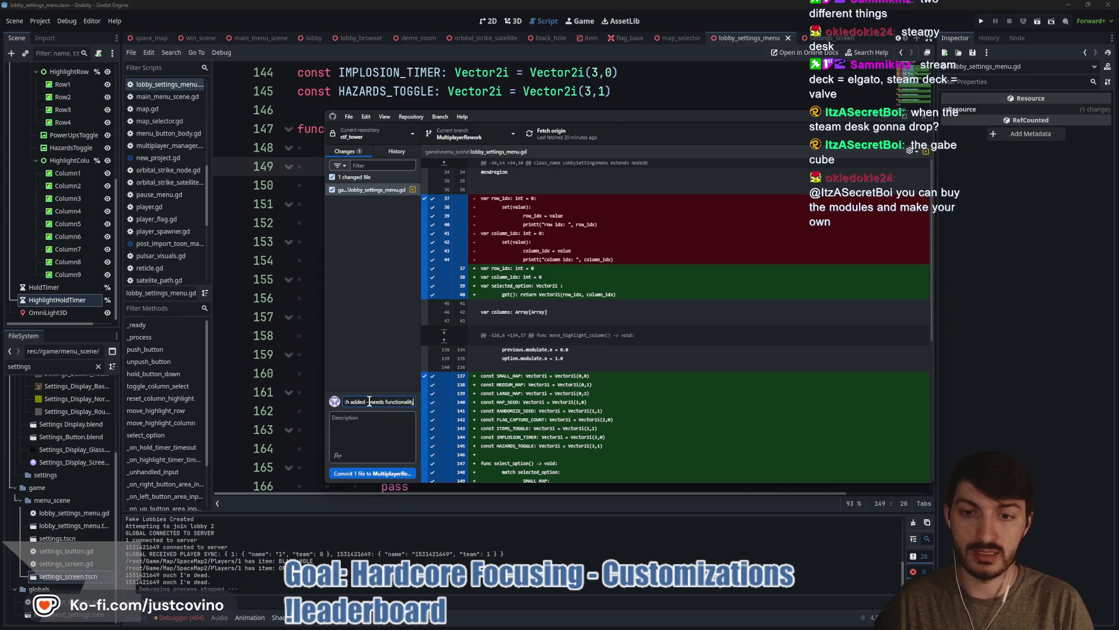
pyautogui.click(386, 471)
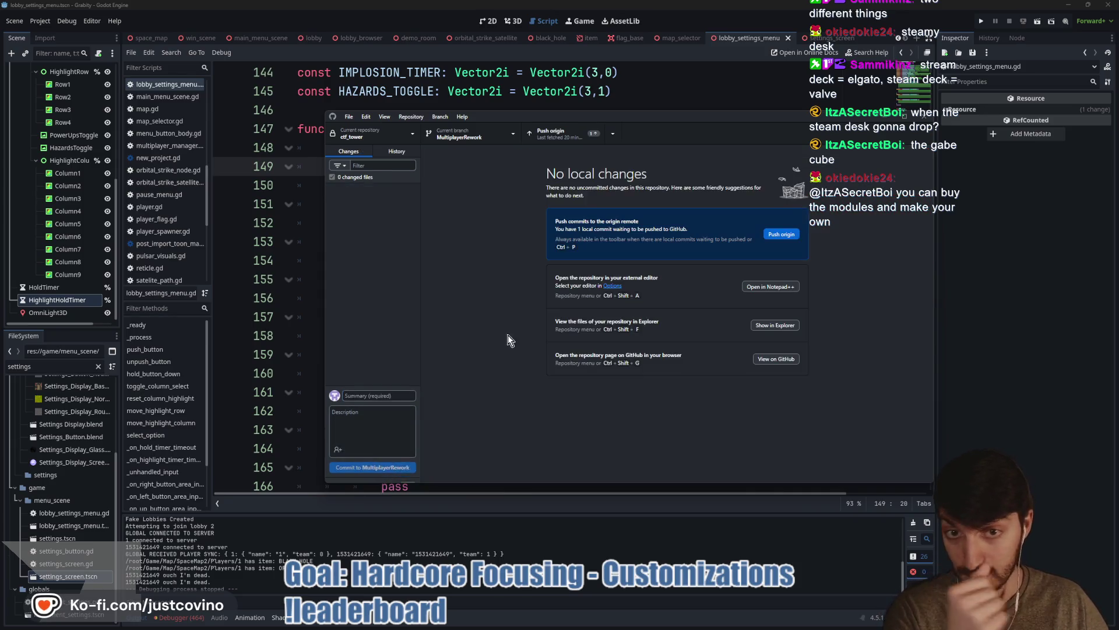
pyautogui.click(782, 236)
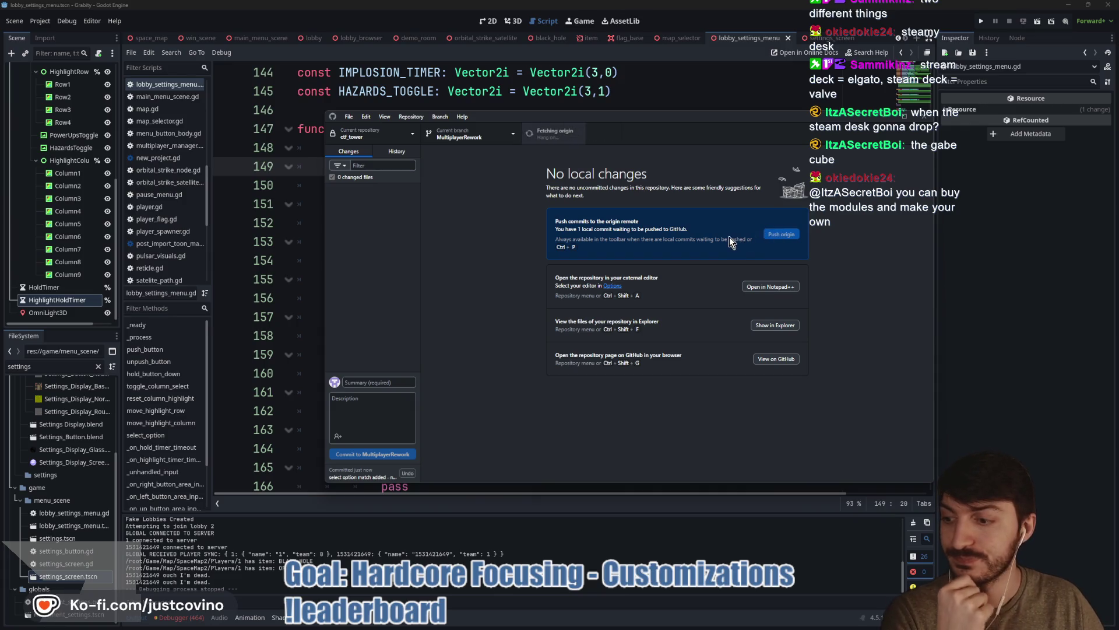
pyautogui.click(971, 264)
pyautogui.click(444, 186)
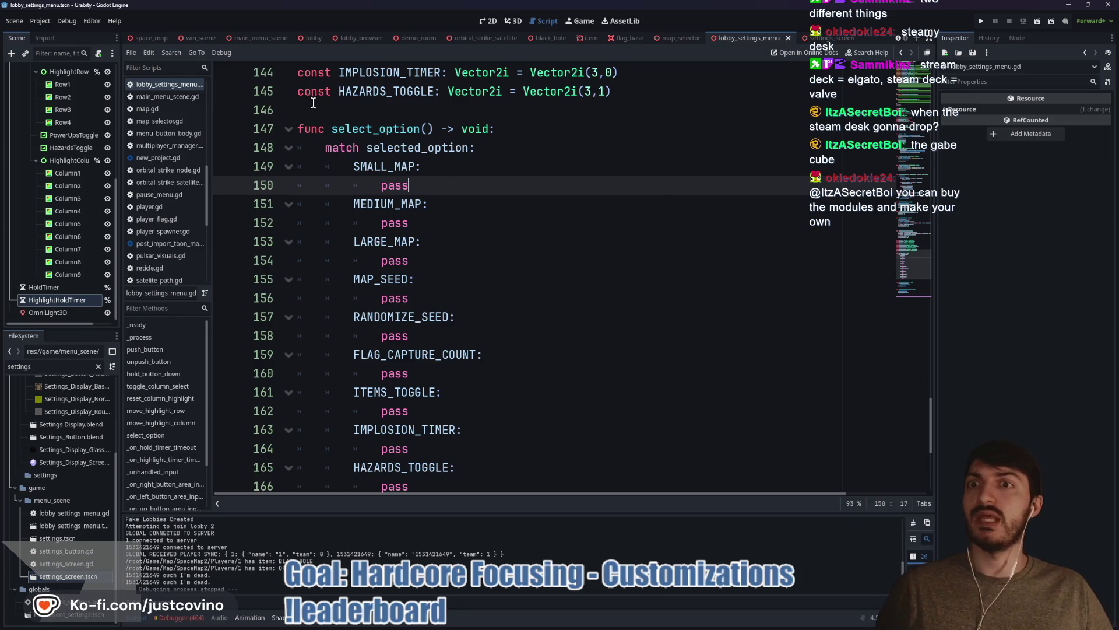
pyautogui.click(389, 209)
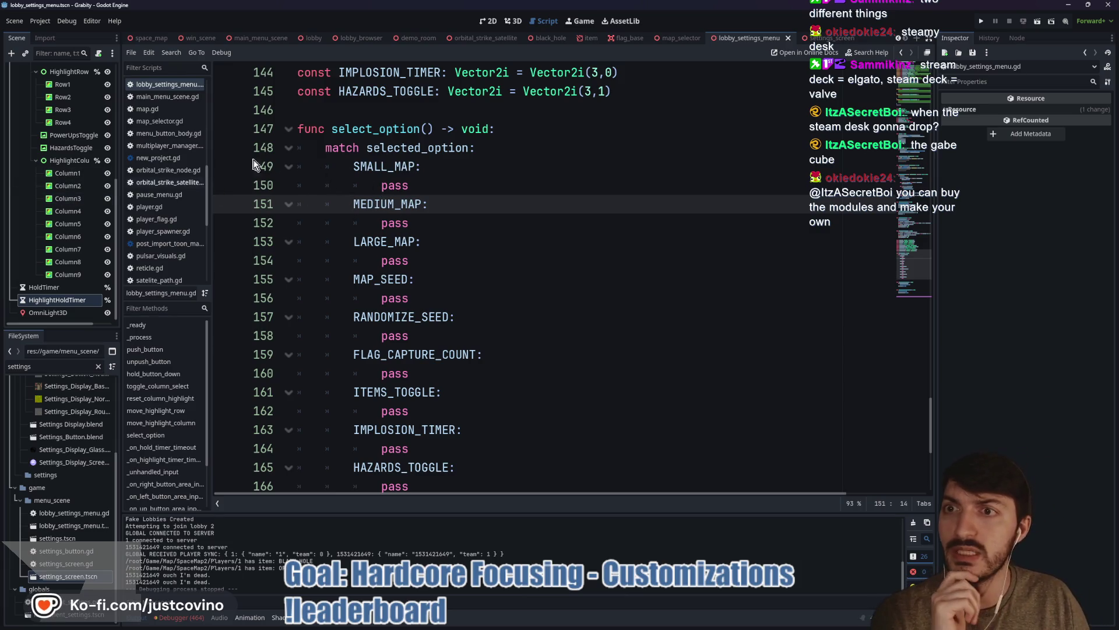
pyautogui.scroll(5, 87, 156)
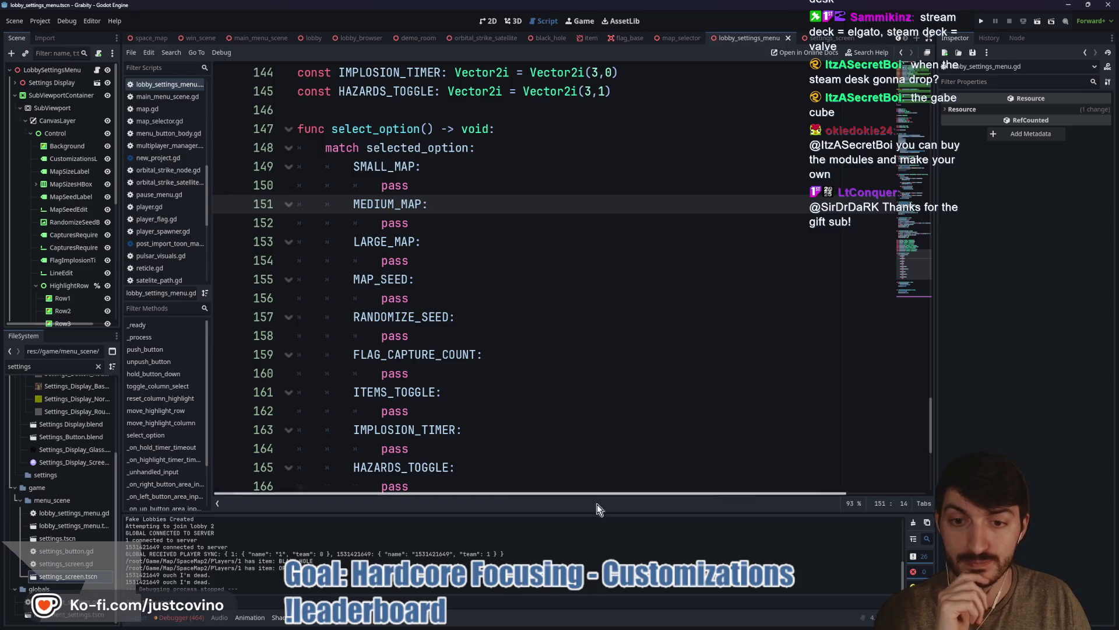
pyautogui.moveTo(619, 619)
pyautogui.click(642, 562)
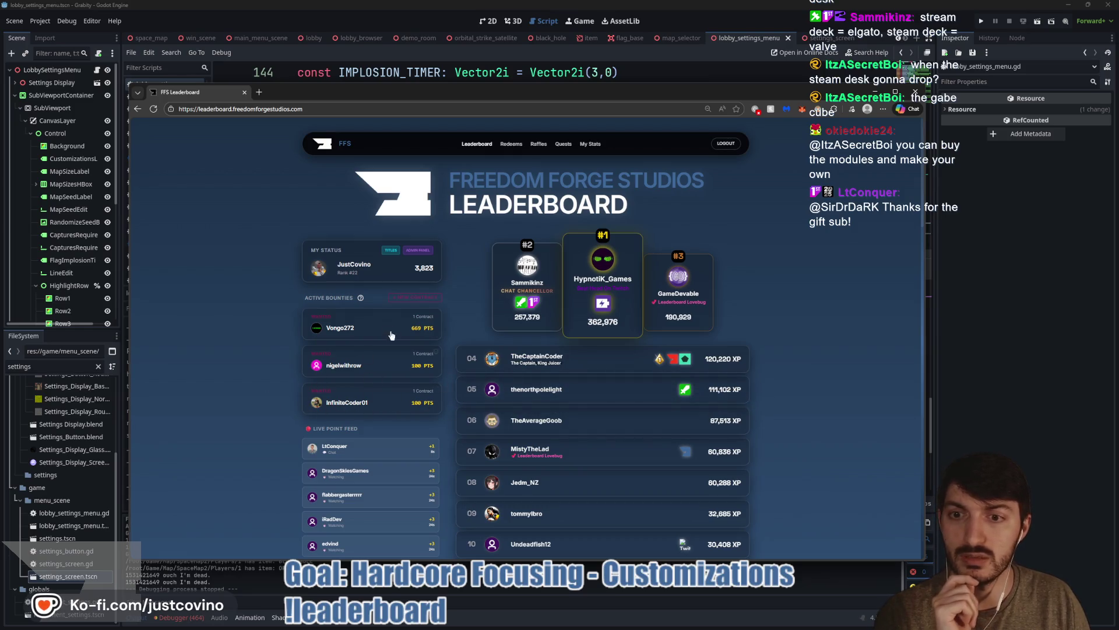
# Put away the leaderboard browser and click into the RANDOMIZE_SEED case in lobby_settings_menu.gd.
pyautogui.hotkey('alt', 'Tab')
pyautogui.click(493, 322)
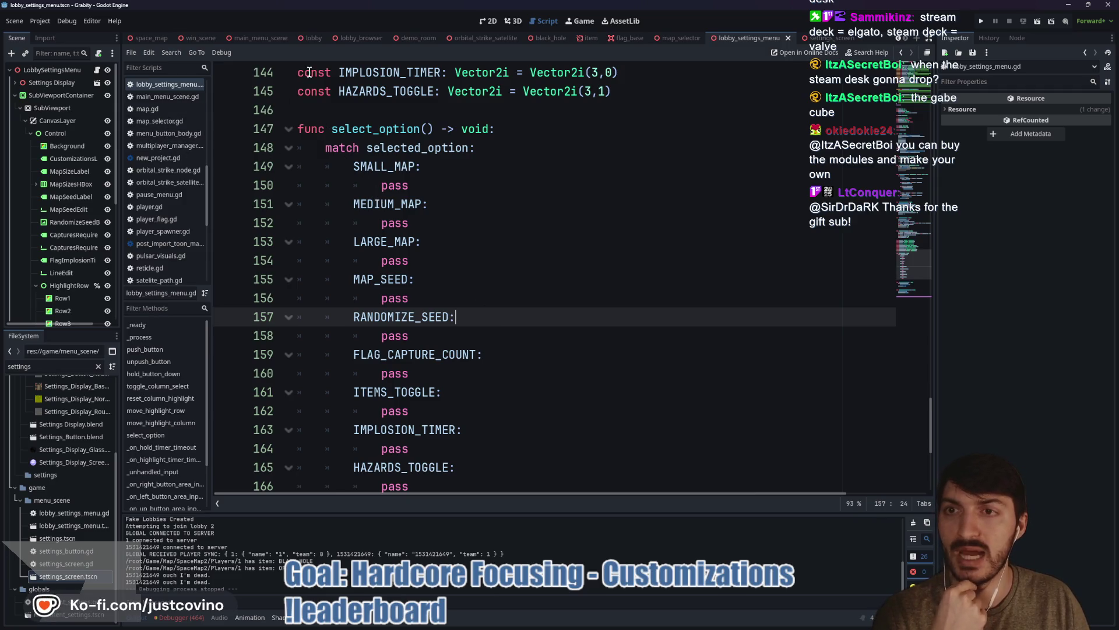
# Look over main_menu_scene's script, then switch to win_scene and its win_scene.gd script.
pyautogui.click(254, 38)
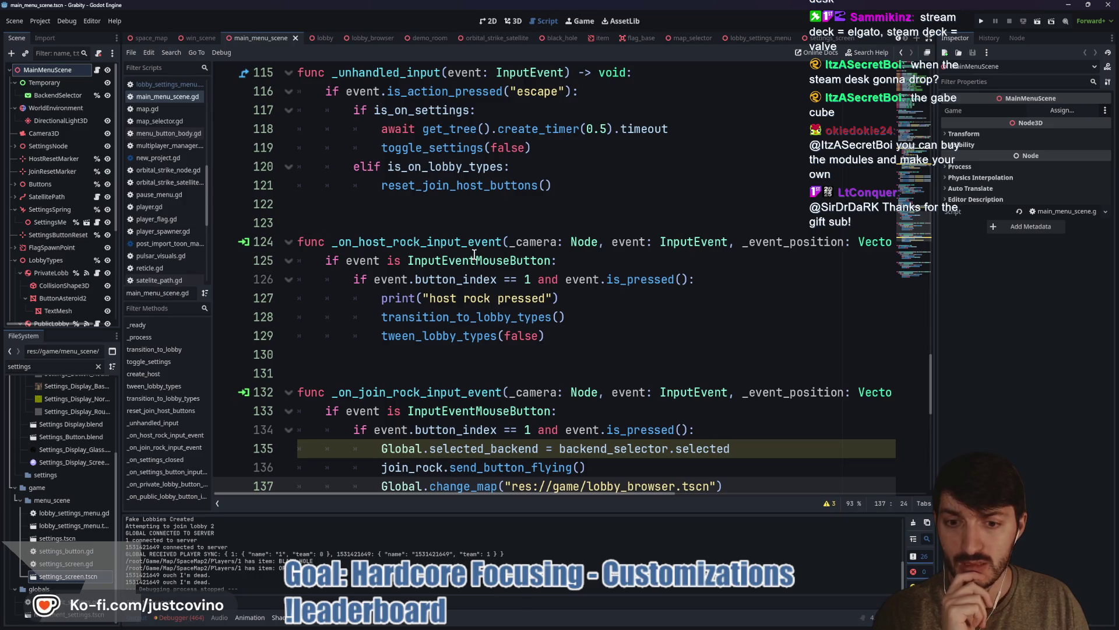
pyautogui.moveTo(481, 270)
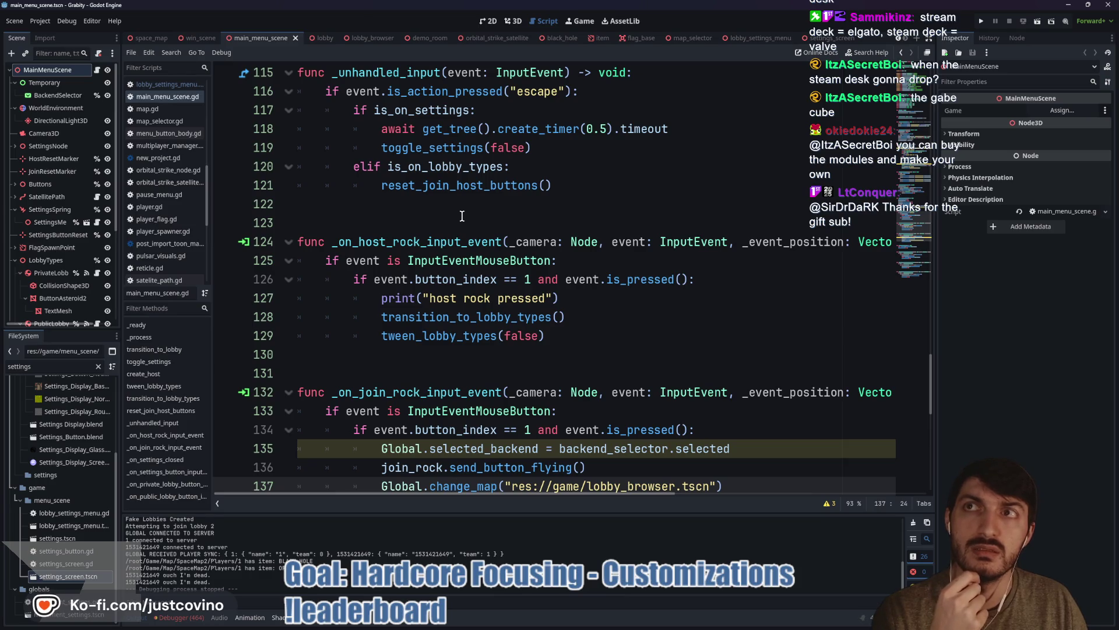
pyautogui.click(205, 41)
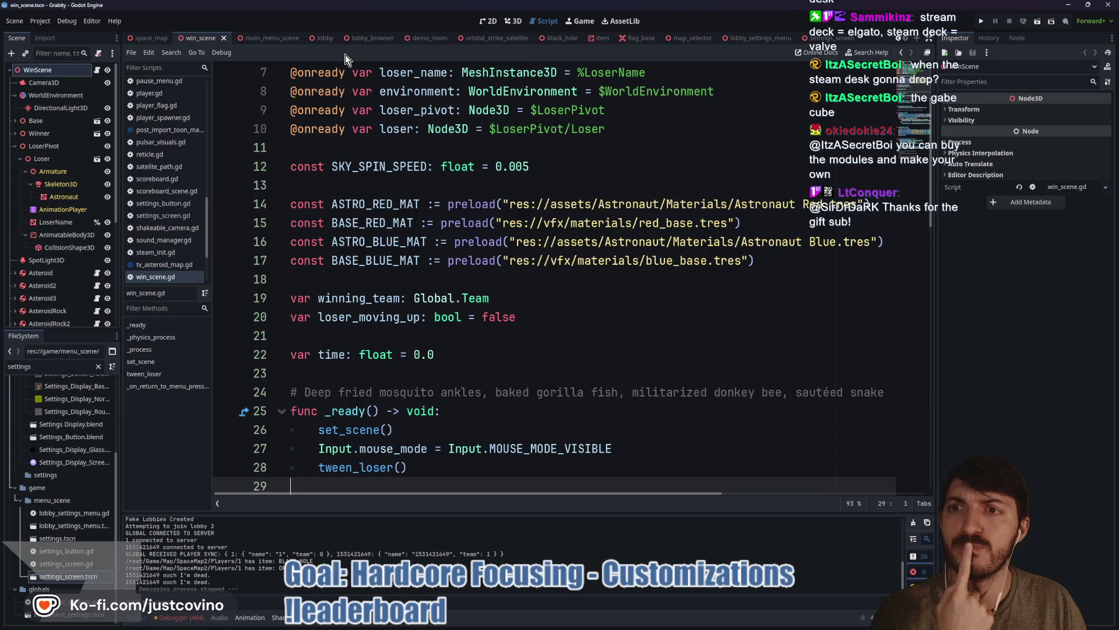
# Switch to the space_map scene and open the AsteroidSpawner node's script.
pyautogui.click(150, 38)
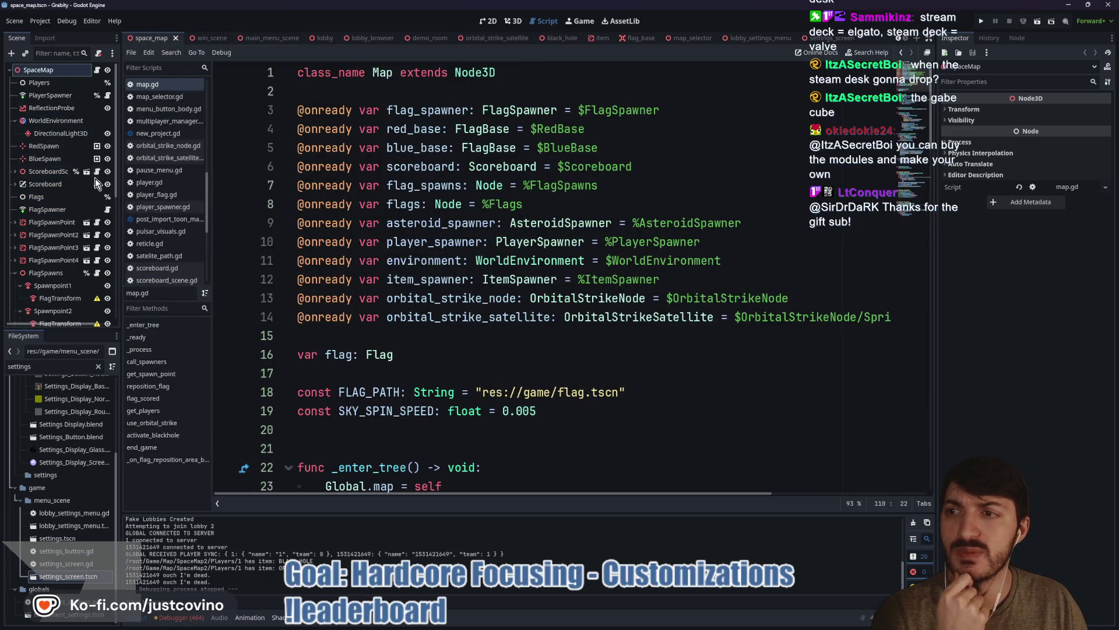
pyautogui.scroll(-5, 91, 210)
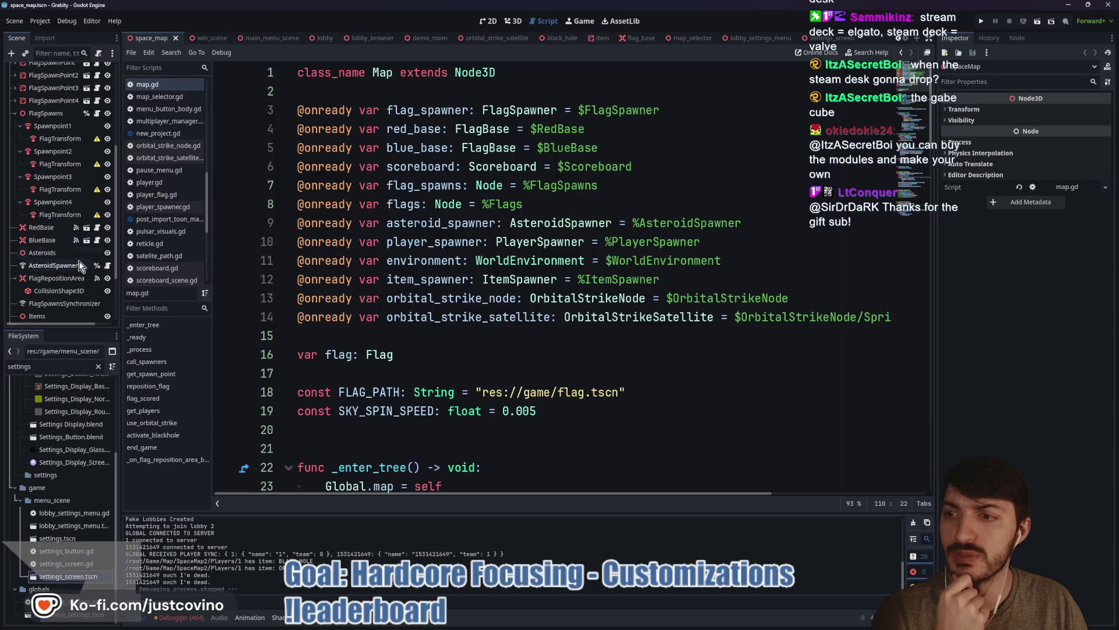
pyautogui.click(106, 266)
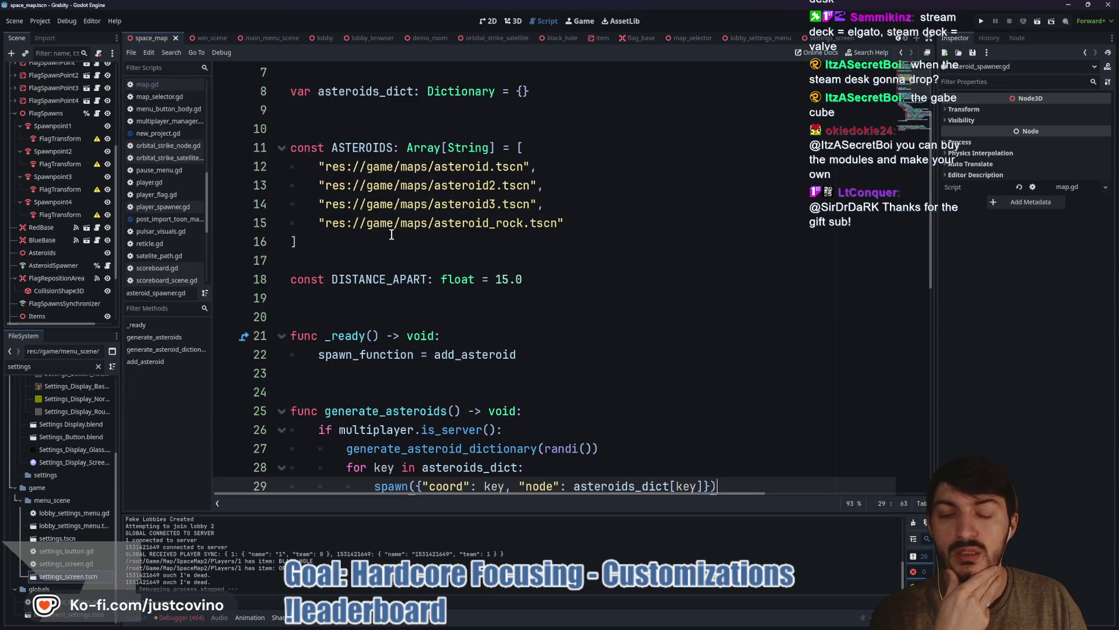
# Inspect the asteroids_width, asteroids_height and asteroids_depth variables in asteroid_spawner.gd.
pyautogui.scroll(-1, 392, 234)
pyautogui.scroll(3, 392, 234)
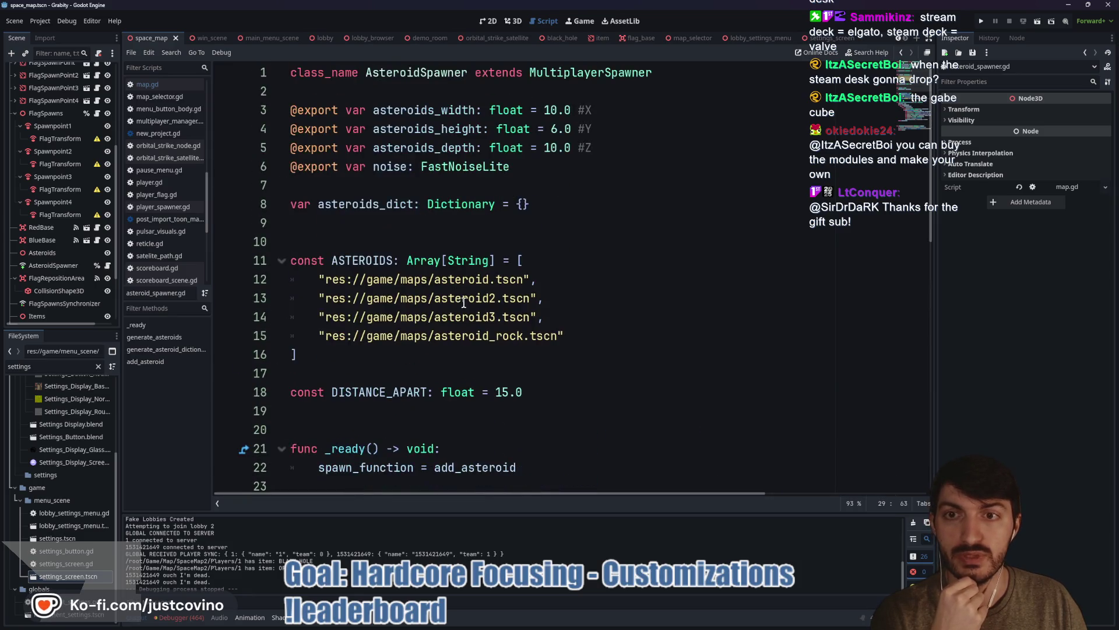
pyautogui.doubleClick(424, 110)
pyautogui.doubleClick(437, 128)
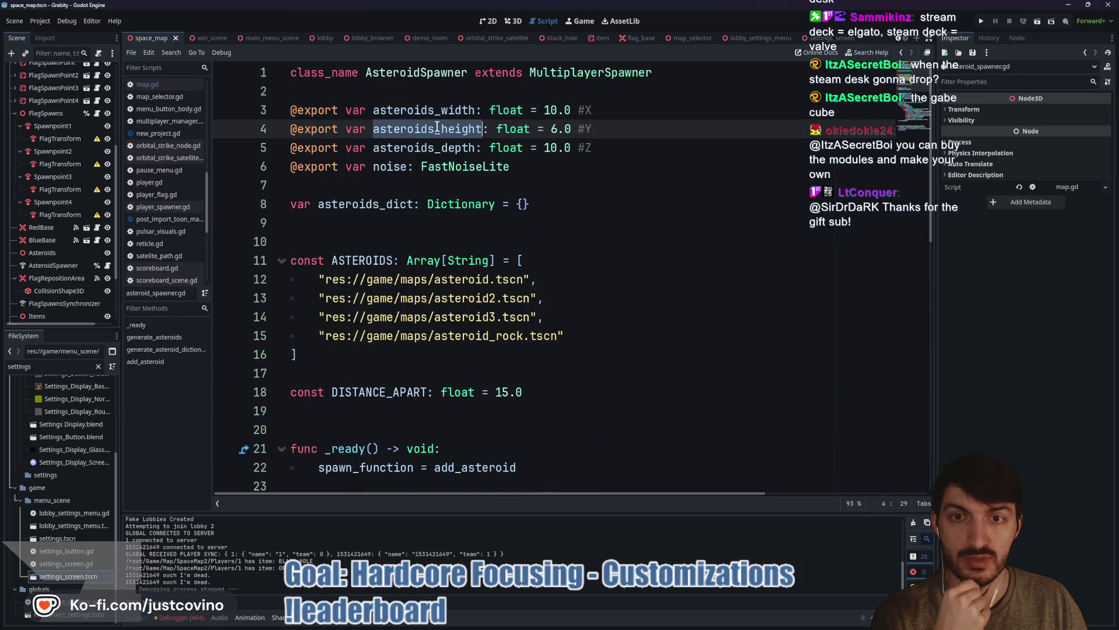
pyautogui.doubleClick(442, 147)
pyautogui.scroll(-5, 586, 261)
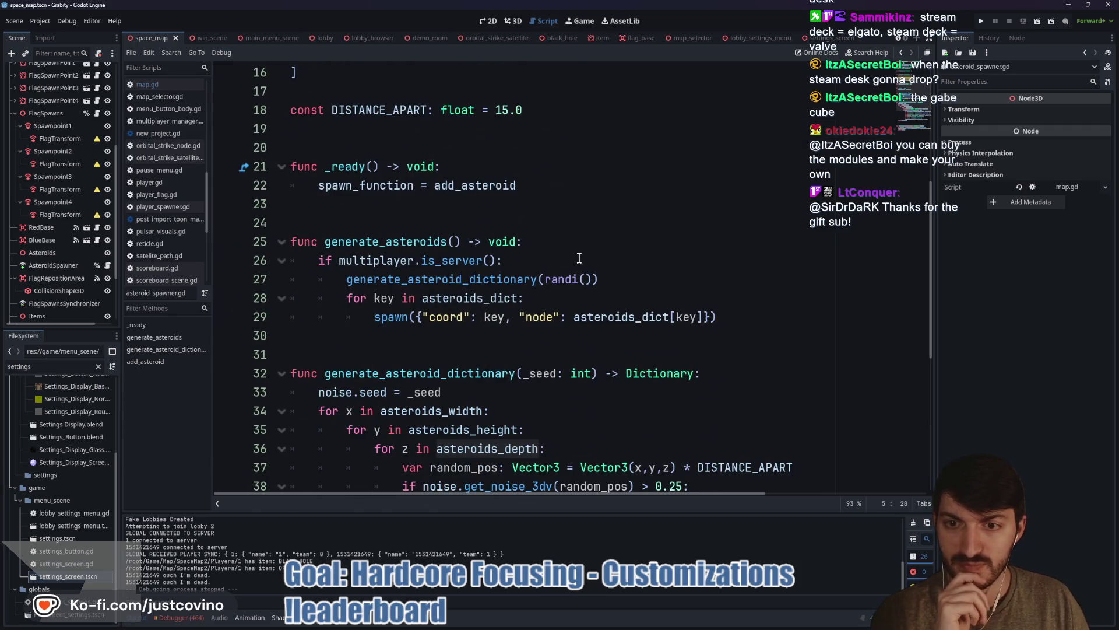
pyautogui.scroll(-1, 579, 258)
pyautogui.scroll(-2, 579, 258)
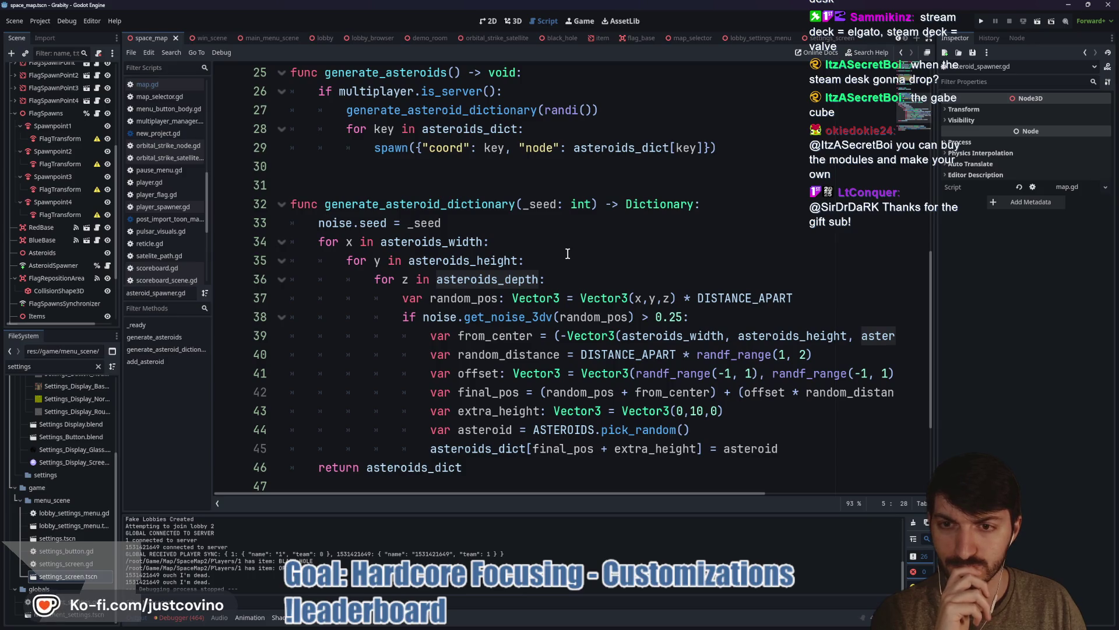
pyautogui.scroll(4, 567, 254)
pyautogui.scroll(4, 567, 253)
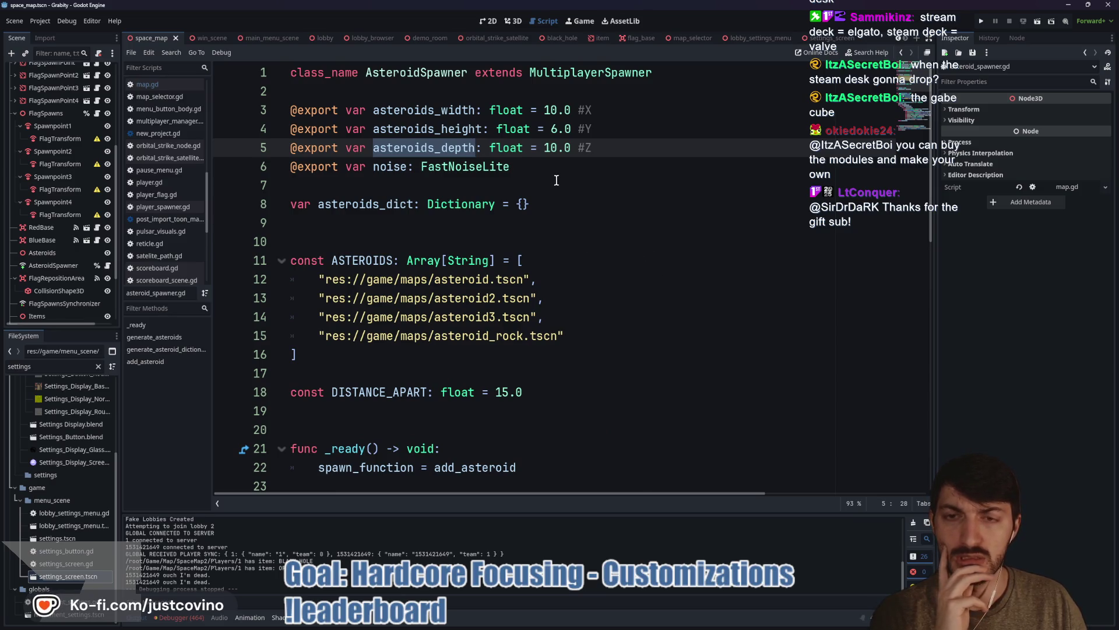
pyautogui.scroll(-2, 630, 218)
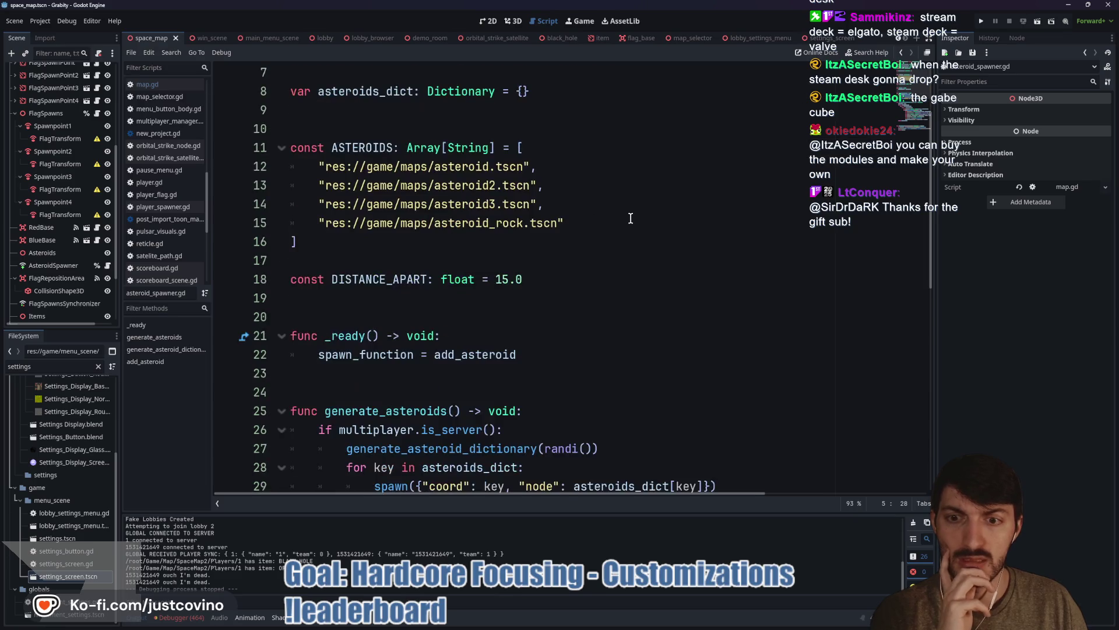
pyautogui.scroll(2, 452, 342)
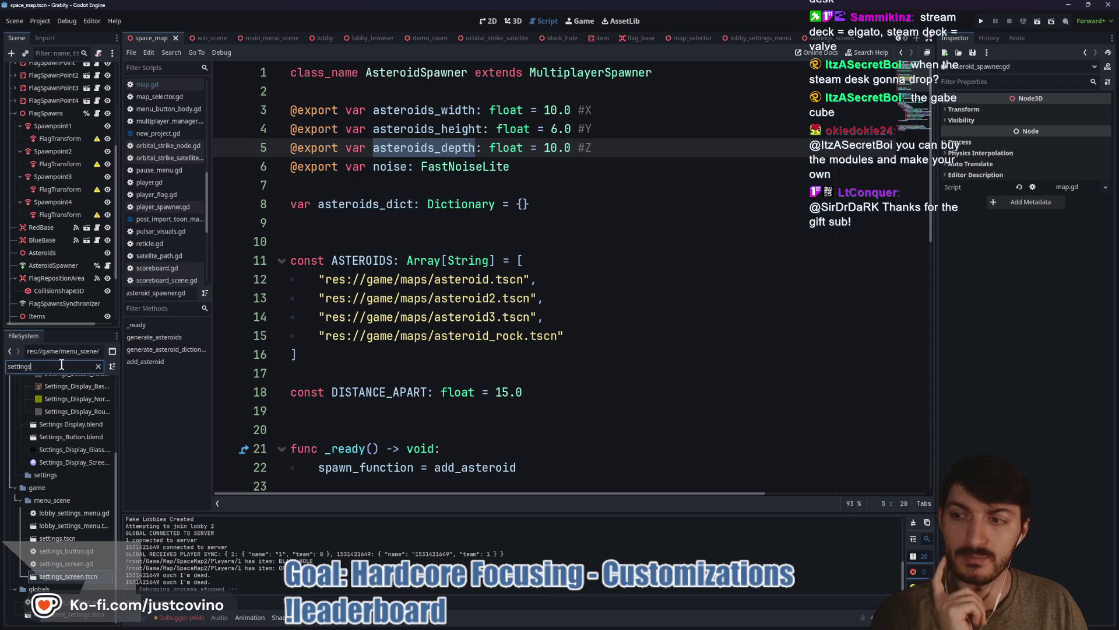
# Filter the FileSystem dock for 'global' and open global.gd.
pyautogui.doubleClick(5, 366)
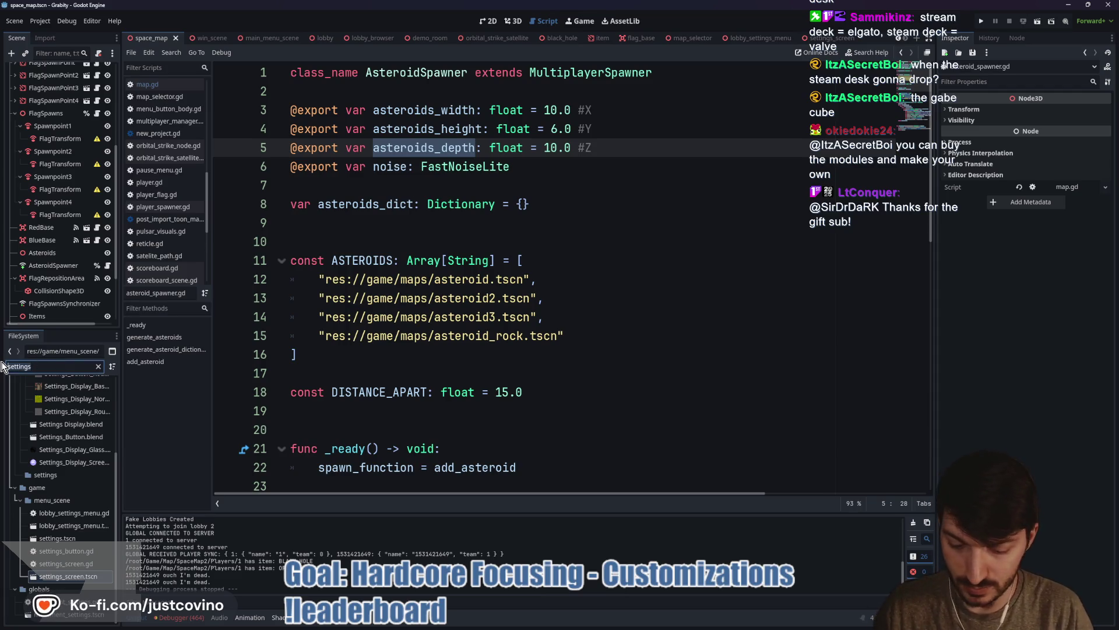
pyautogui.write('global')
pyautogui.doubleClick(65, 421)
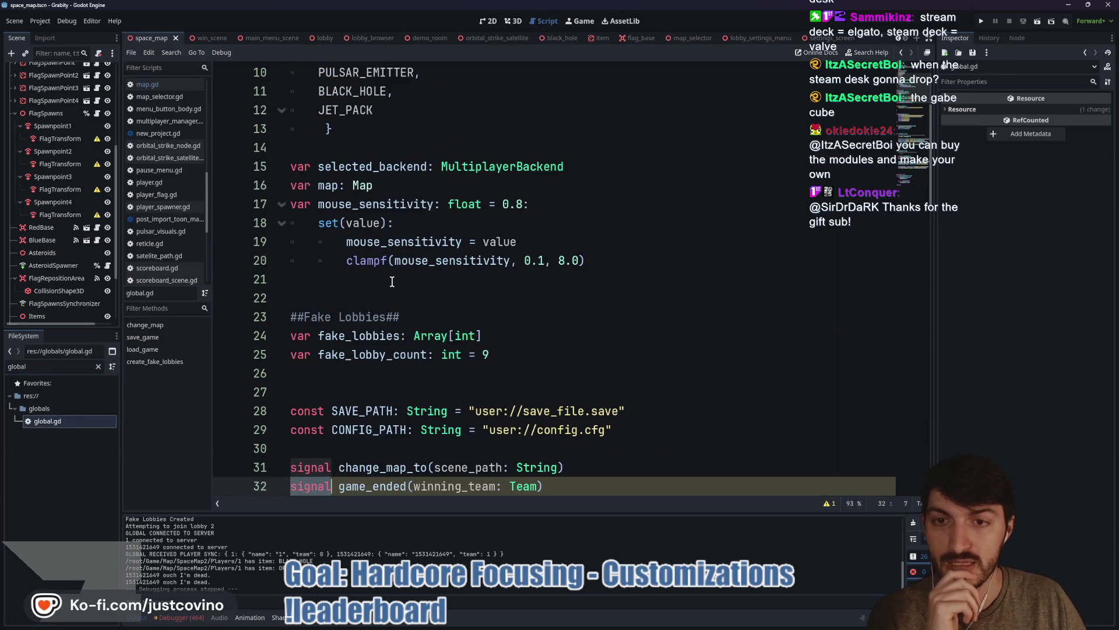
# Delete the blank line inside the maps dictionary of global.gd.
pyautogui.scroll(3, 449, 289)
pyautogui.scroll(-1, 390, 282)
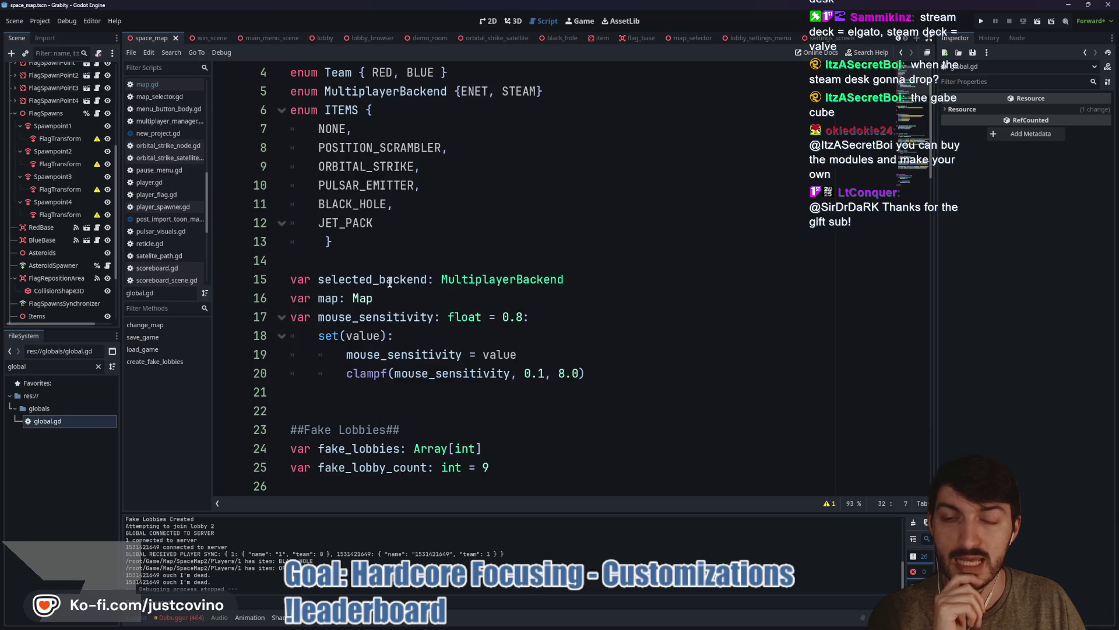
pyautogui.scroll(-6, 391, 282)
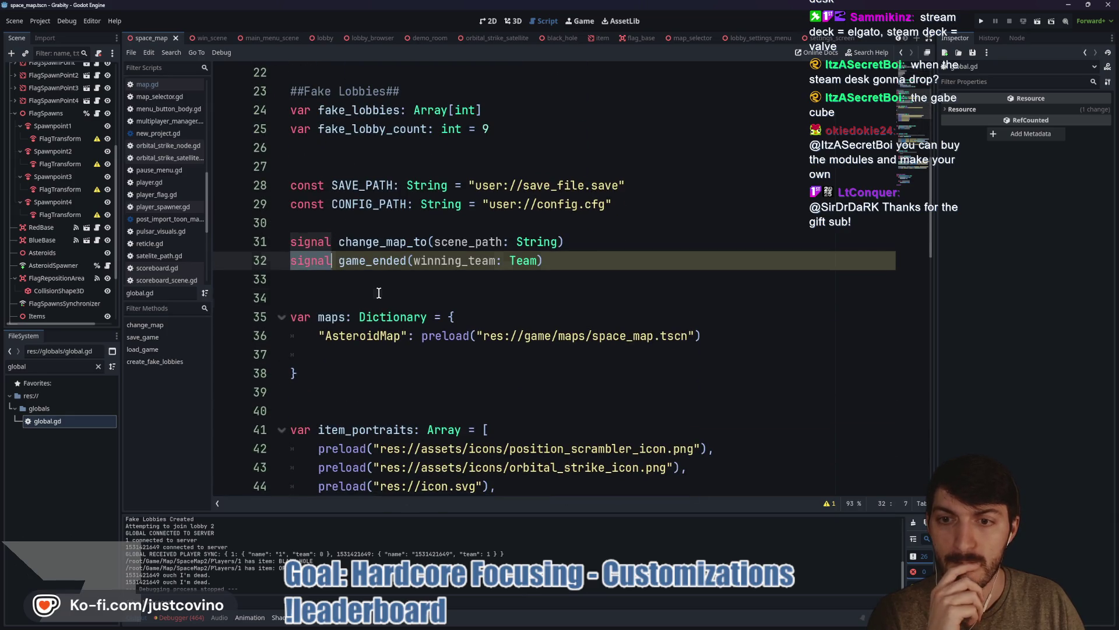
pyautogui.click(379, 292)
pyautogui.scroll(-1, 376, 292)
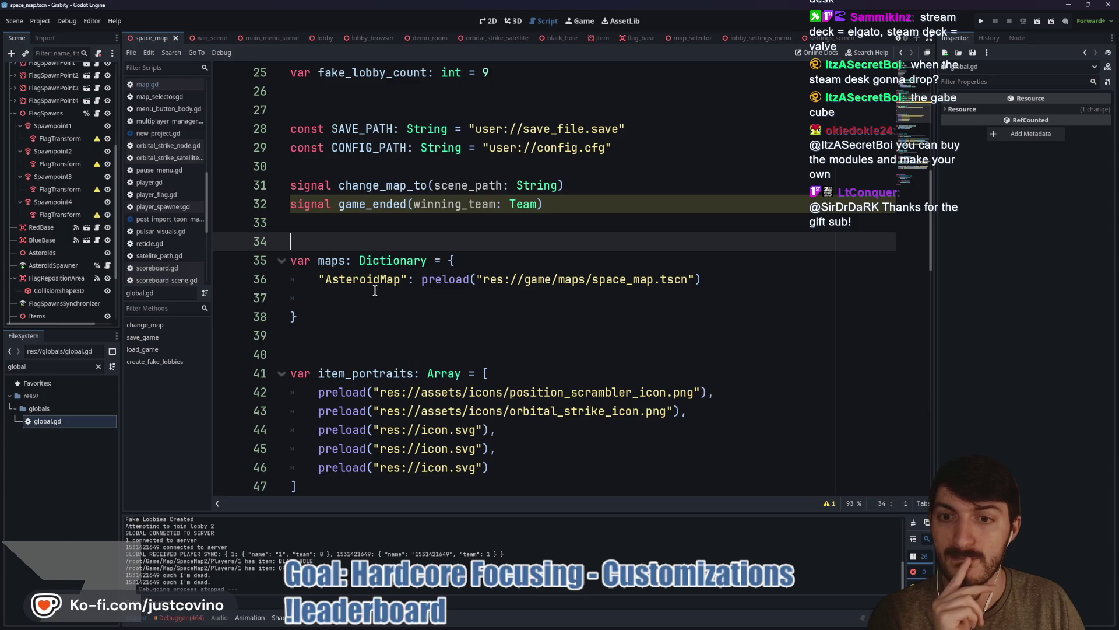
pyautogui.click(325, 298)
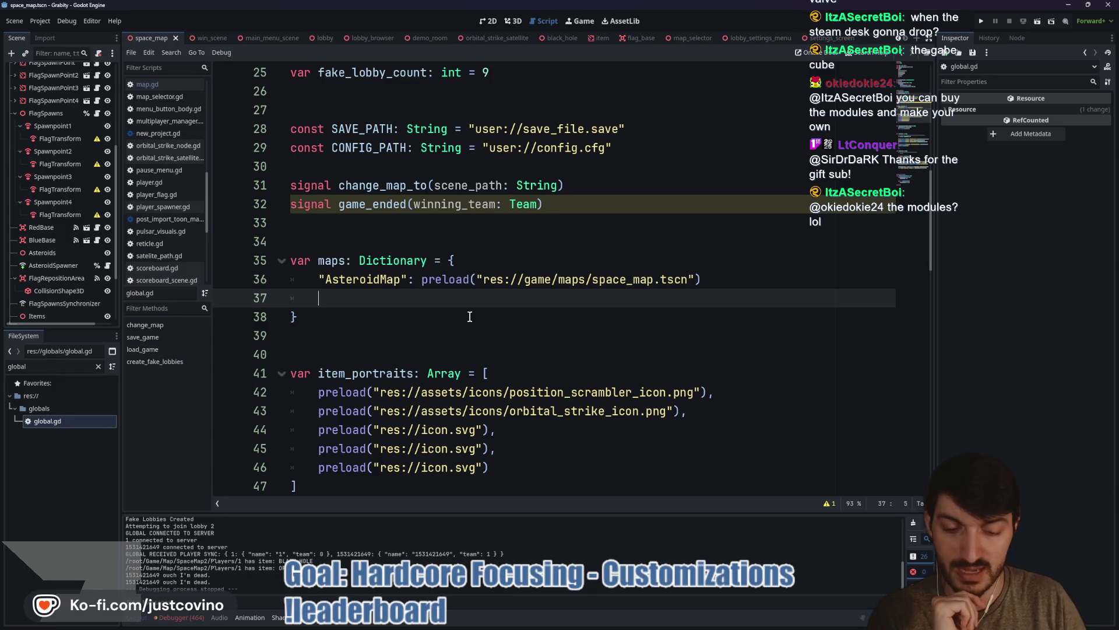
pyautogui.press('BackSpace')
pyautogui.press('BackSpace')
pyautogui.scroll(-4, 470, 315)
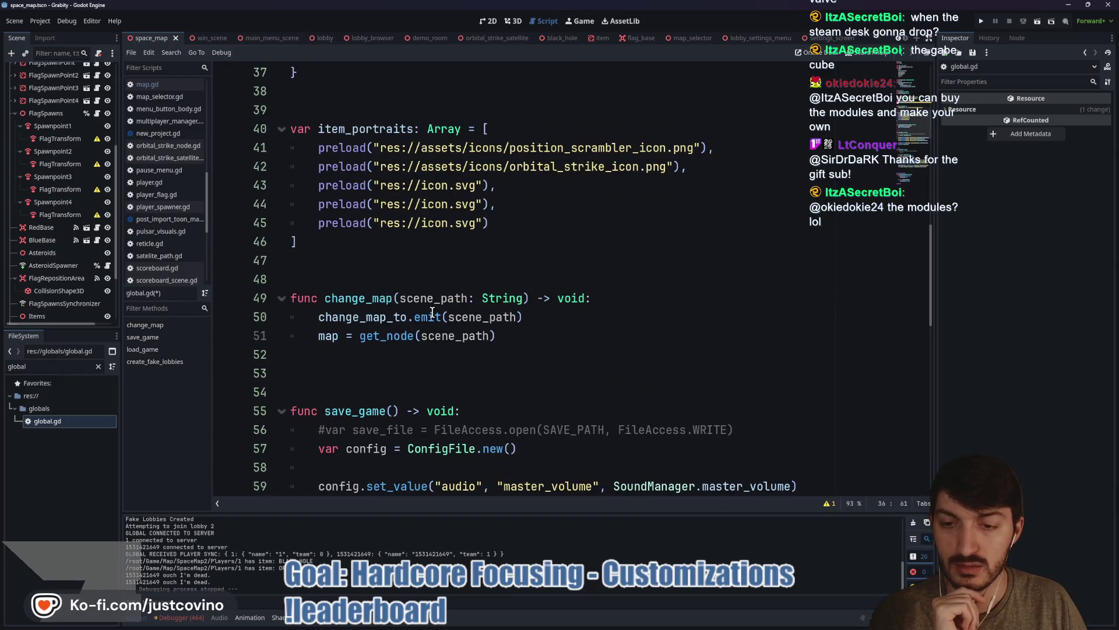
pyautogui.scroll(-12, 432, 312)
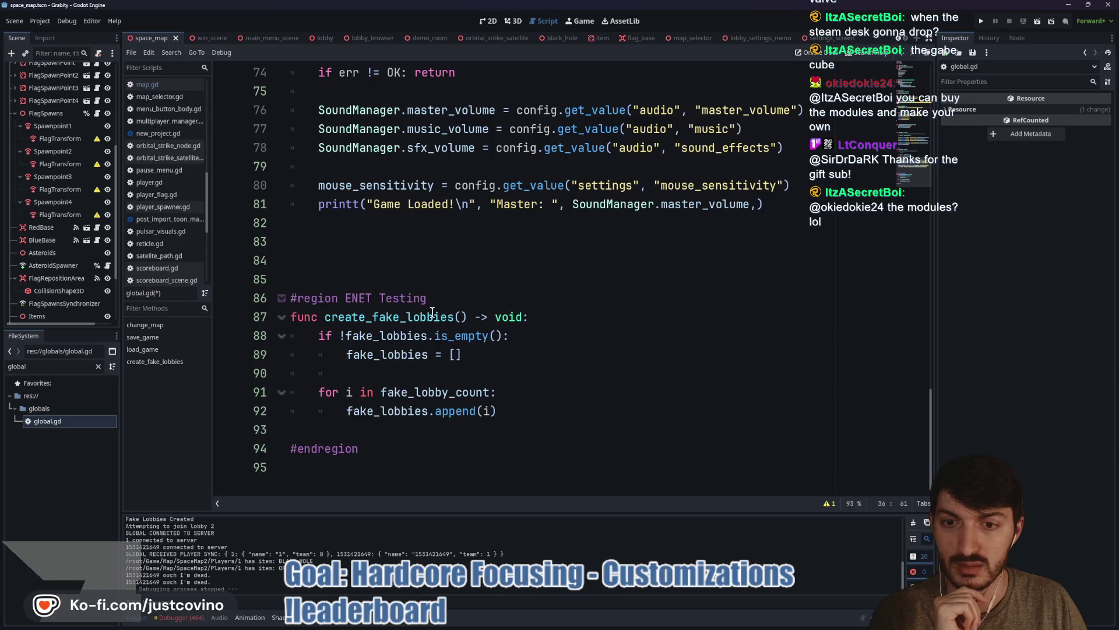
pyautogui.scroll(17, 432, 312)
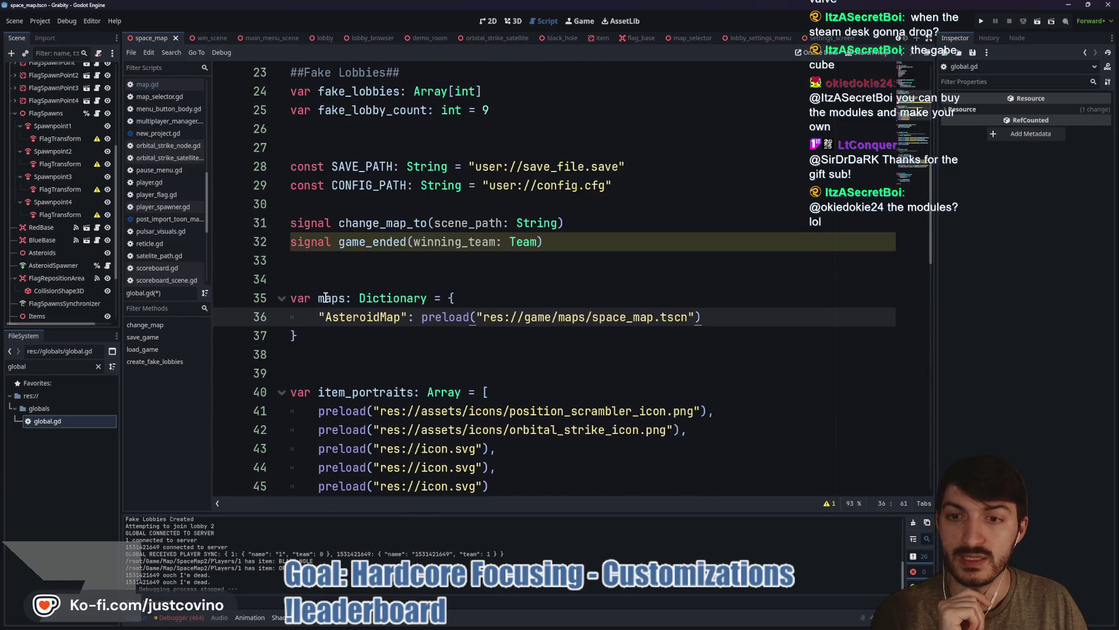
# Write a '#region Match Settings' marker on line 34 above the maps dictionary.
pyautogui.click(323, 279)
pyautogui.write('##reg')
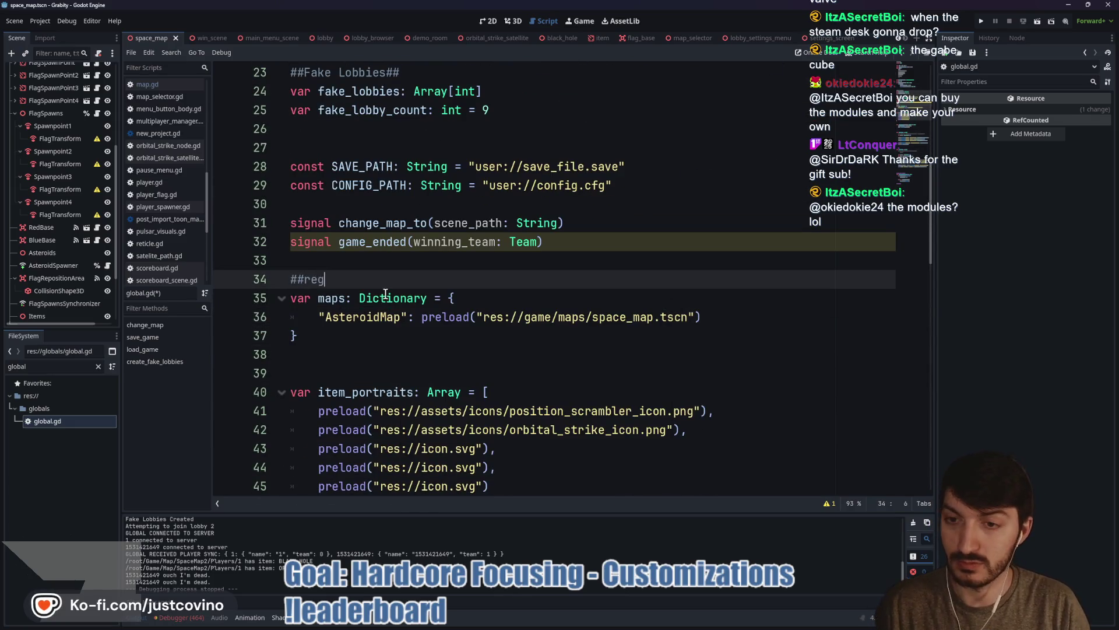
pyautogui.write('ion Map')
pyautogui.press('BackSpace')
pyautogui.press('BackSpace')
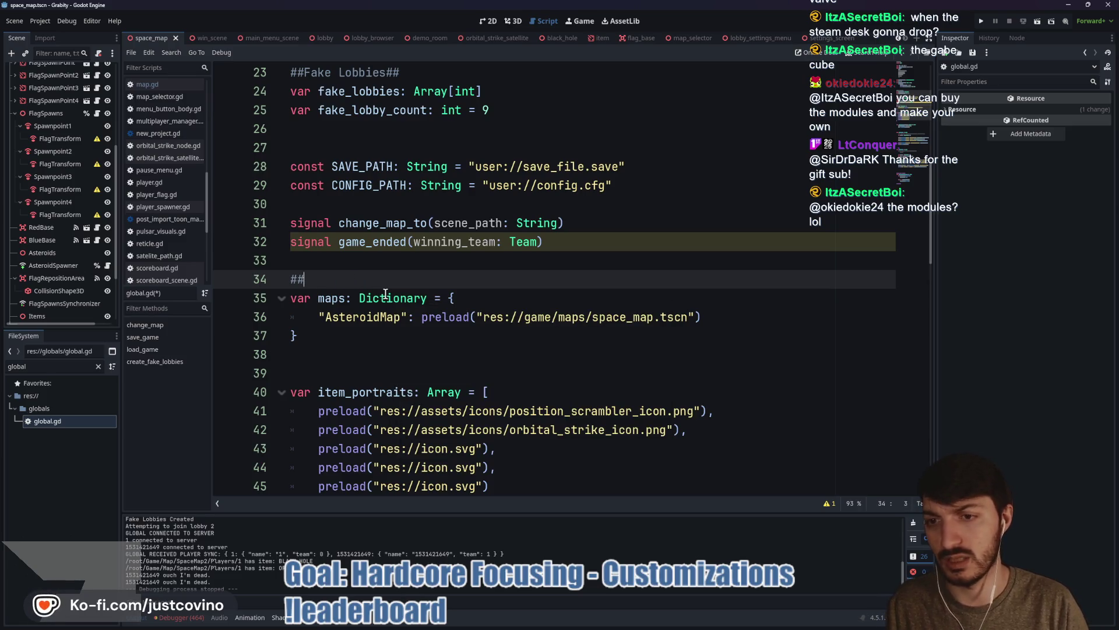
pyautogui.write('region Map')
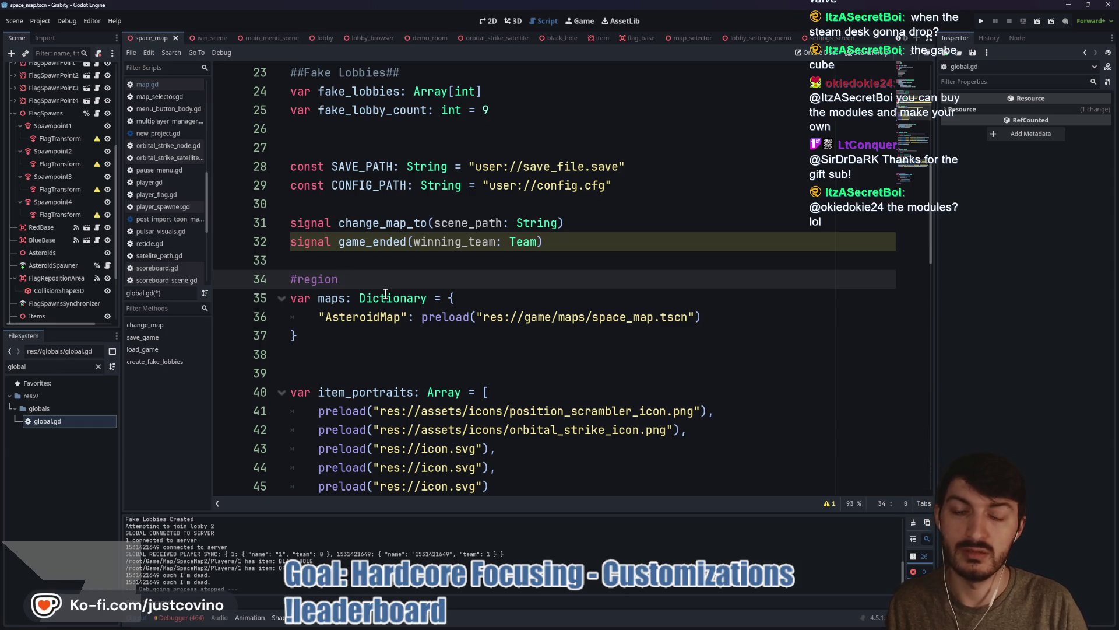
pyautogui.write(' Settings')
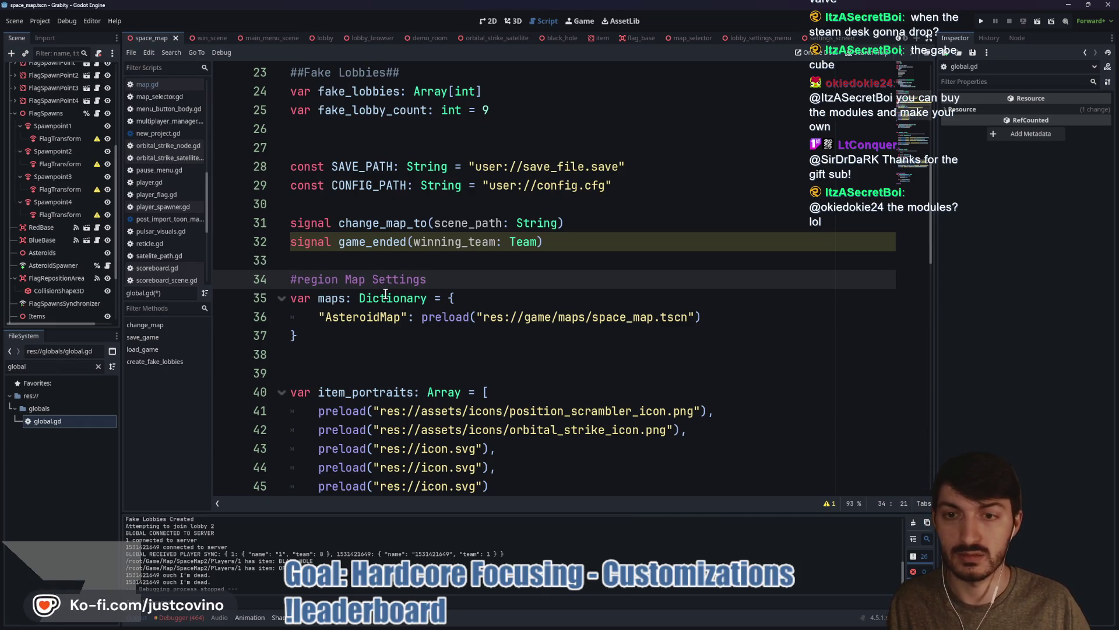
pyautogui.moveTo(365, 276); pyautogui.dragTo(346, 279)
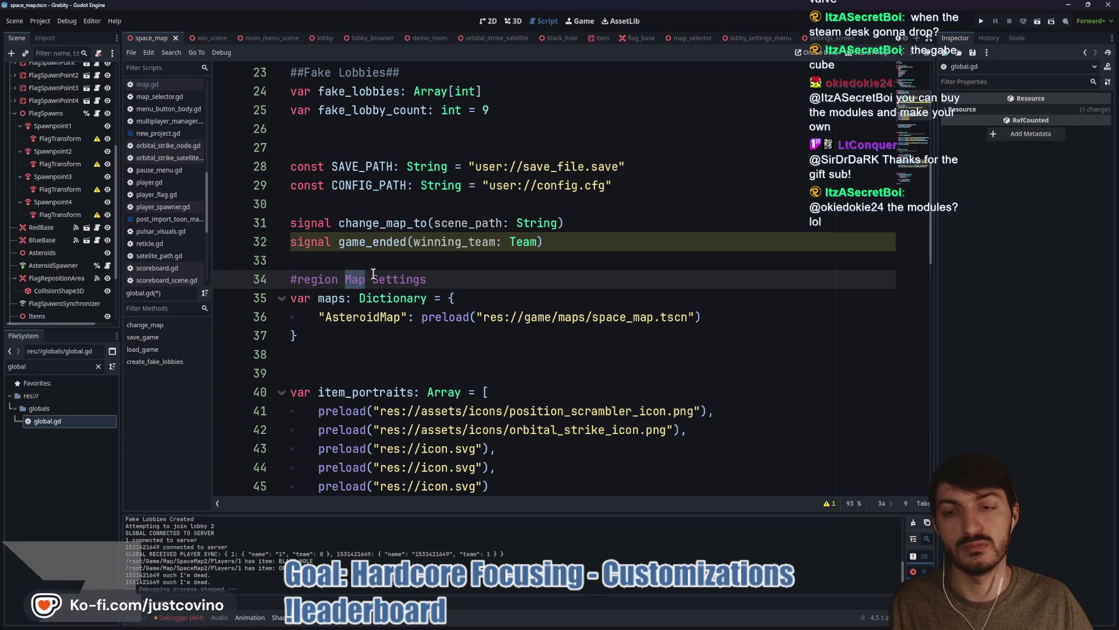
pyautogui.write('Match')
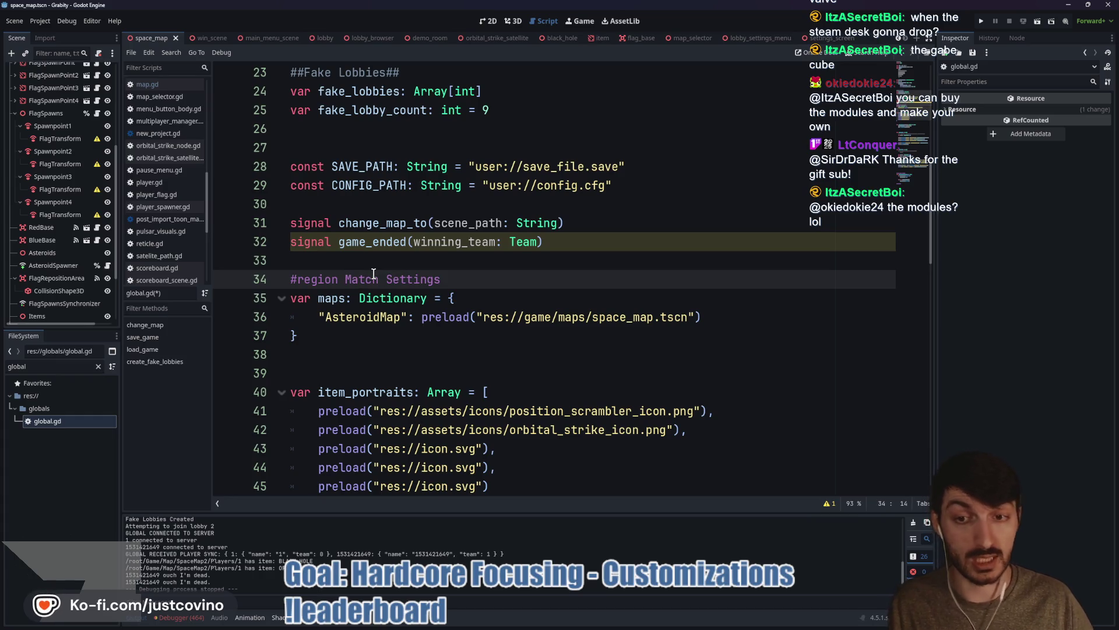
# Add blank lines below the maps dictionary and the Match Settings heading, reaching line 42 for the region end.
pyautogui.click(313, 365)
pyautogui.press('Return')
pyautogui.press('Return')
pyautogui.press('Return')
pyautogui.press('Up')
pyautogui.press('Up')
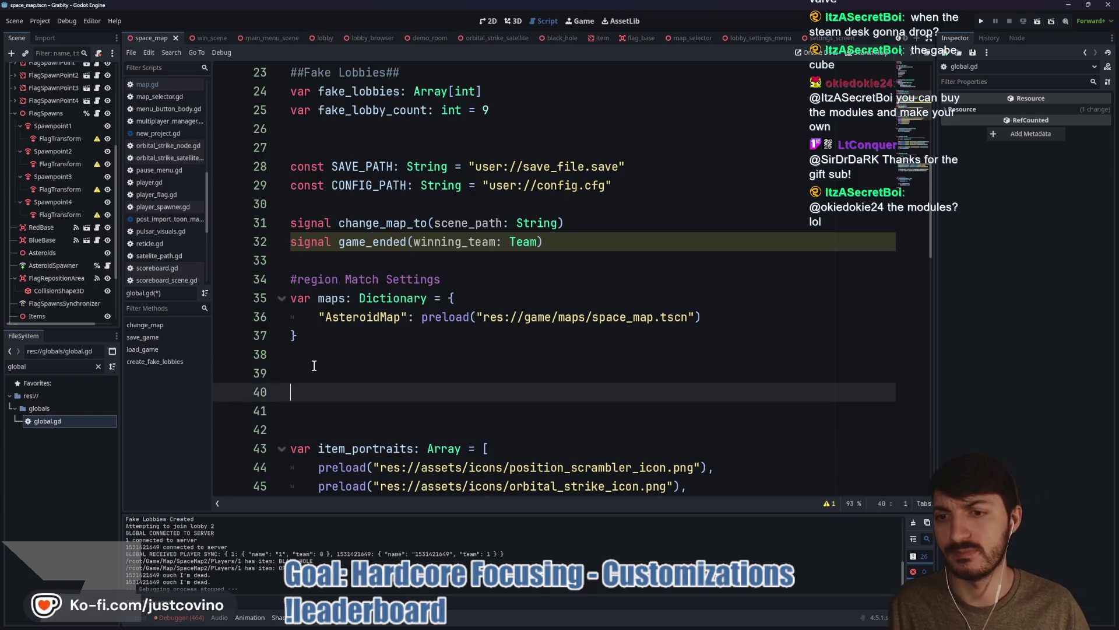
pyautogui.press('Up')
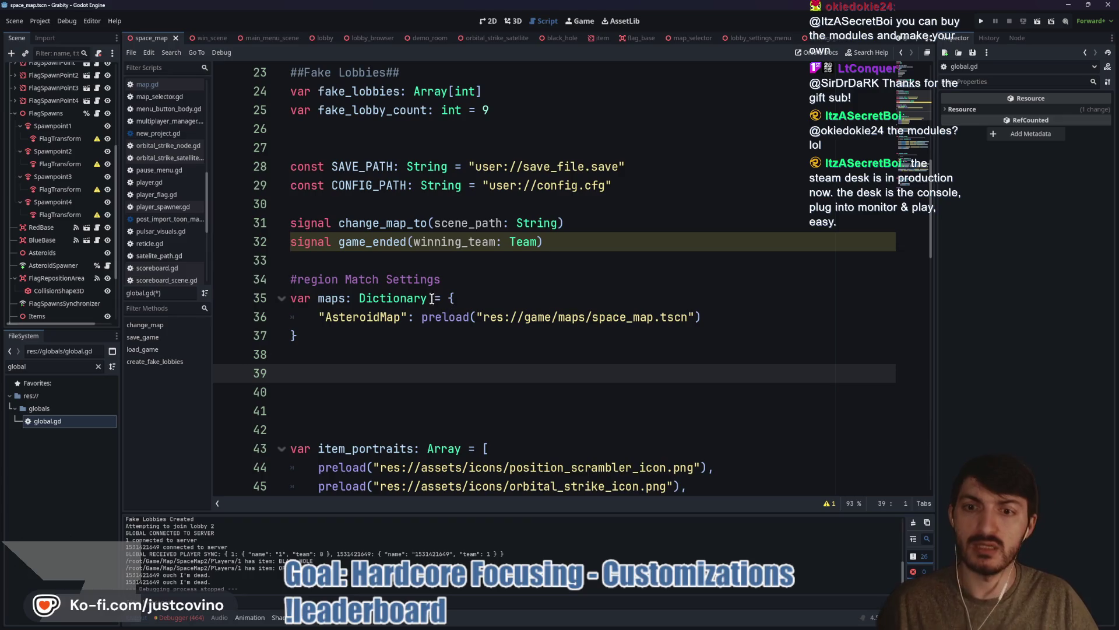
pyautogui.click(462, 285)
pyautogui.press('Return')
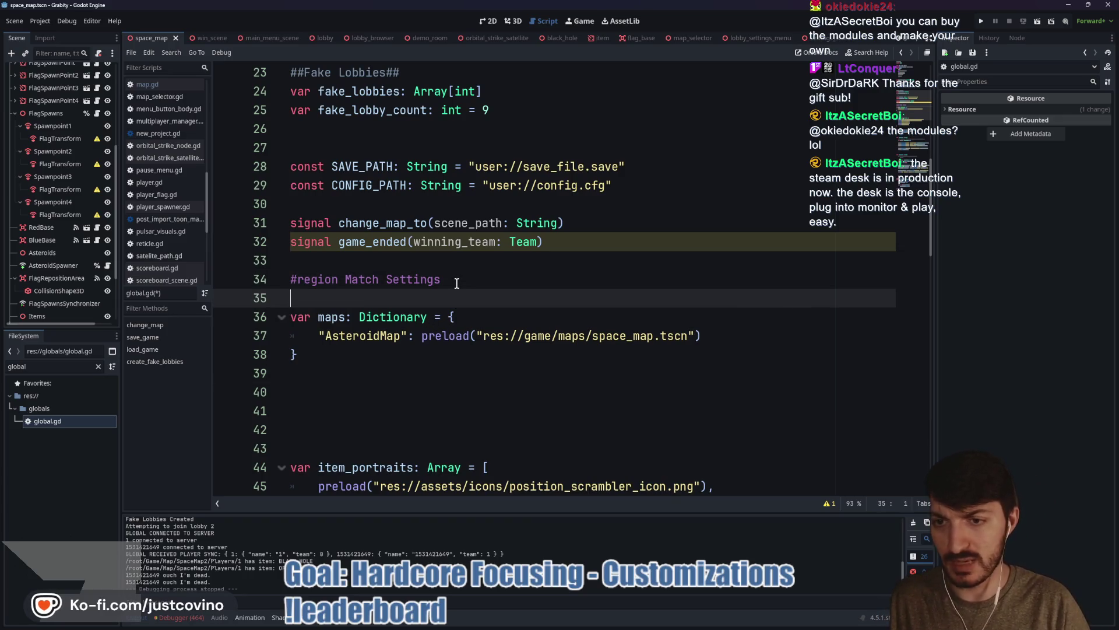
pyautogui.click(310, 429)
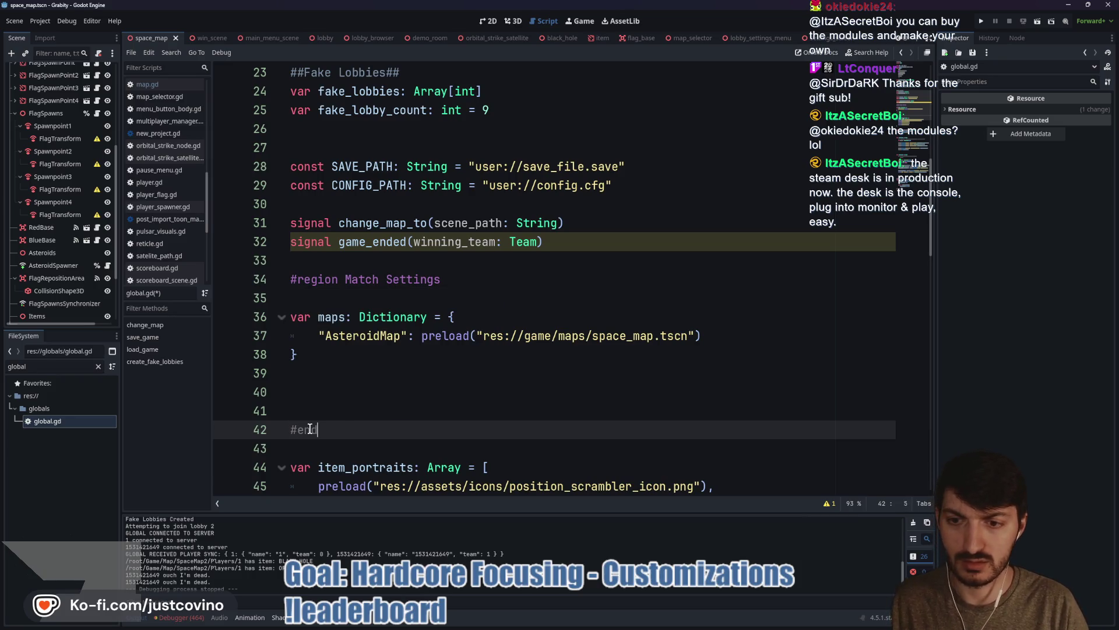
pyautogui.scroll(8, 525, 292)
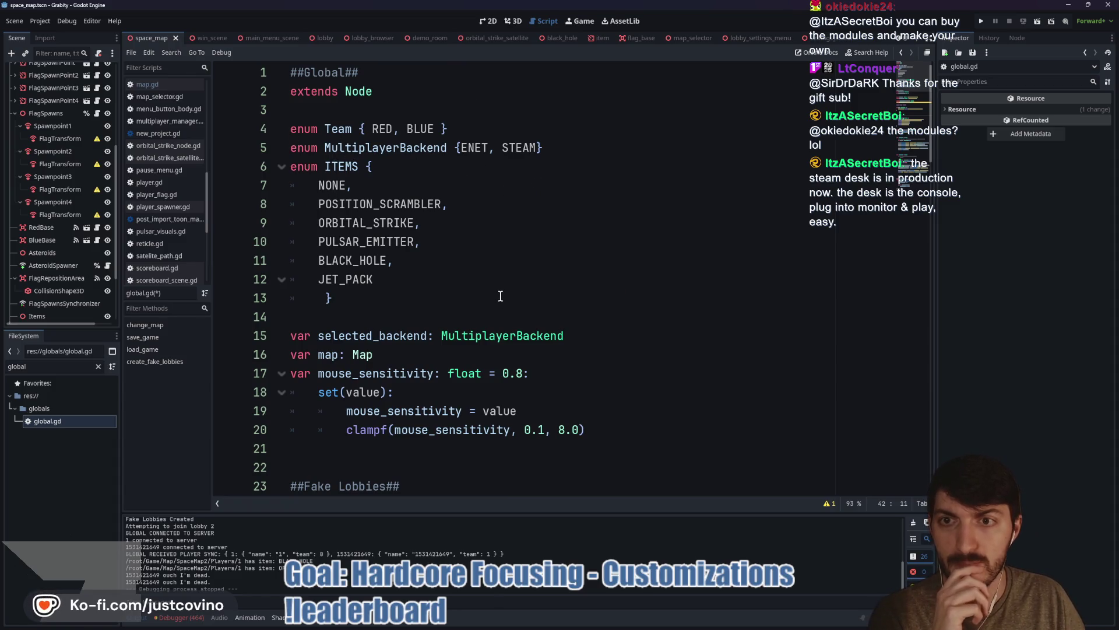
pyautogui.scroll(-7, 500, 296)
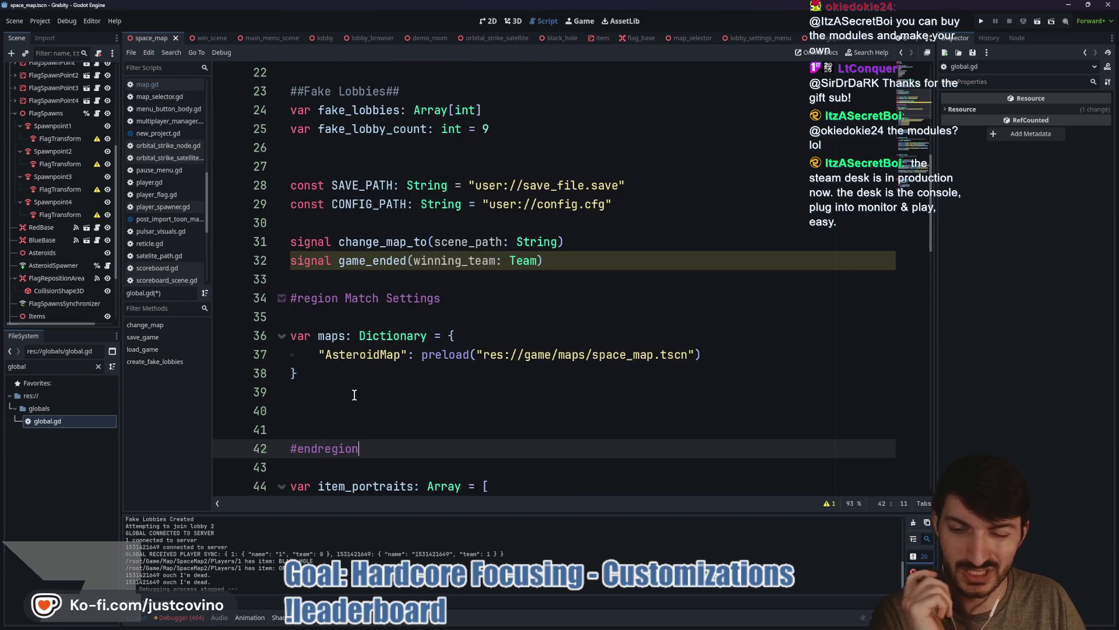
# Declare enum MAP_SIZE { SMALL, MEDIUM, LARGE } on line 35 of global.gd.
pyautogui.click(330, 318)
pyautogui.write('enum ')
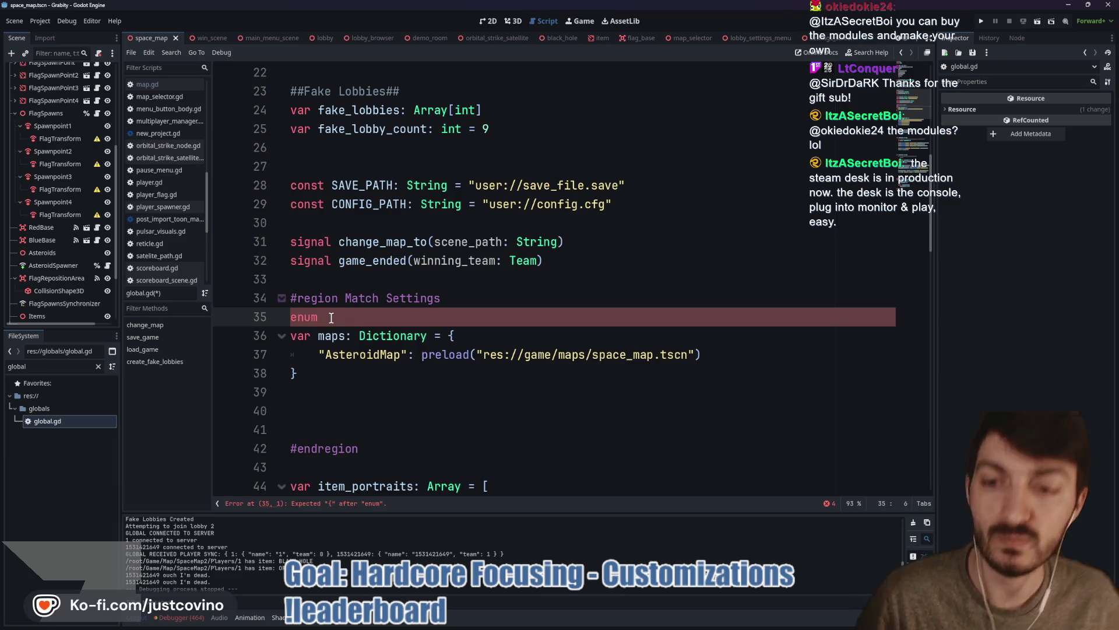
pyautogui.write('MAP_')
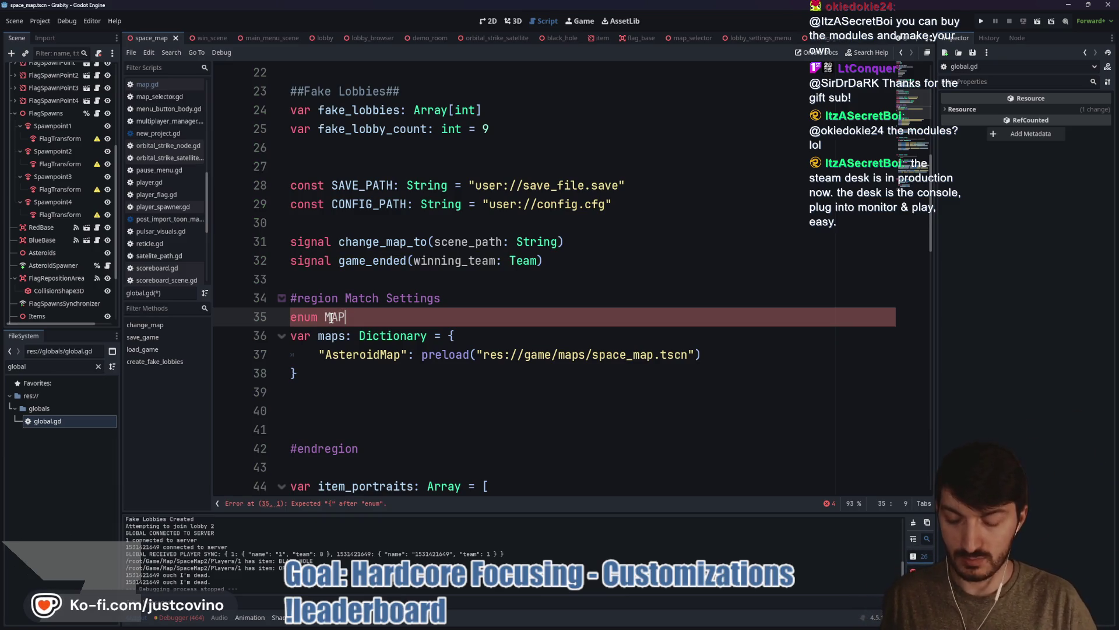
pyautogui.write('SIZE: ')
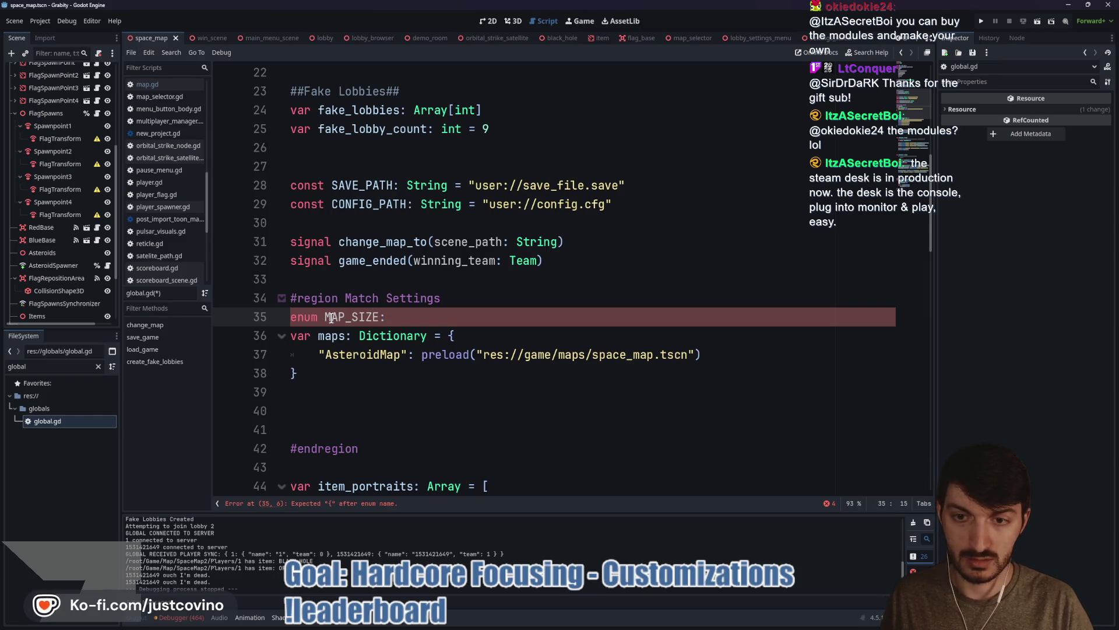
pyautogui.write('{ SMA')
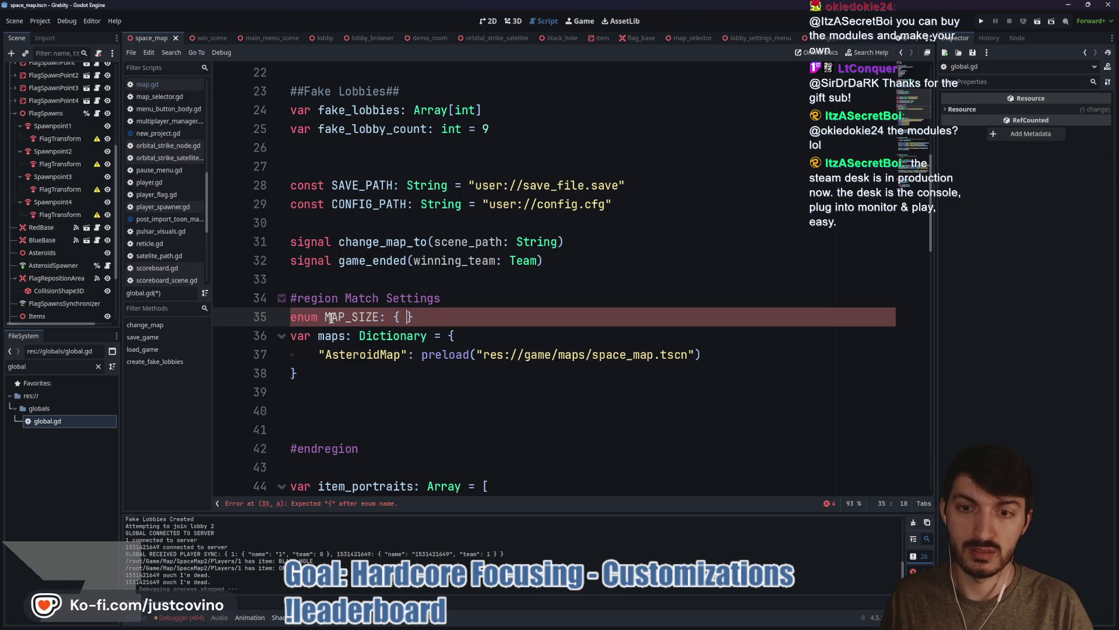
pyautogui.write('LL, MEDIUM, LARGE')
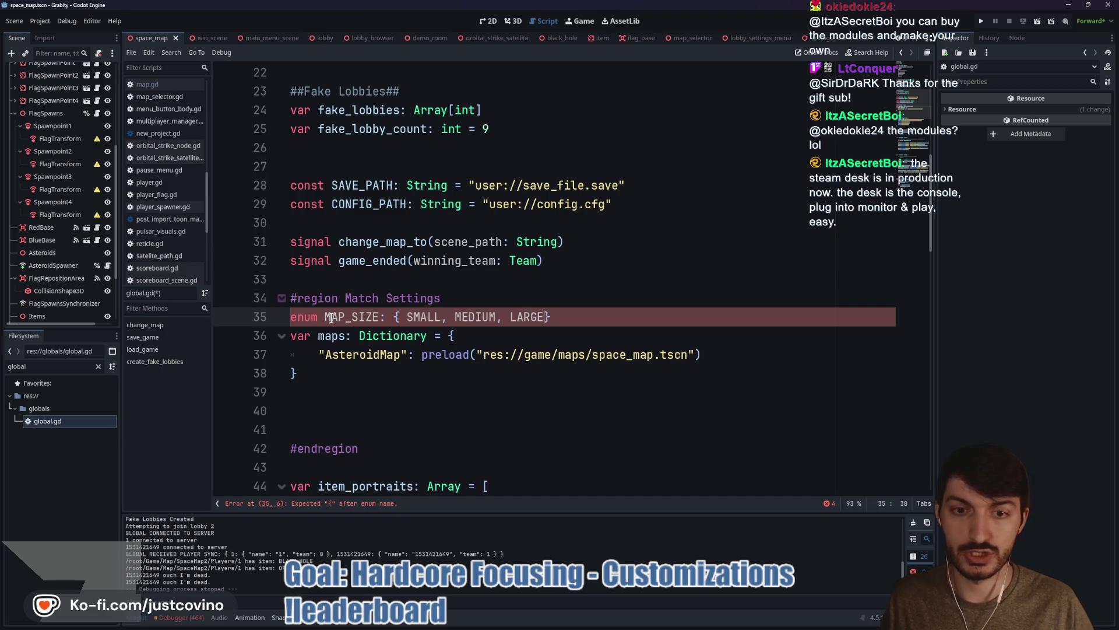
pyautogui.press('BackSpace')
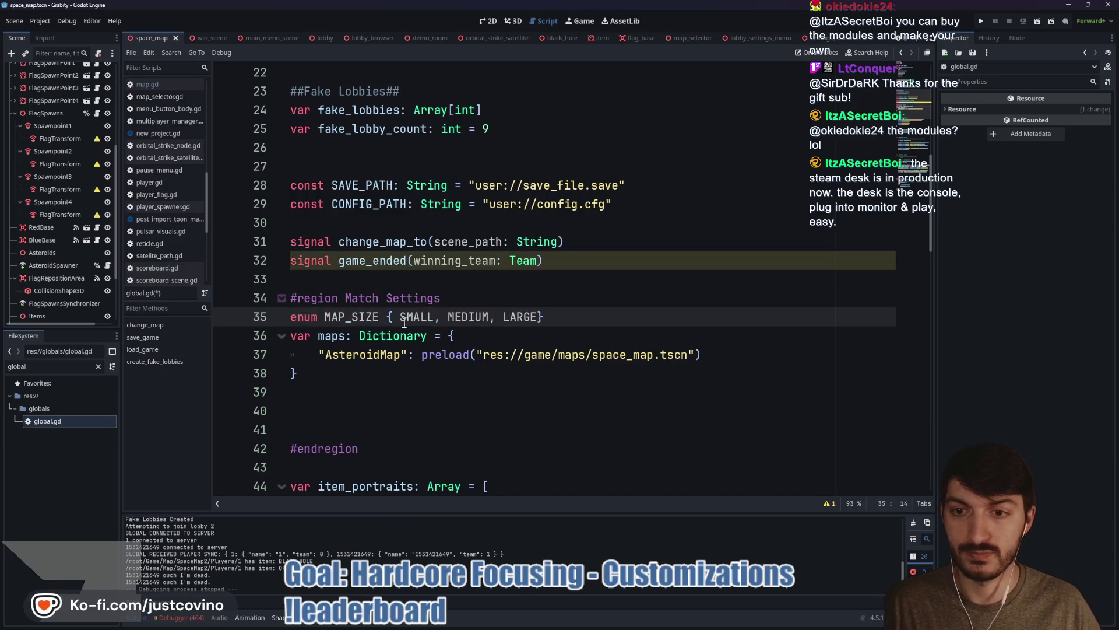
pyautogui.scroll(3, 459, 323)
pyautogui.scroll(4, 459, 322)
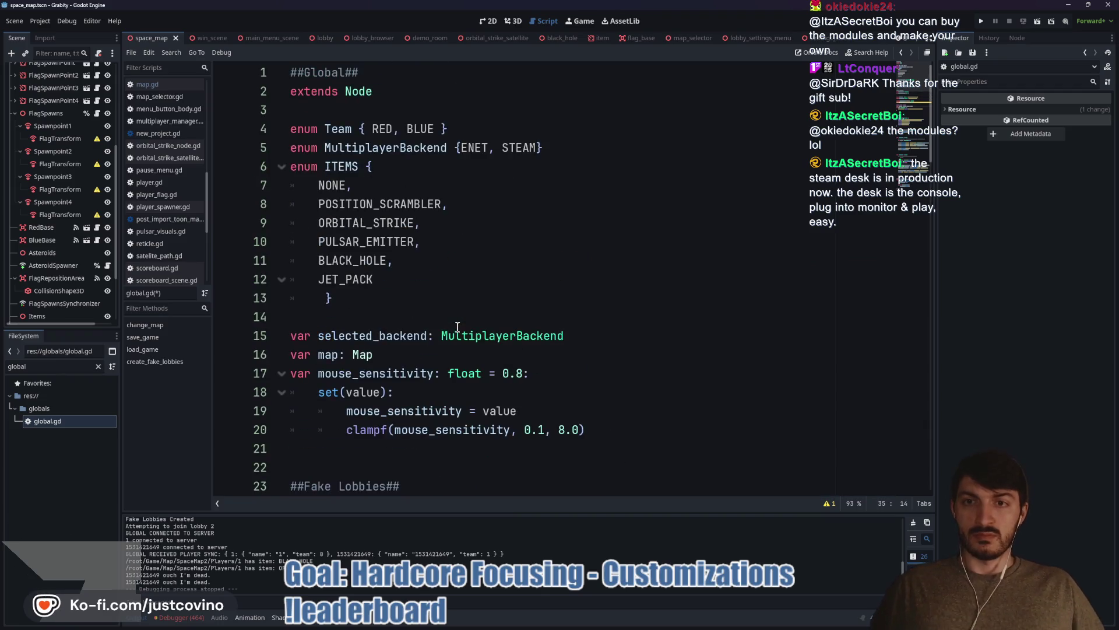
pyautogui.scroll(-10, 449, 327)
pyautogui.scroll(2, 445, 328)
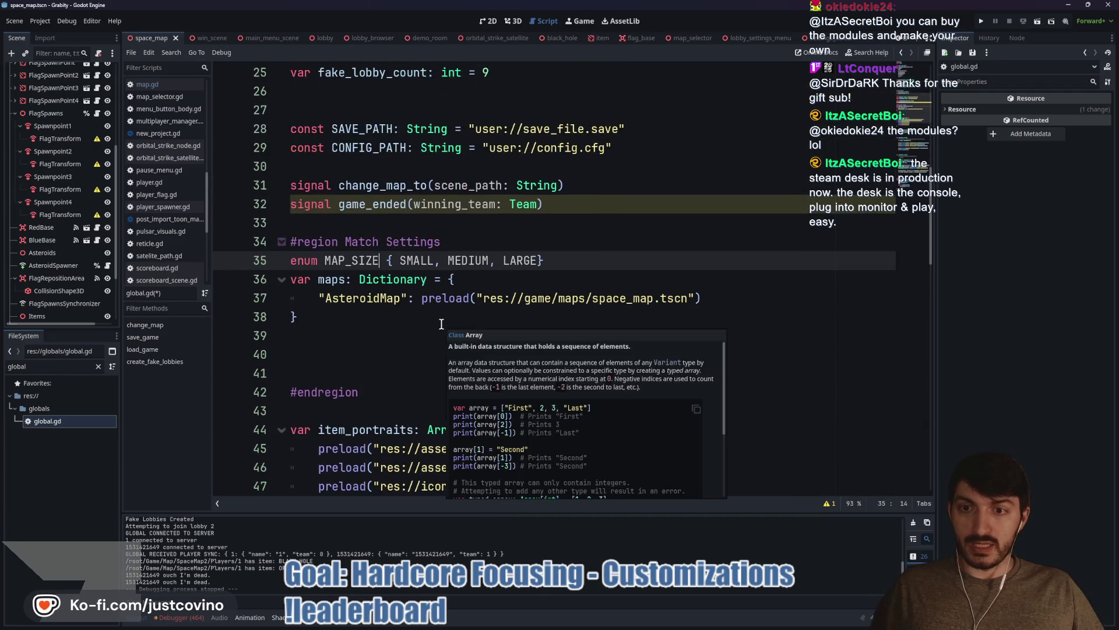
pyautogui.click(595, 256)
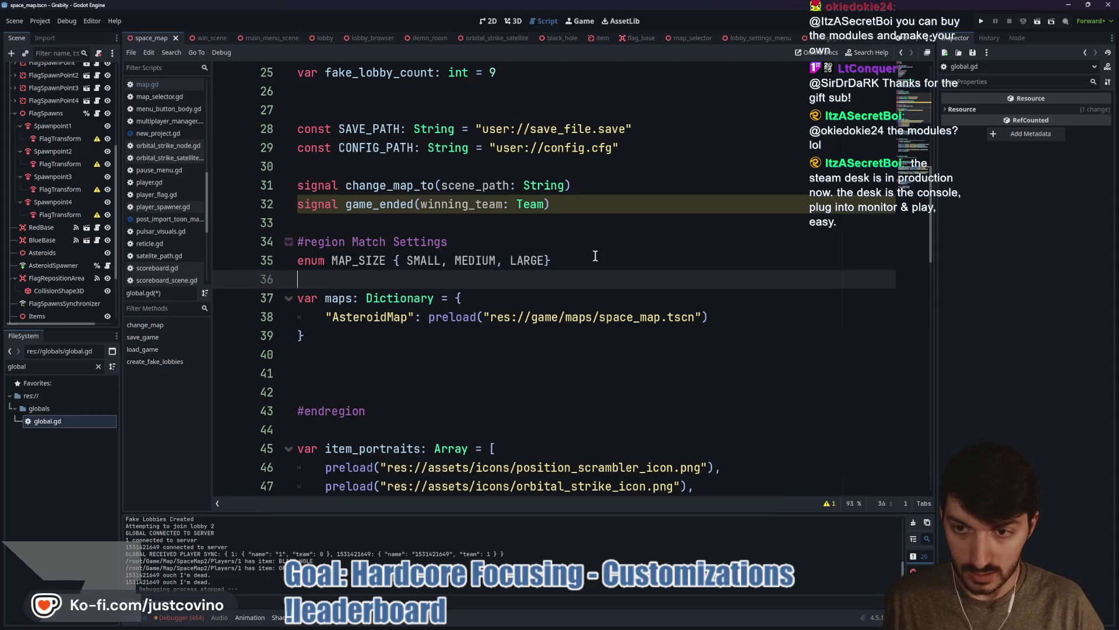
# Add a map_size variable typed MAP_SIZE below the enum.
pyautogui.press('Return')
pyautogui.write('var map')
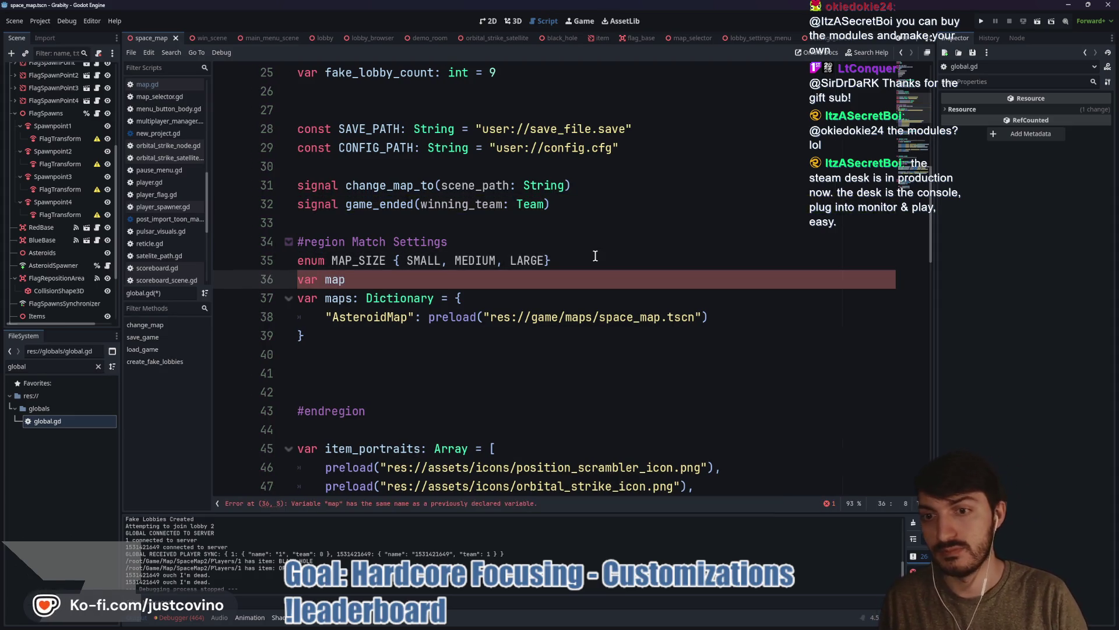
pyautogui.write(': Map')
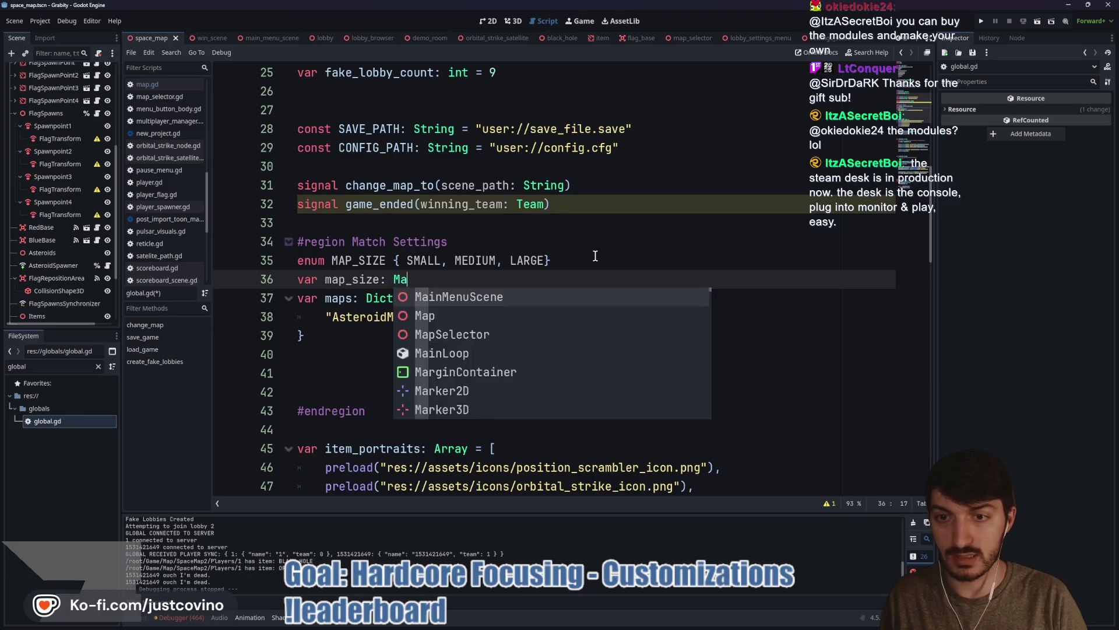
pyautogui.press('BackSpace')
pyautogui.press('BackSpace')
pyautogui.write('A')
pyautogui.press('Return')
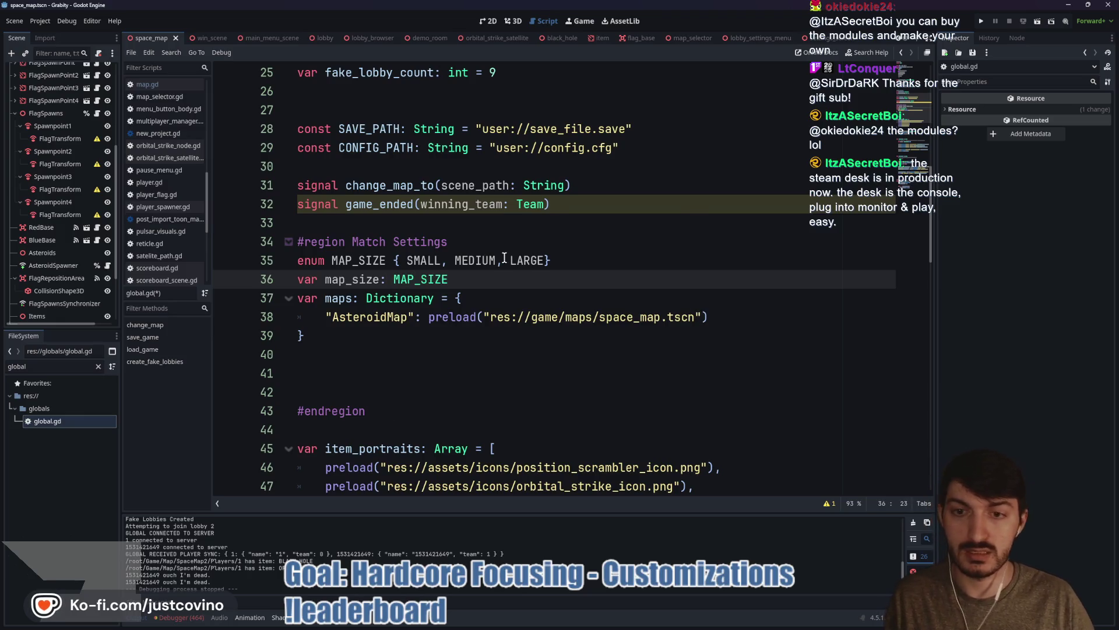
# Save global.gd, add a blank line after map_size, and switch to the lobby script.
pyautogui.click(330, 357)
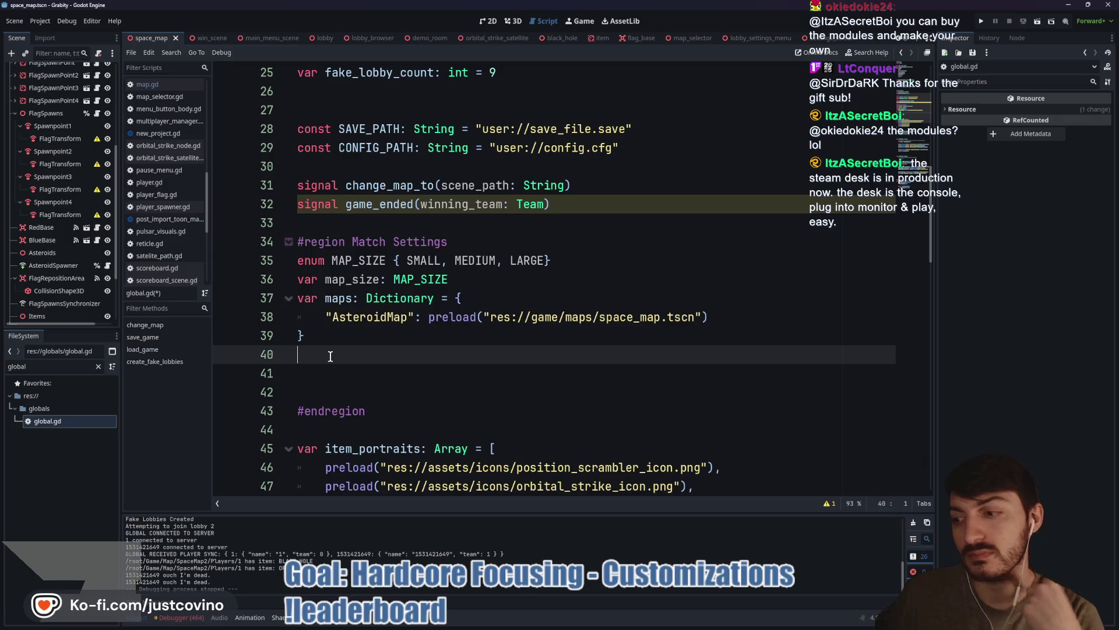
pyautogui.click(470, 277)
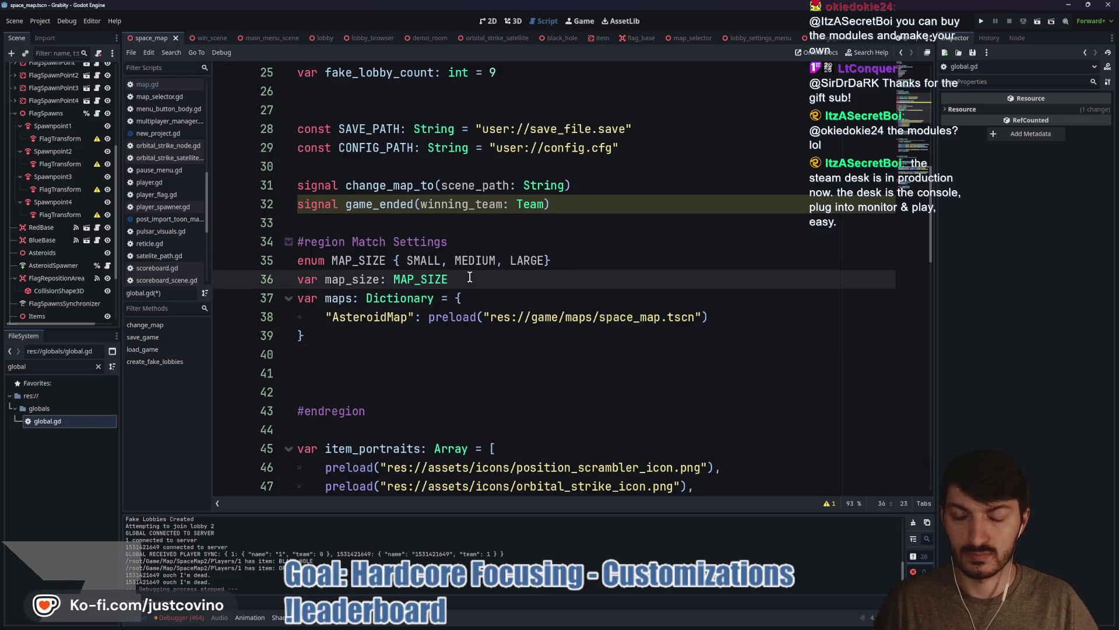
pyautogui.click(376, 364)
pyautogui.hotkey('ctrl', 's')
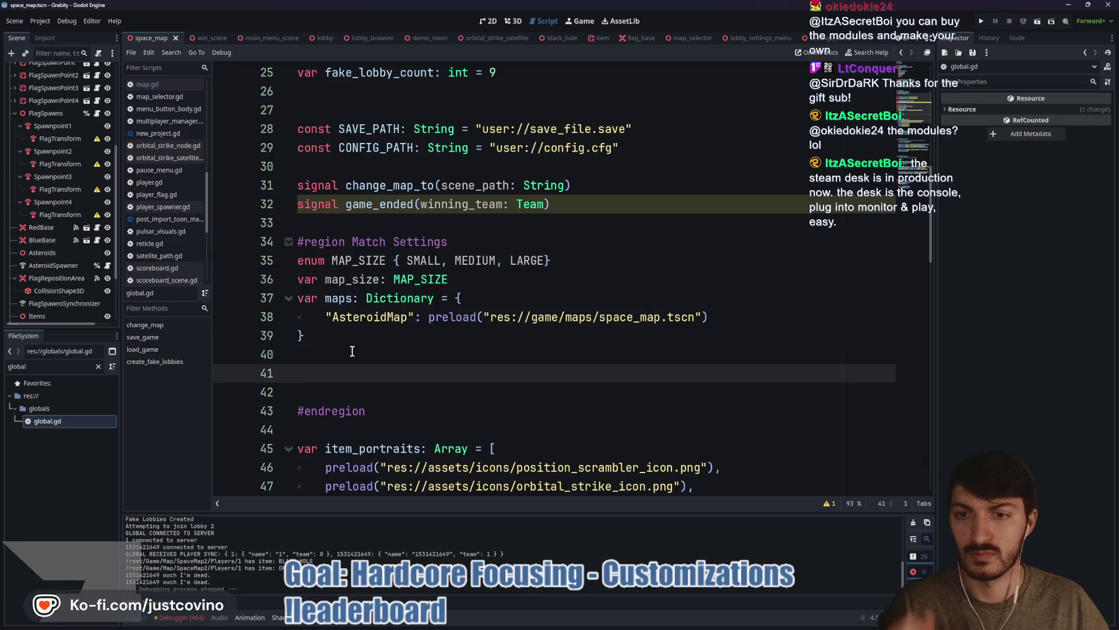
pyautogui.click(453, 280)
pyautogui.press('Return')
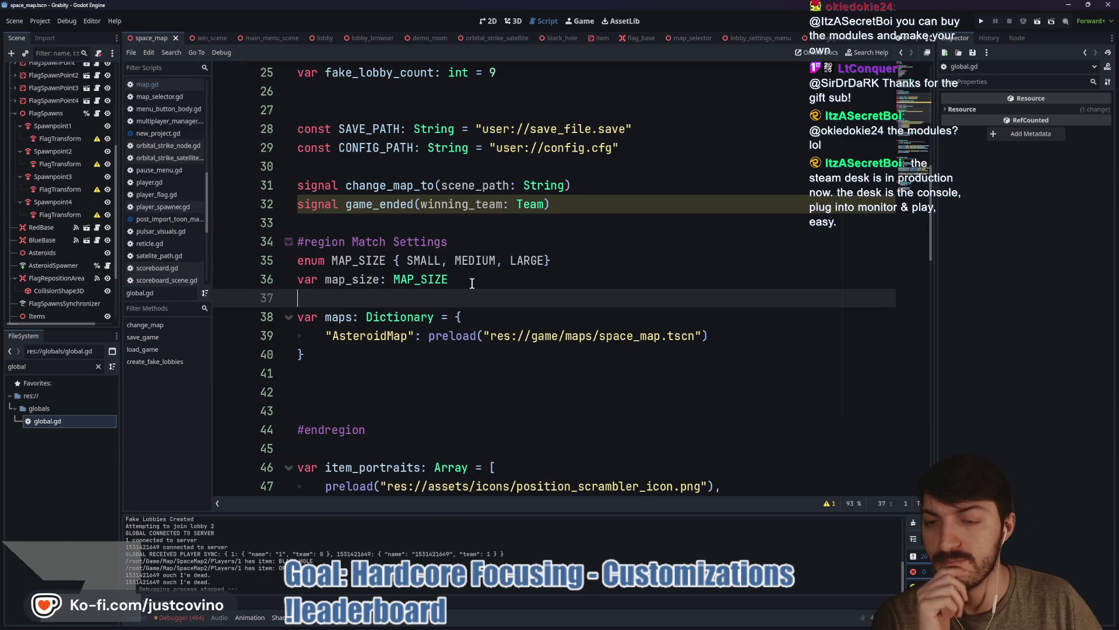
pyautogui.click(344, 374)
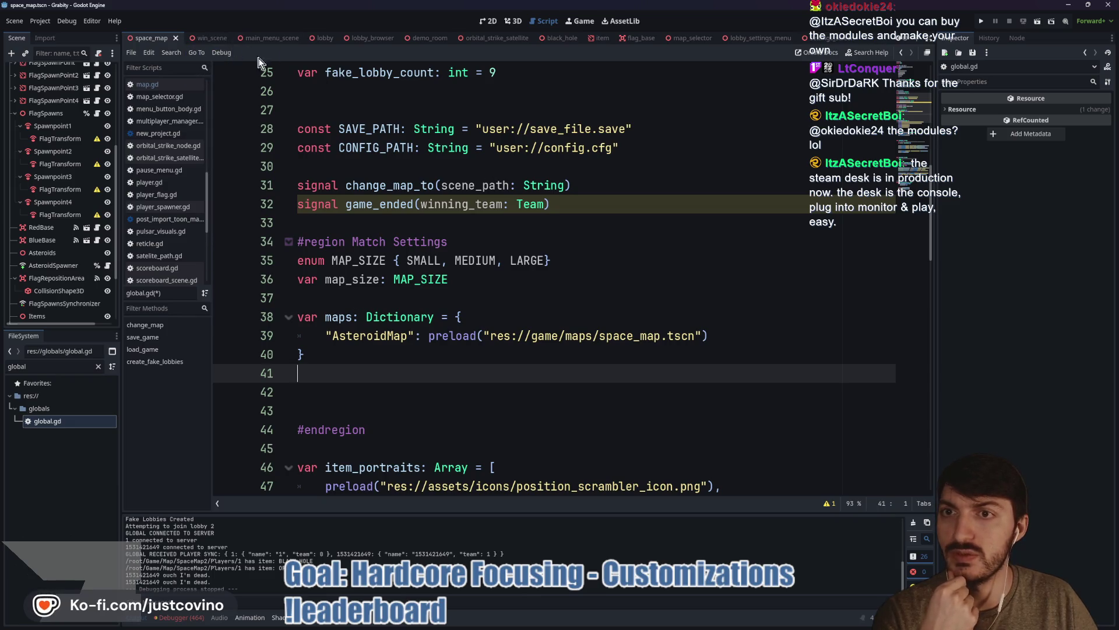
pyautogui.click(321, 40)
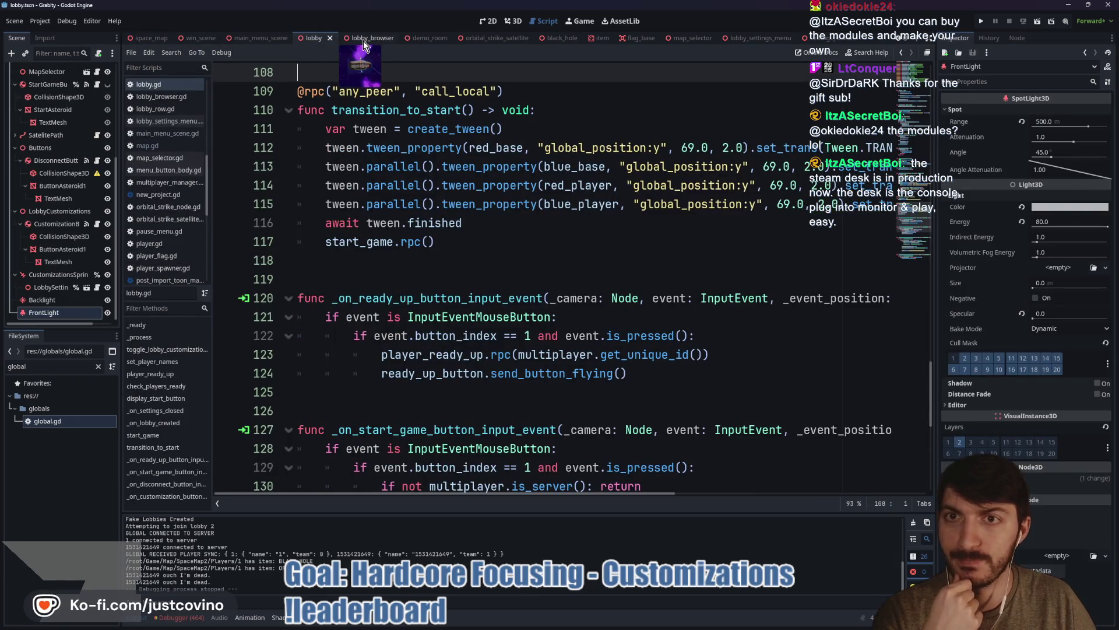
# View the lobby browser script, then return to the space map's map.gd script.
pyautogui.click(355, 40)
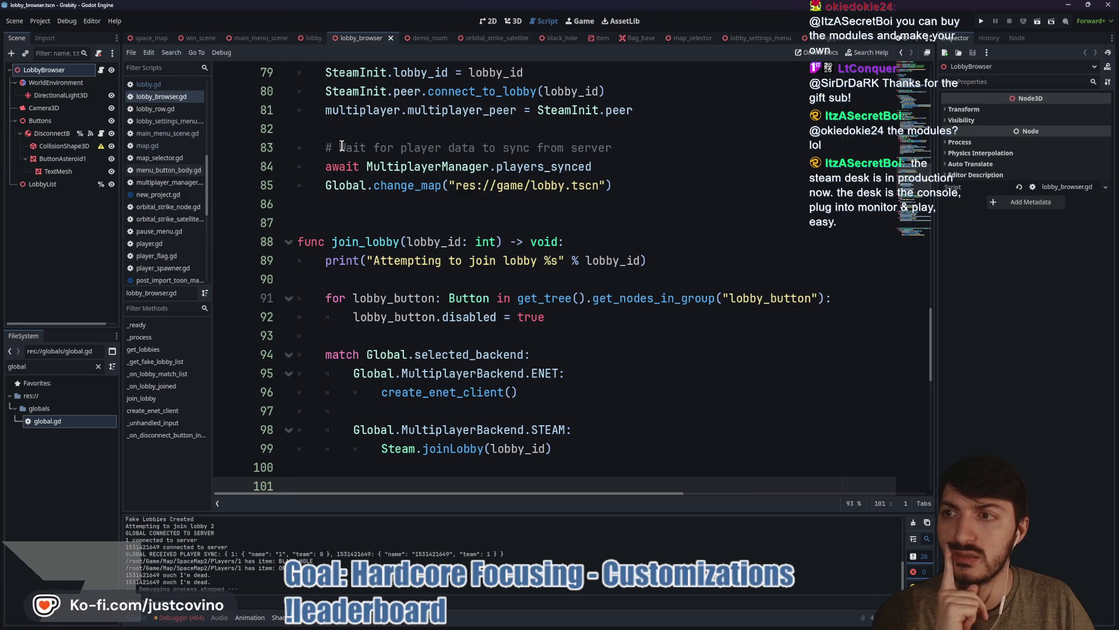
pyautogui.click(150, 38)
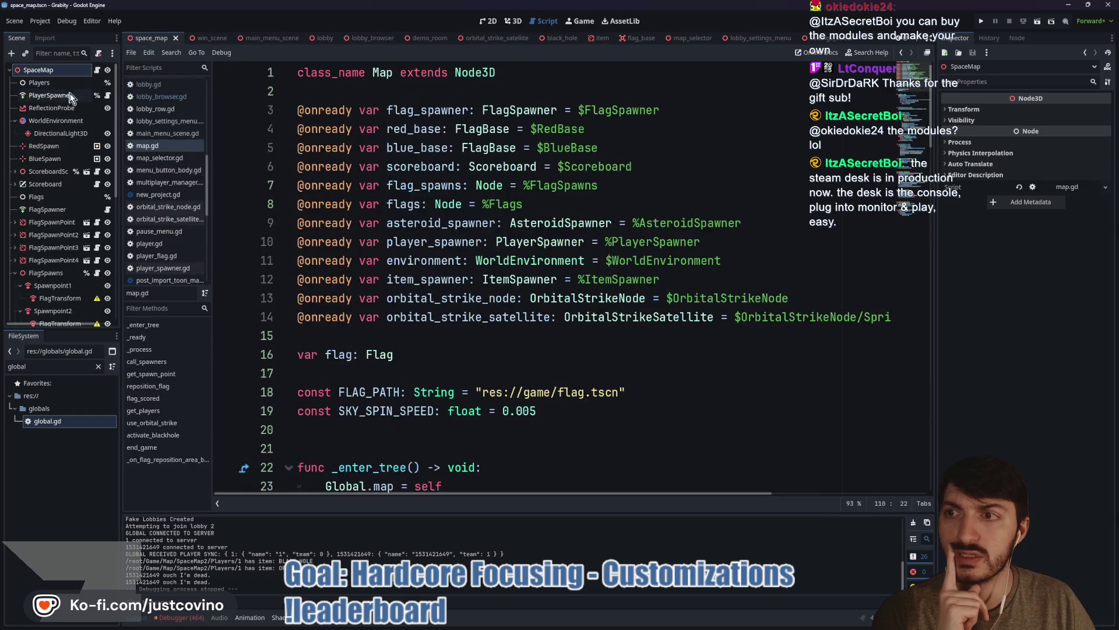
pyautogui.scroll(-5, 65, 192)
pyautogui.click(107, 265)
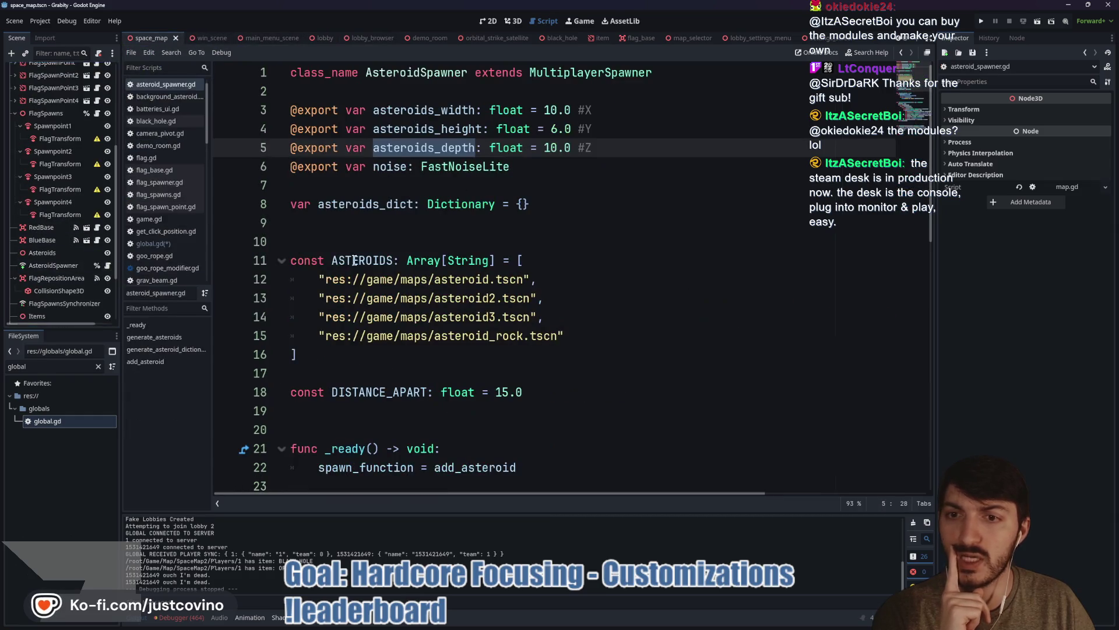
pyautogui.scroll(-3, 483, 252)
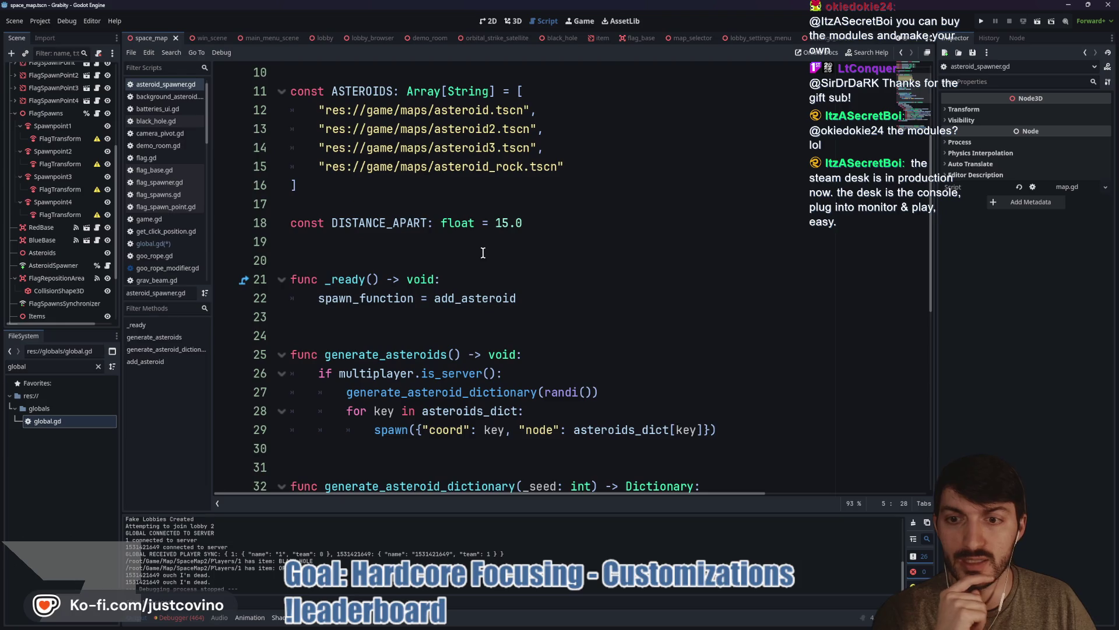
pyautogui.click(366, 256)
pyautogui.scroll(3, 510, 262)
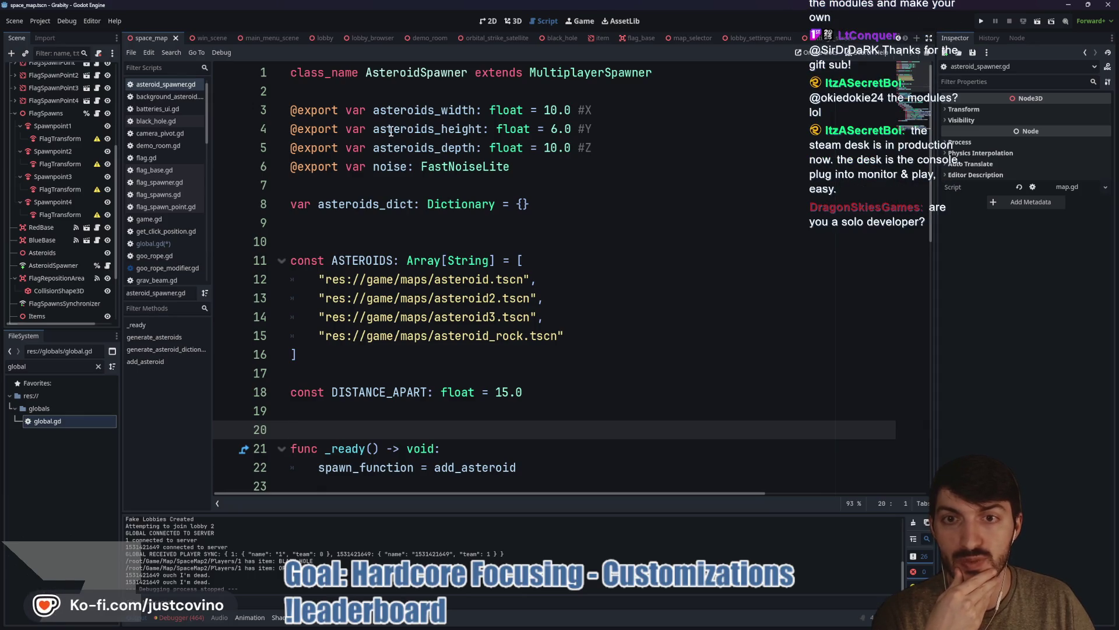
pyautogui.scroll(-2, 578, 229)
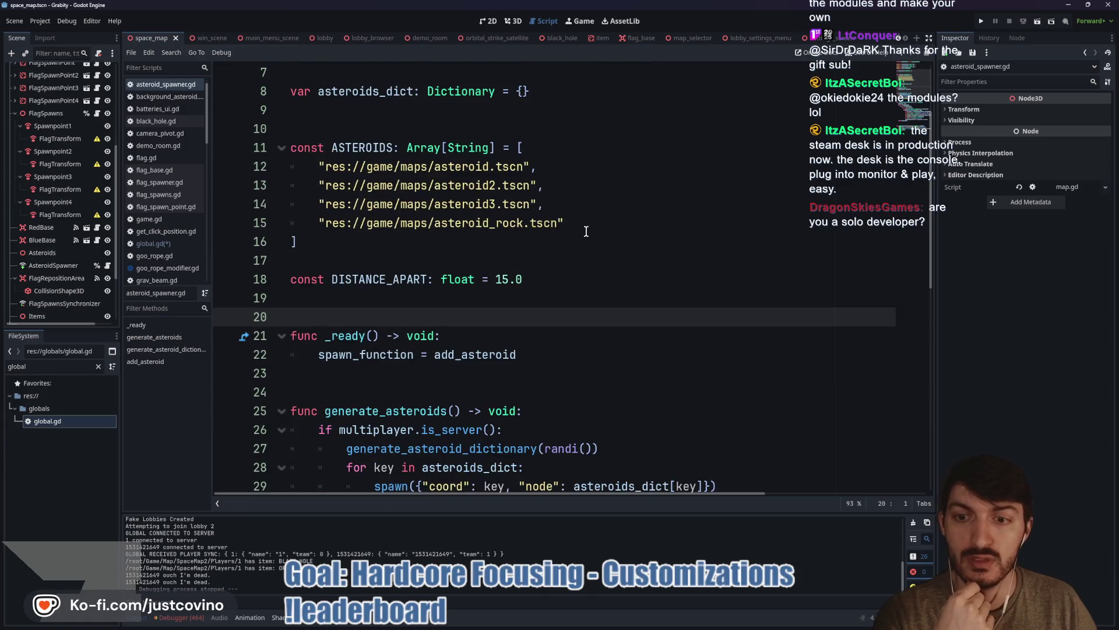
pyautogui.scroll(2, 582, 236)
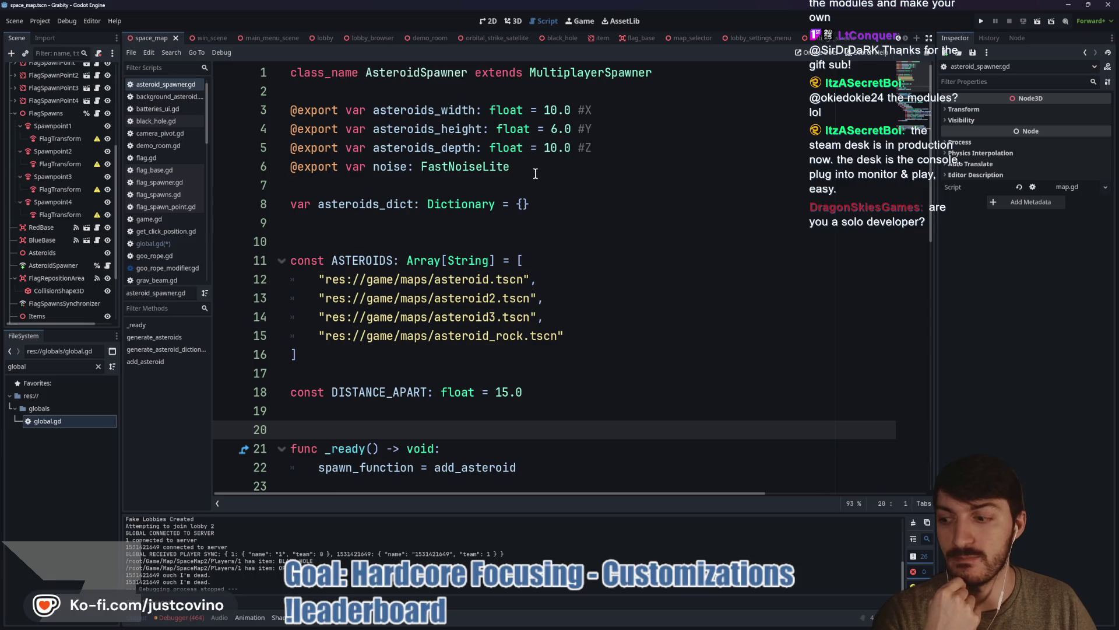
pyautogui.click(377, 236)
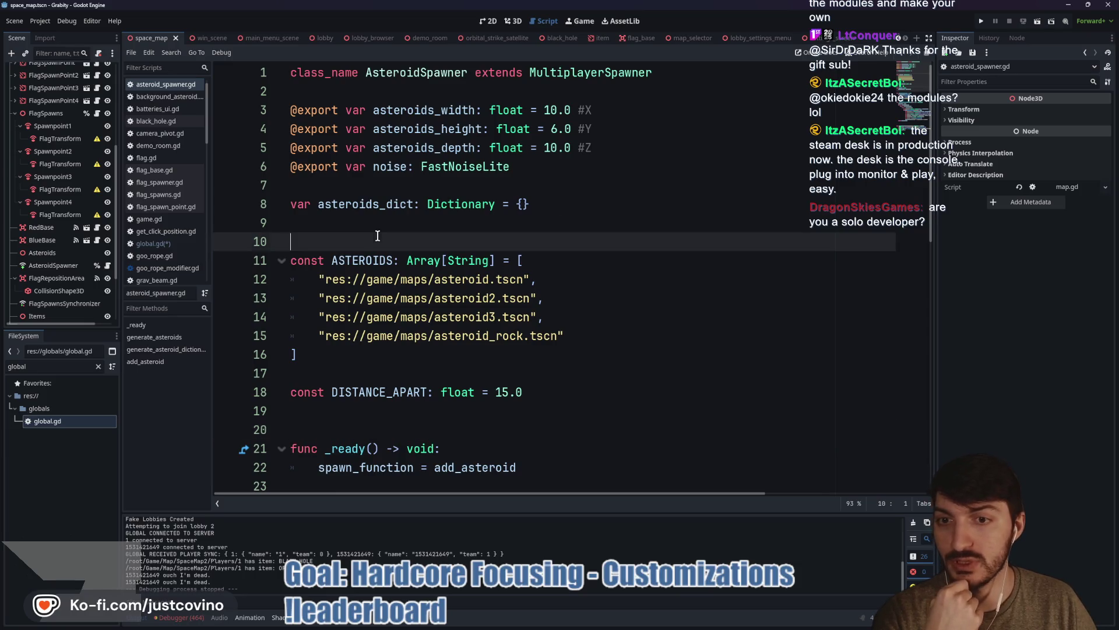
pyautogui.hotkey('ctrl', 's')
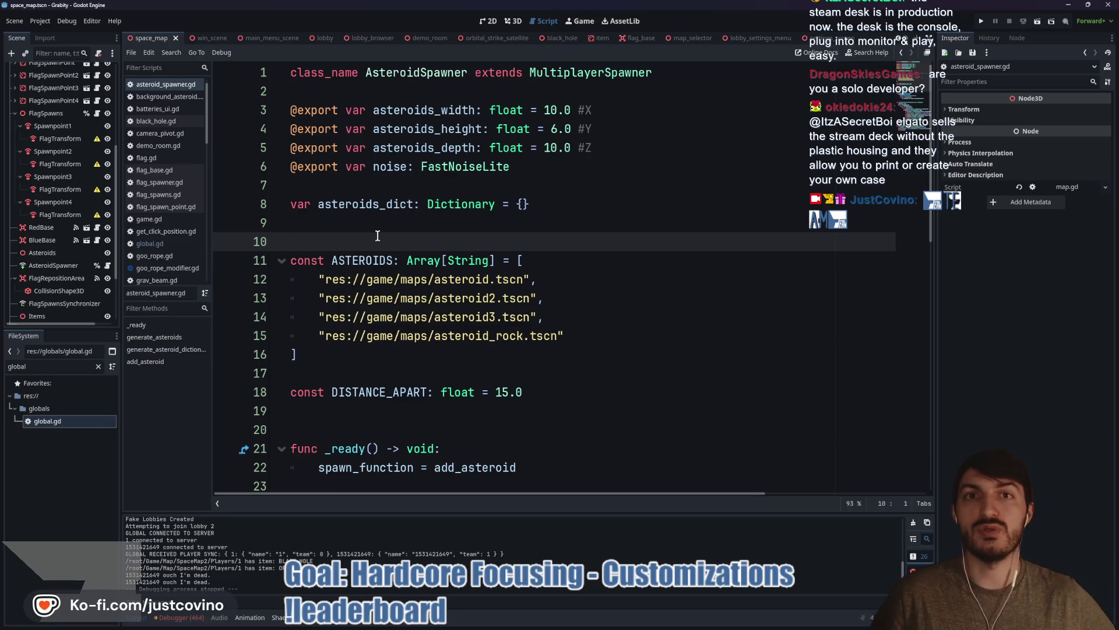
pyautogui.click(362, 231)
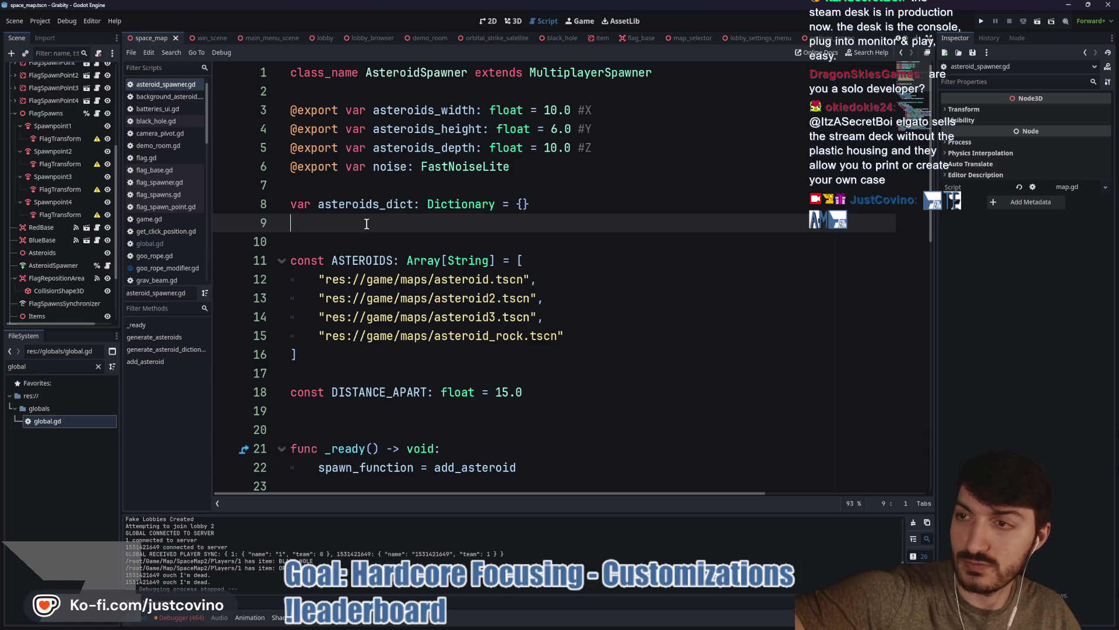
pyautogui.click(406, 241)
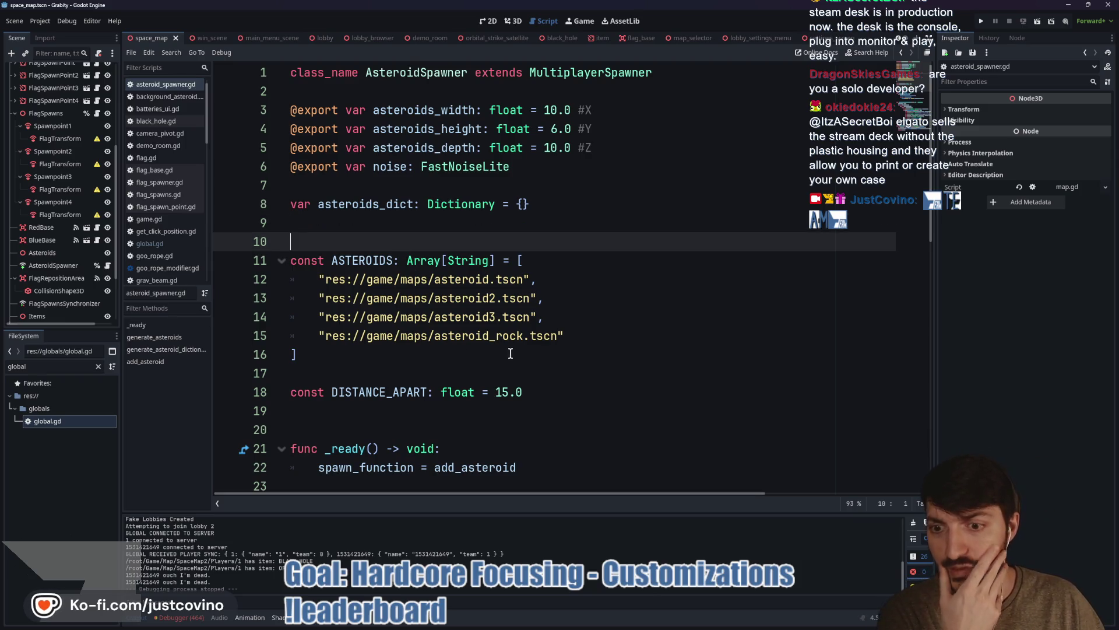
pyautogui.scroll(-2, 510, 354)
pyautogui.click(375, 380)
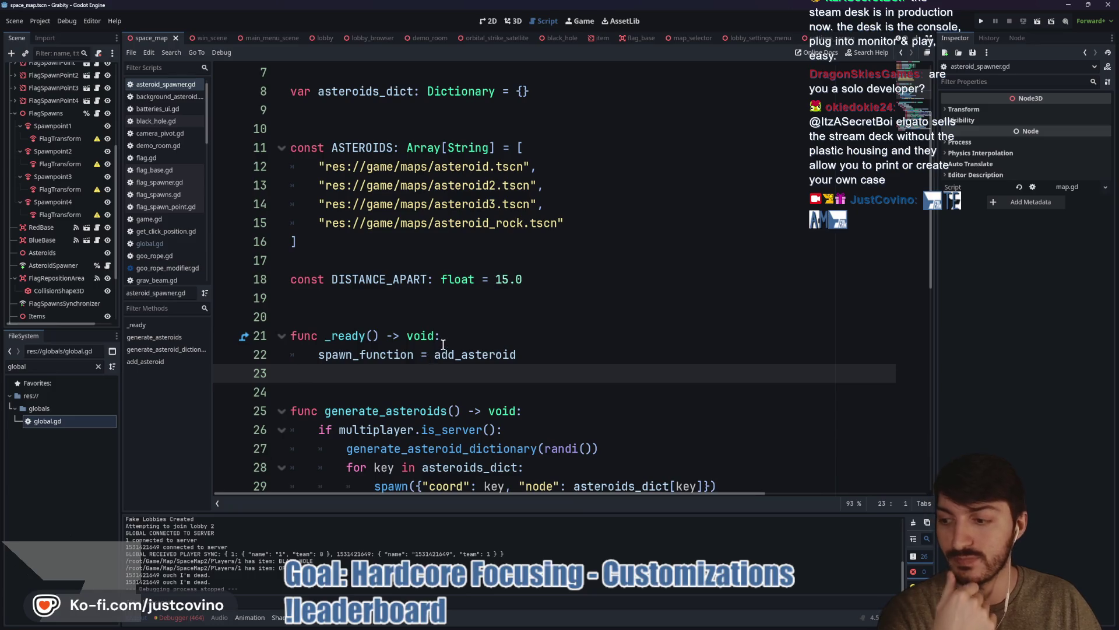
pyautogui.click(399, 300)
pyautogui.scroll(-2, 409, 309)
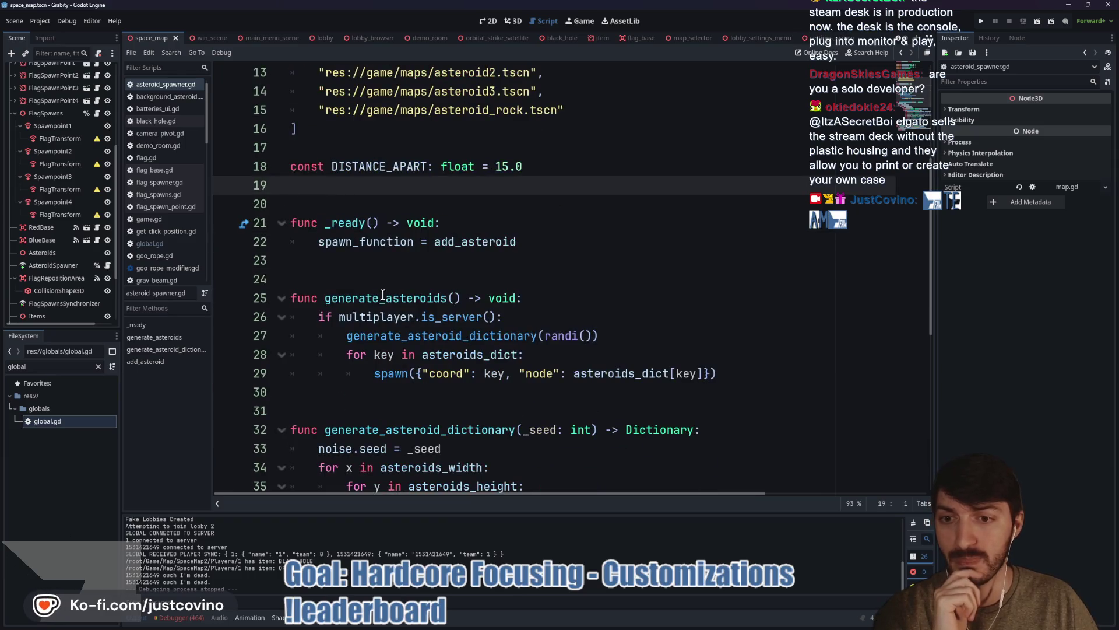
pyautogui.click(371, 278)
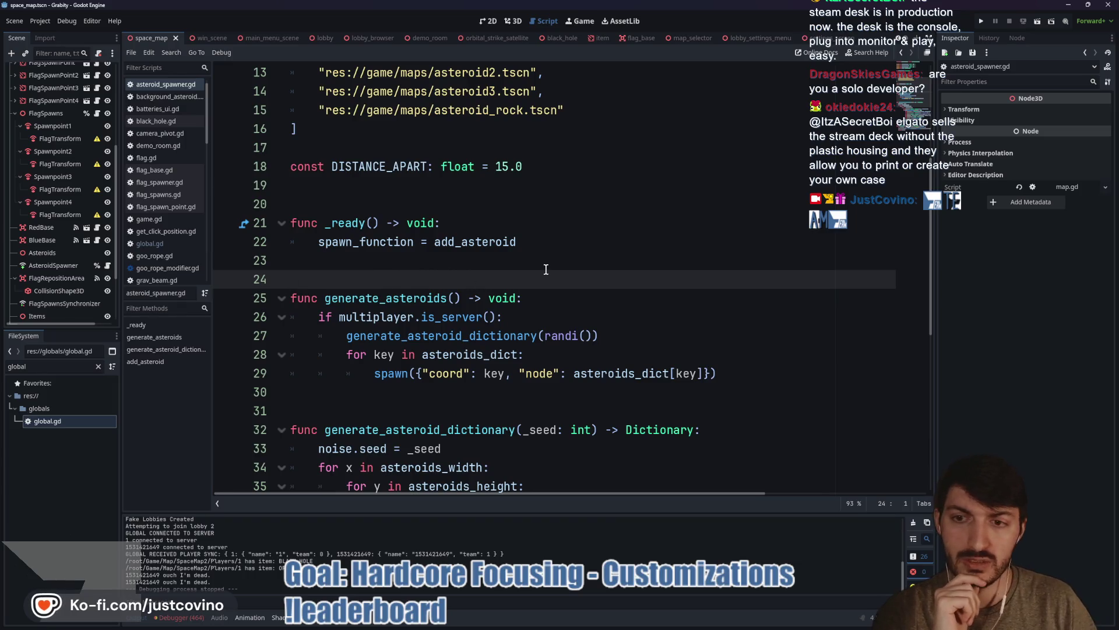
# Add a 'func set_map_size() -> void:' function after _ready in asteroid_spawner.gd.
pyautogui.press('Return')
pyautogui.press('Return')
pyautogui.press('Return')
pyautogui.press('Up')
pyautogui.press('Up')
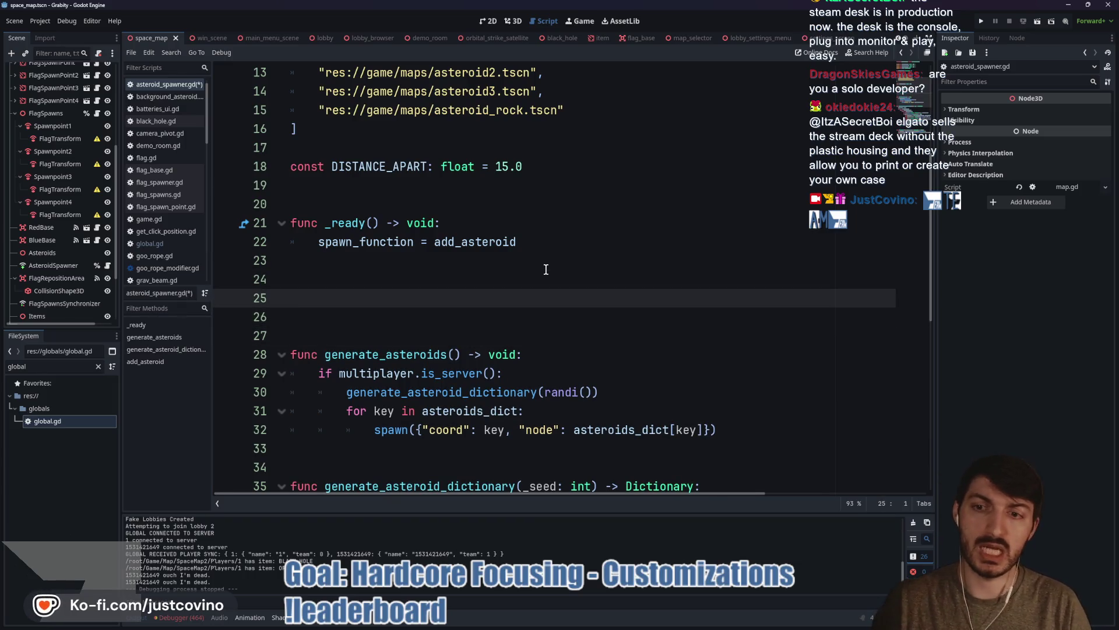
pyautogui.write('func set_map_size')
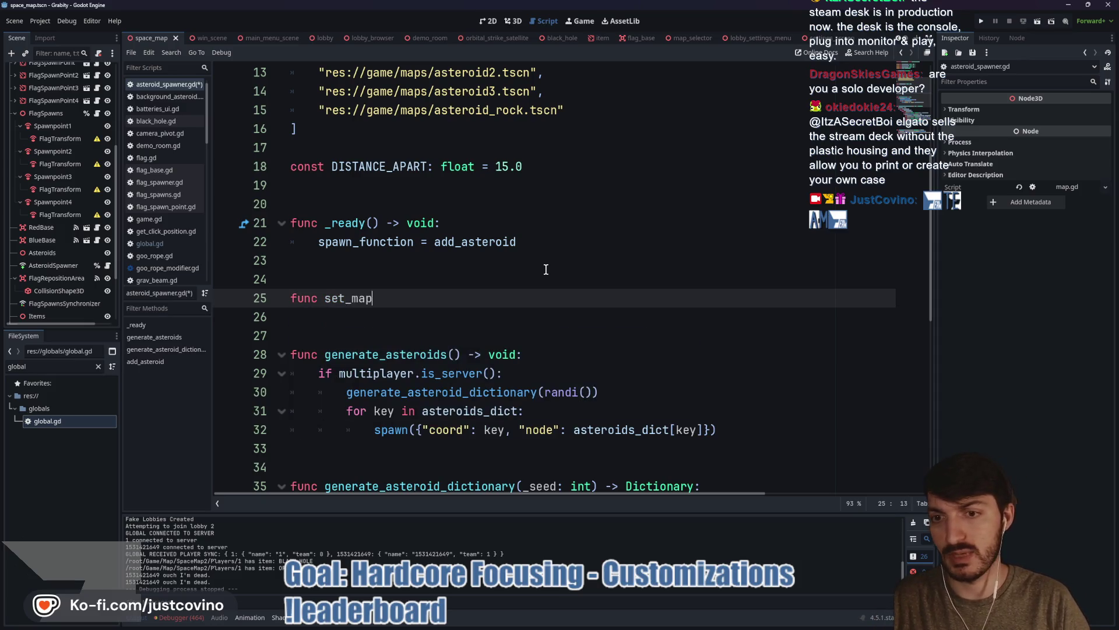
pyautogui.write('() -> v')
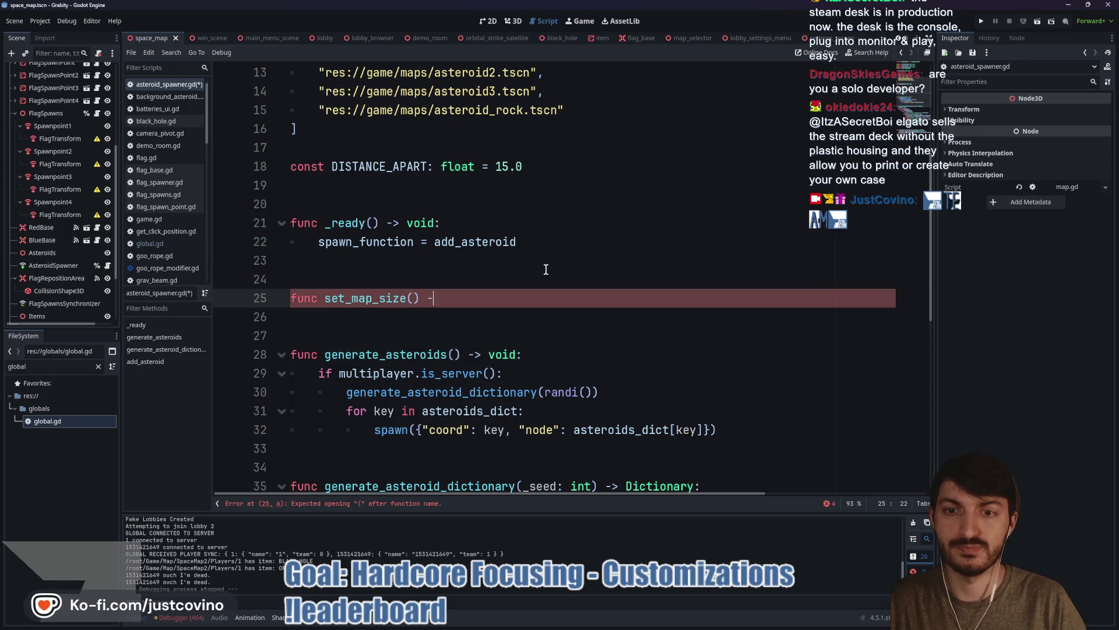
pyautogui.write('oid:')
pyautogui.press('Return')
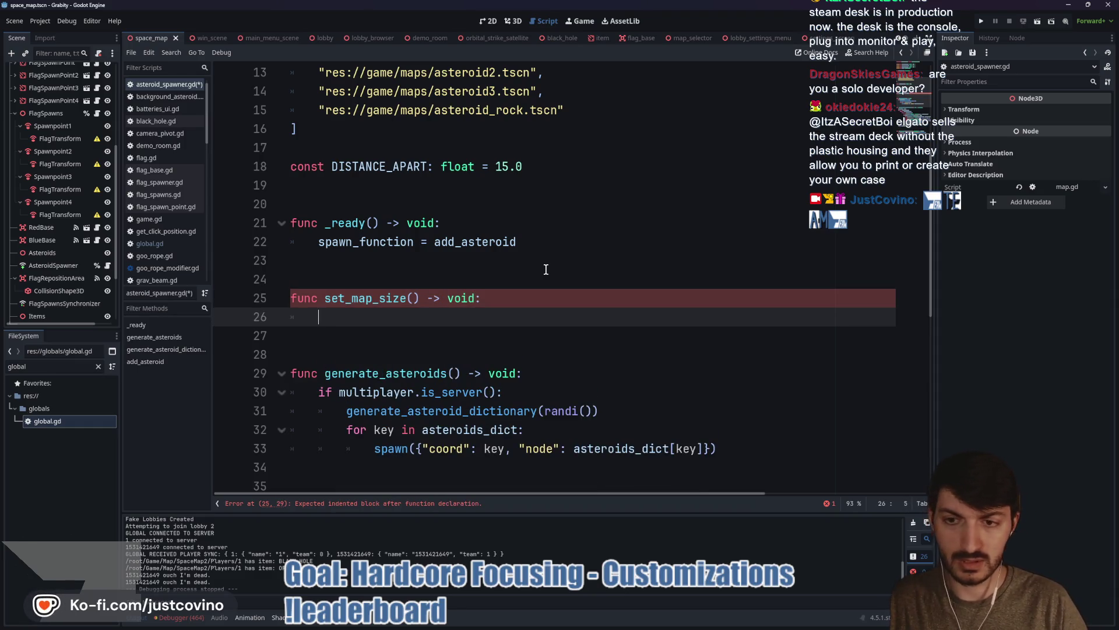
# Write 'match Global.map_size:' with a first Global.MAP_SIZE.SMALL case.
pyautogui.write('match ')
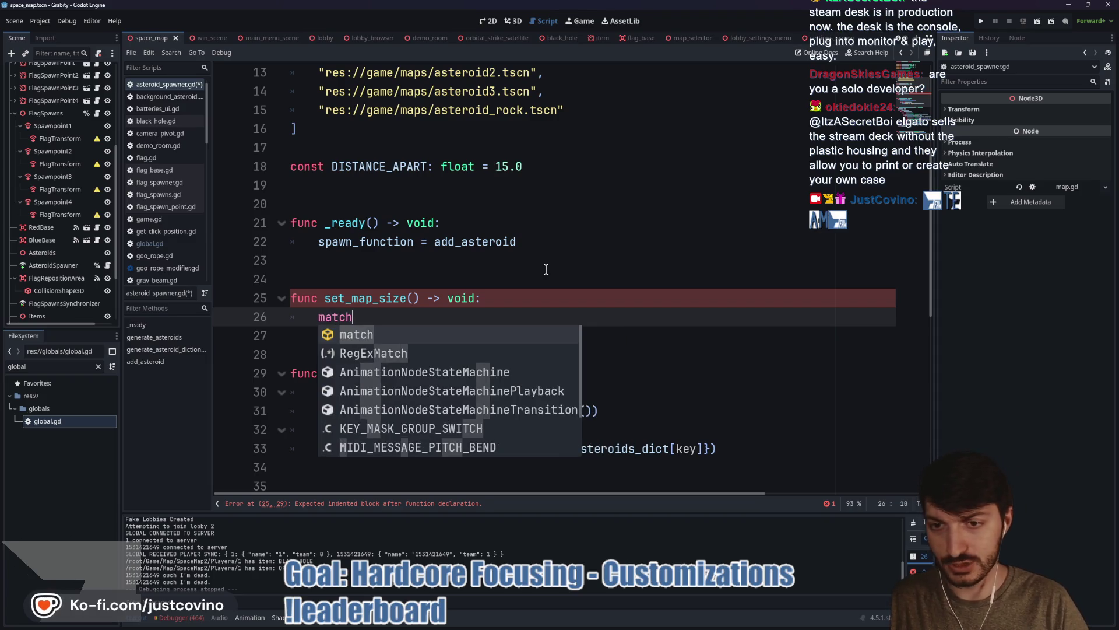
pyautogui.write('G')
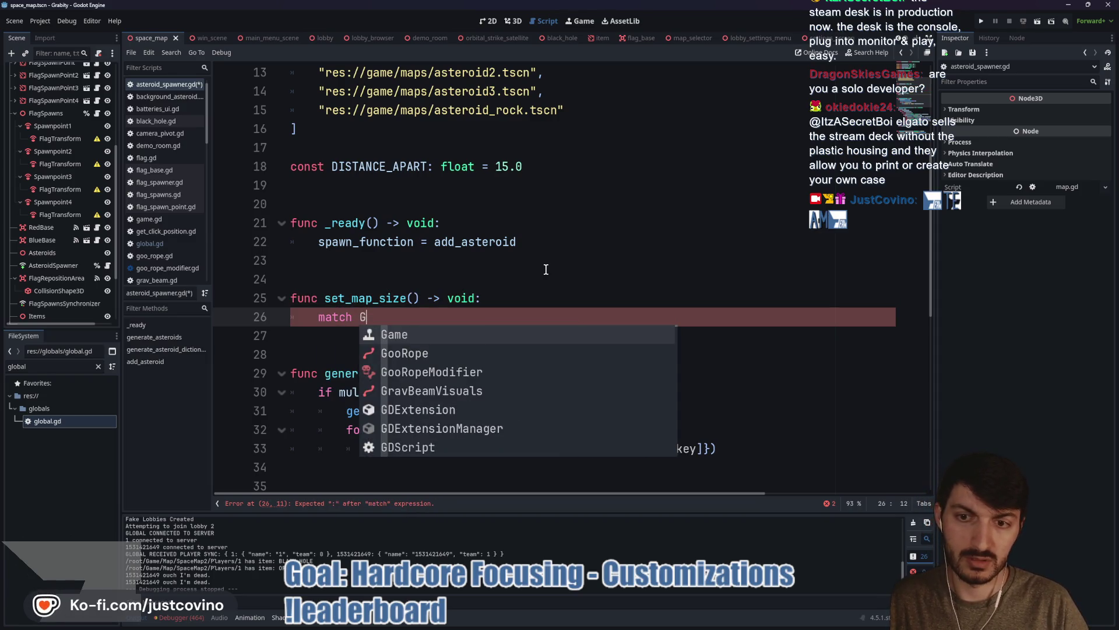
pyautogui.write('lobal.map')
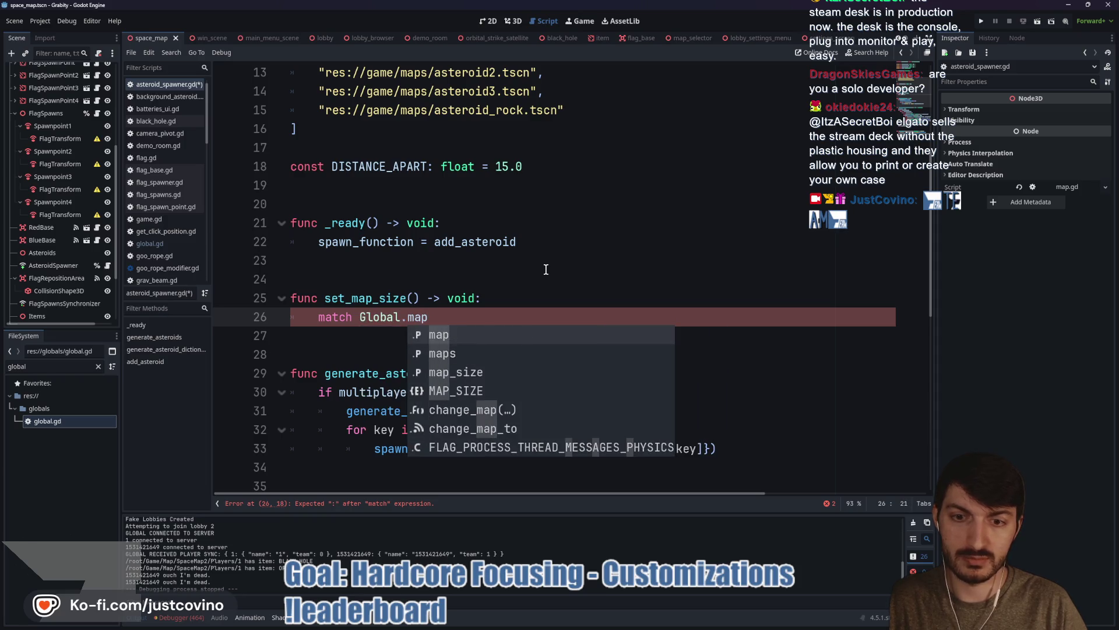
pyautogui.press('Down')
pyautogui.press('Down')
pyautogui.press('Return')
pyautogui.write(':')
pyautogui.press('Return')
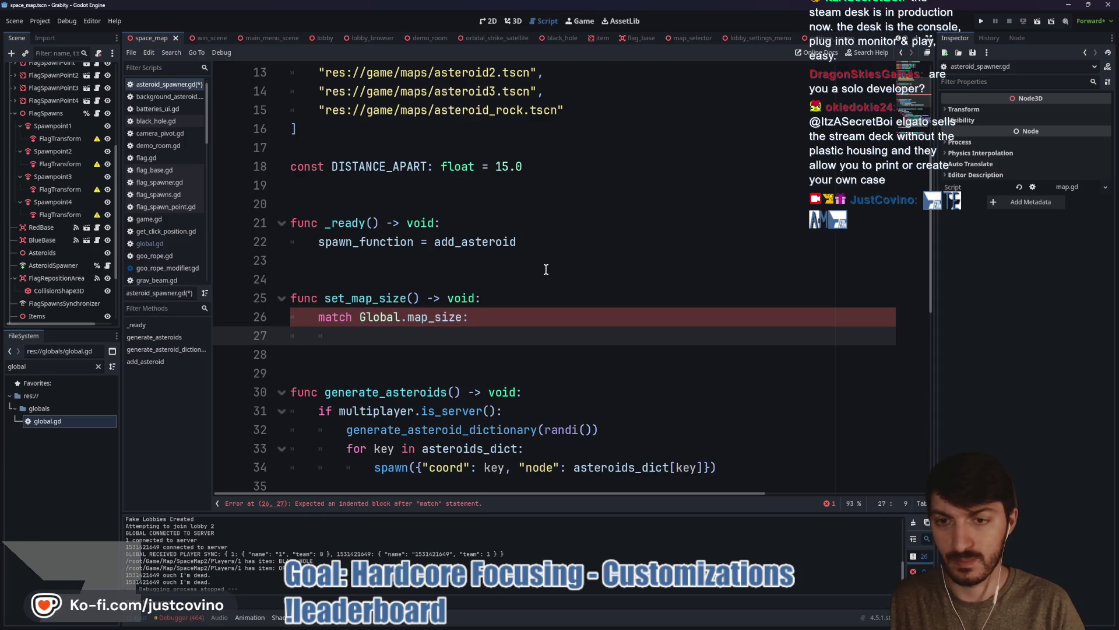
pyautogui.write('Global.MA')
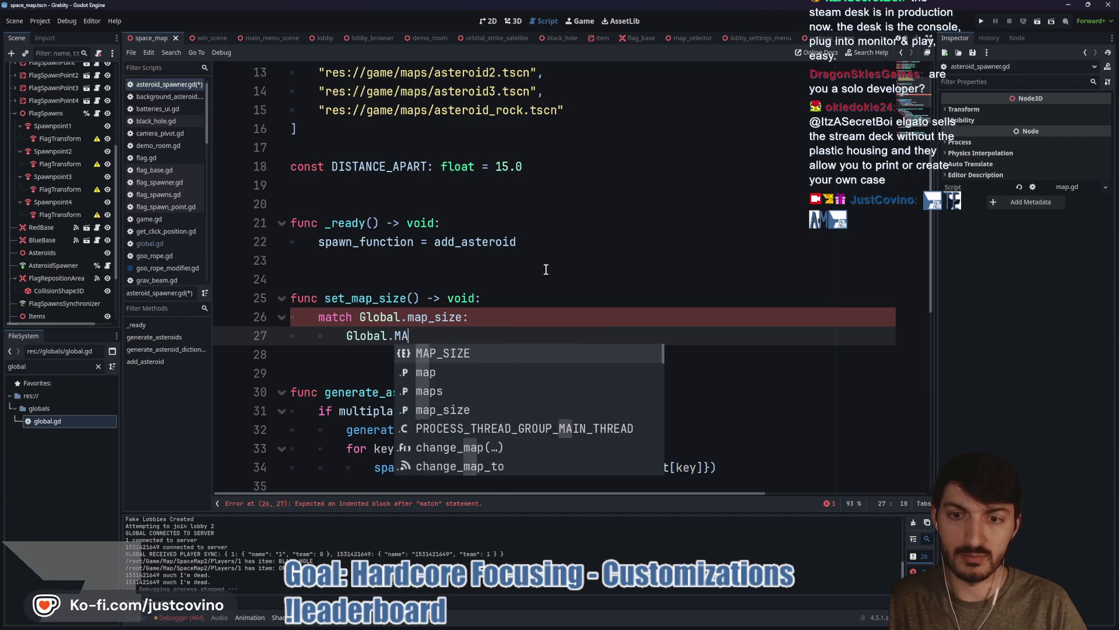
pyautogui.write('P')
pyautogui.press('Return')
pyautogui.write('.')
pyautogui.press('Return')
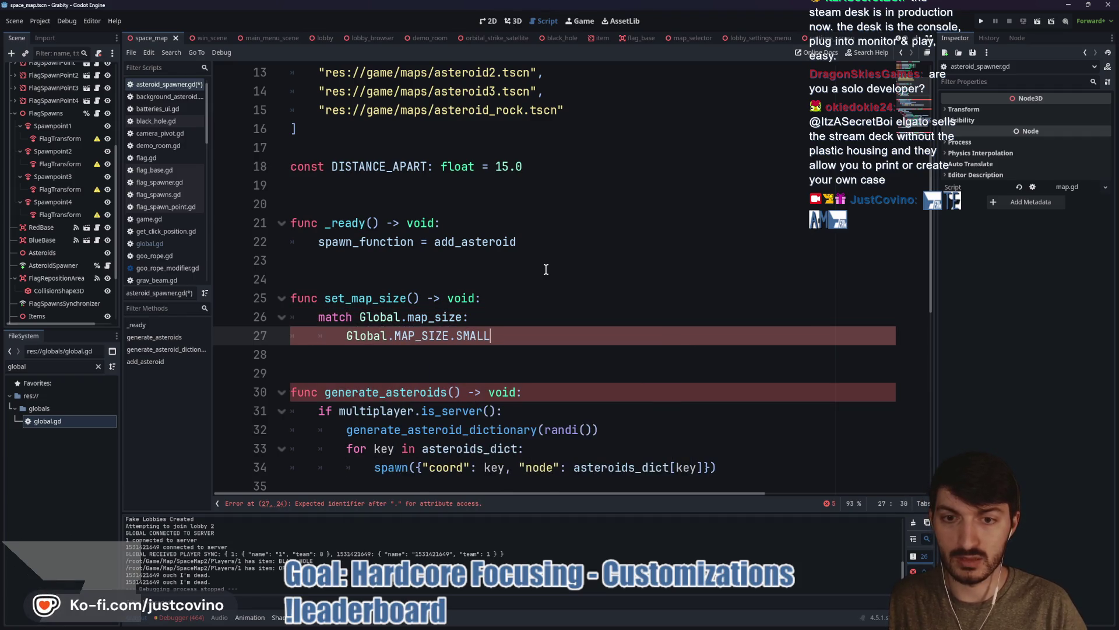
pyautogui.press('Return')
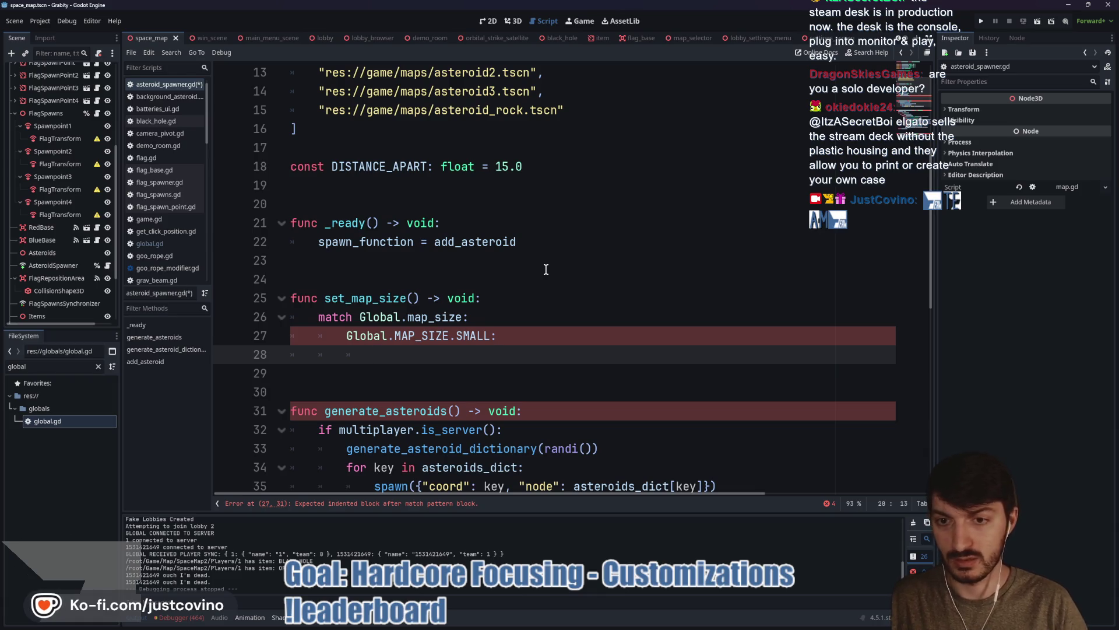
pyautogui.scroll(4, 546, 269)
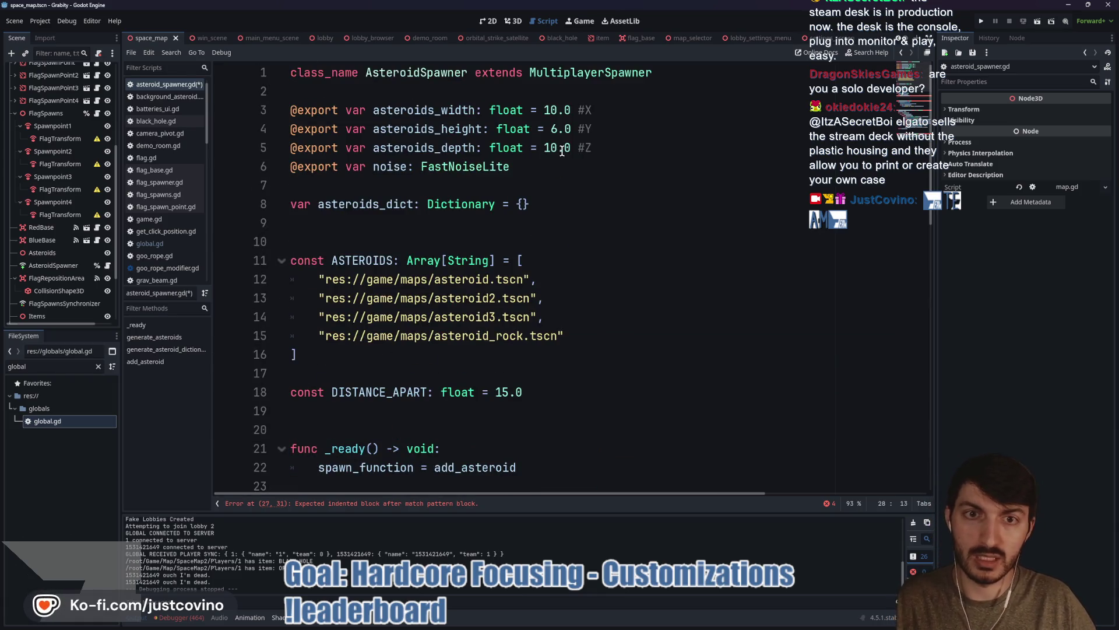
# Select the asteroids_width, asteroids_height and asteroids_depth declarations on lines 3–5.
pyautogui.moveTo(563, 150)
pyautogui.mouseDown()
pyautogui.moveTo(408, 148)
pyautogui.moveTo(282, 111)
pyautogui.mouseUp()
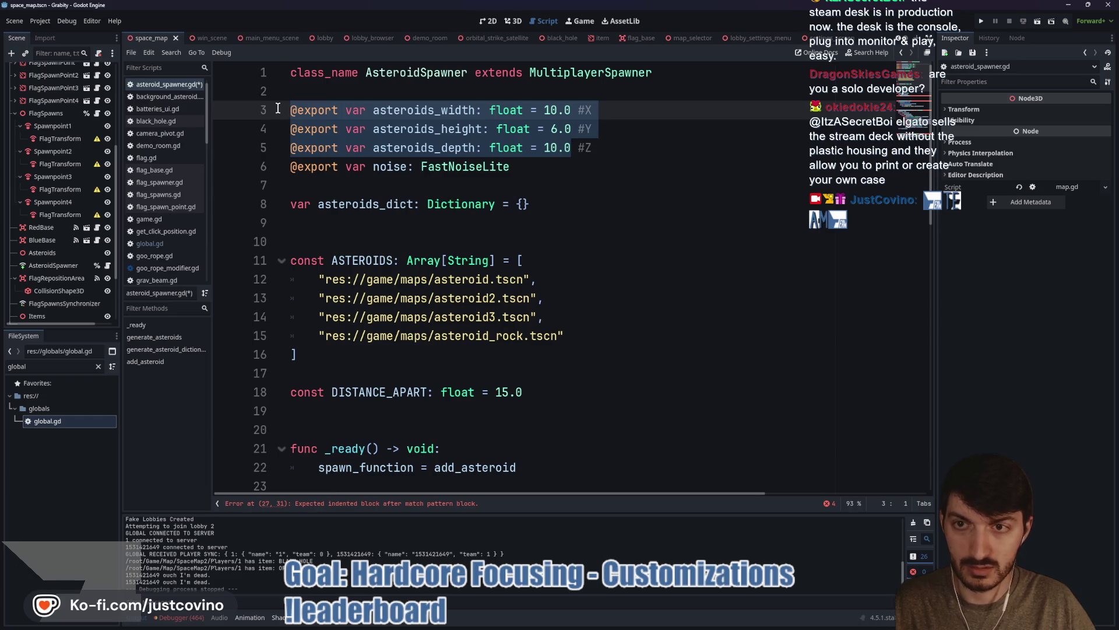
pyautogui.click(372, 110)
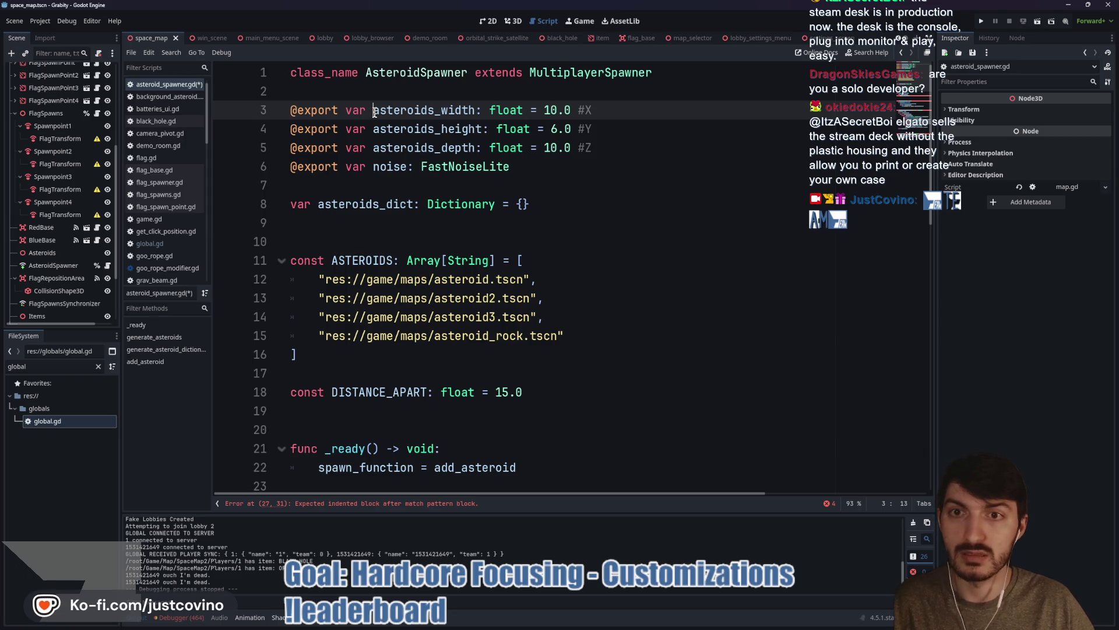
pyautogui.moveTo(374, 111); pyautogui.dragTo(554, 114)
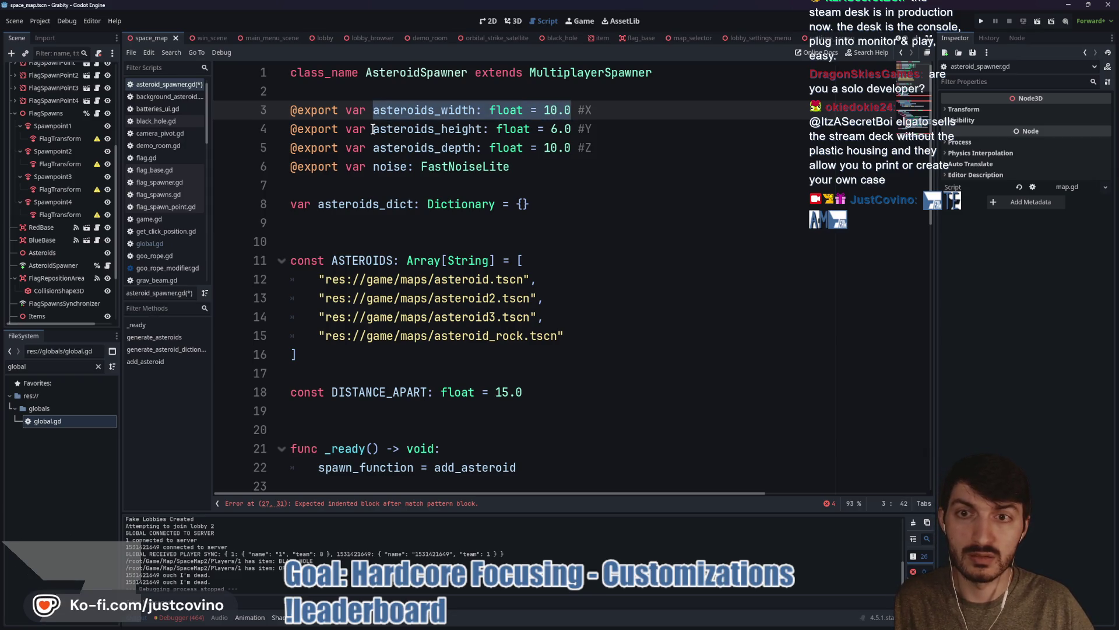
pyautogui.moveTo(373, 129); pyautogui.dragTo(572, 129)
pyautogui.keyDown('alt'); pyautogui.click(391, 147); pyautogui.keyUp('alt')
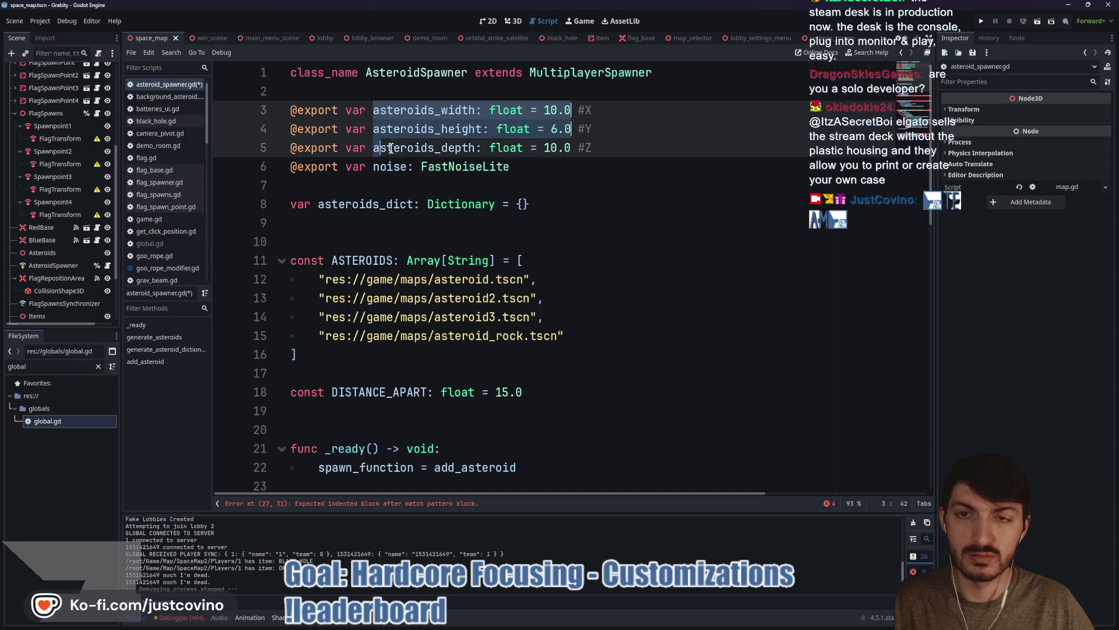
pyautogui.moveTo(390, 148); pyautogui.dragTo(572, 149)
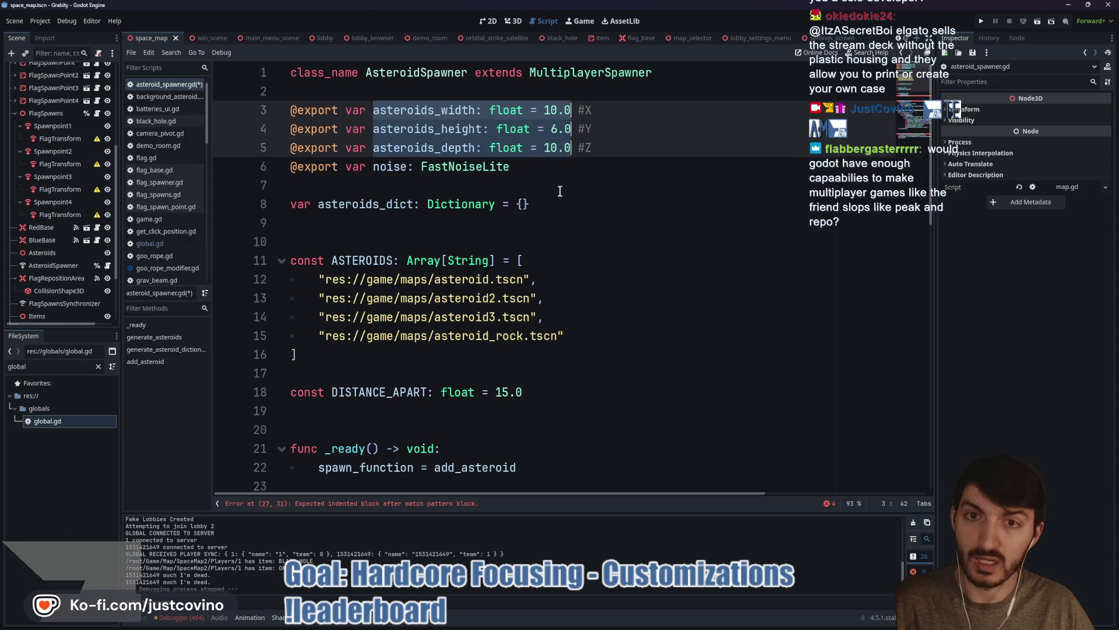
# Paste the three size lines under the SMALL case and align their indentation.
pyautogui.scroll(-6, 560, 191)
pyautogui.click(388, 242)
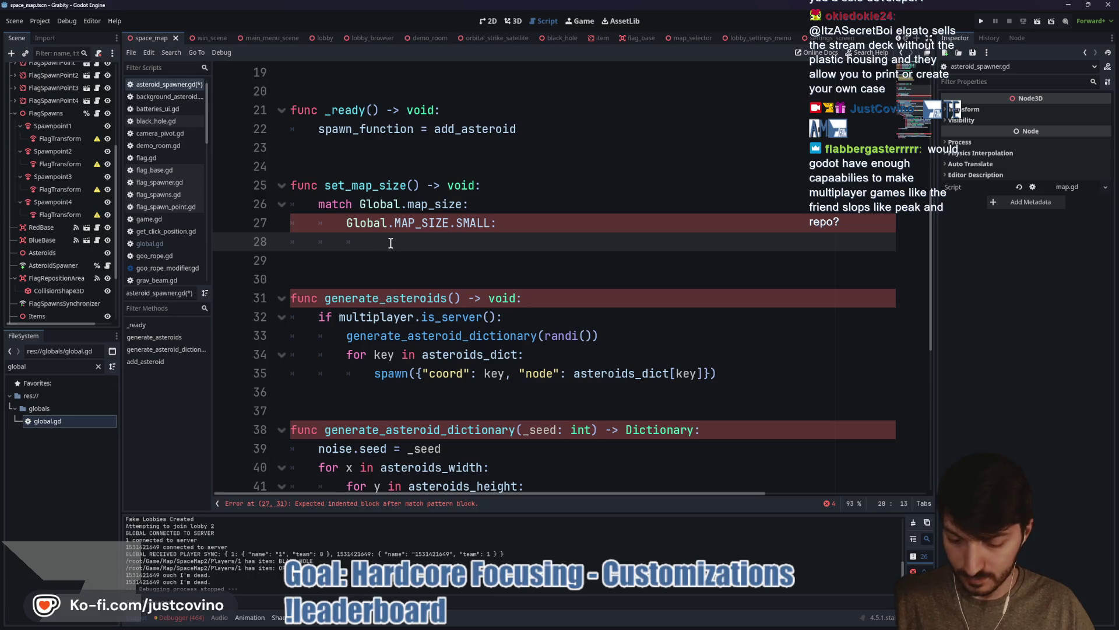
pyautogui.write('asteroids_width: float = 10.0 asteroids_height: float = 6.0 asteroids_depth: float = 10.0')
pyautogui.moveTo(495, 280); pyautogui.dragTo(290, 261)
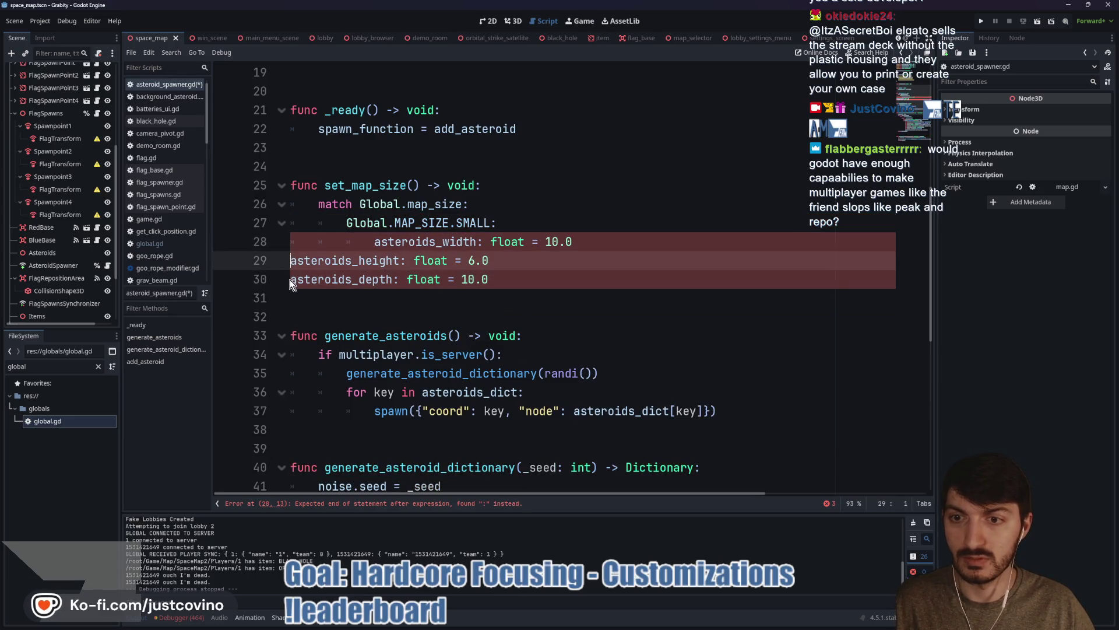
pyautogui.press('Tab')
pyautogui.press('Tab')
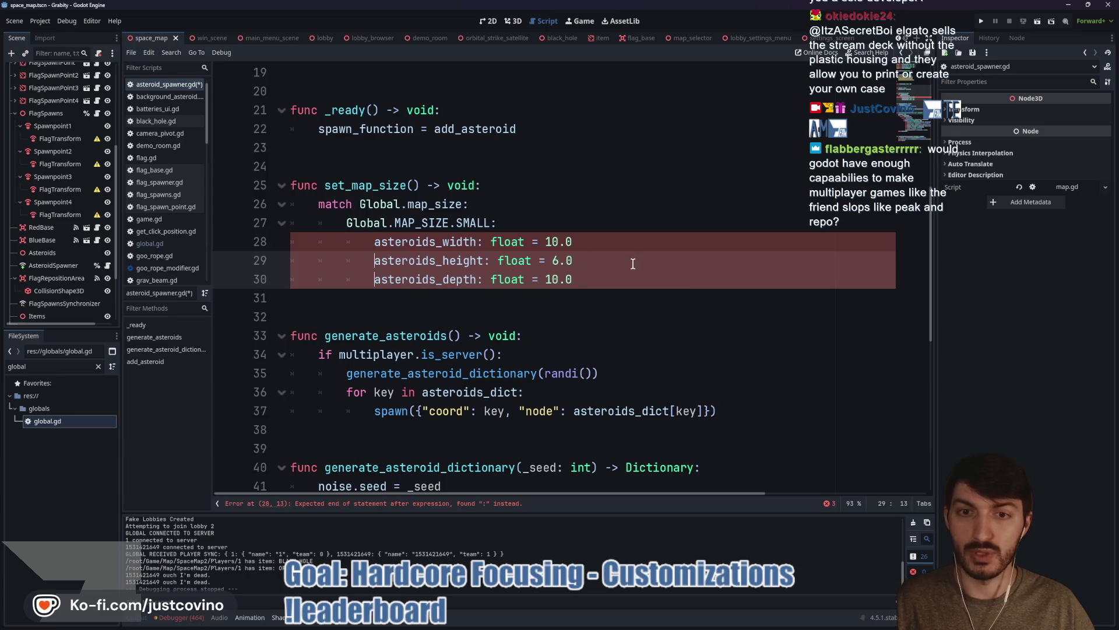
pyautogui.click(602, 275)
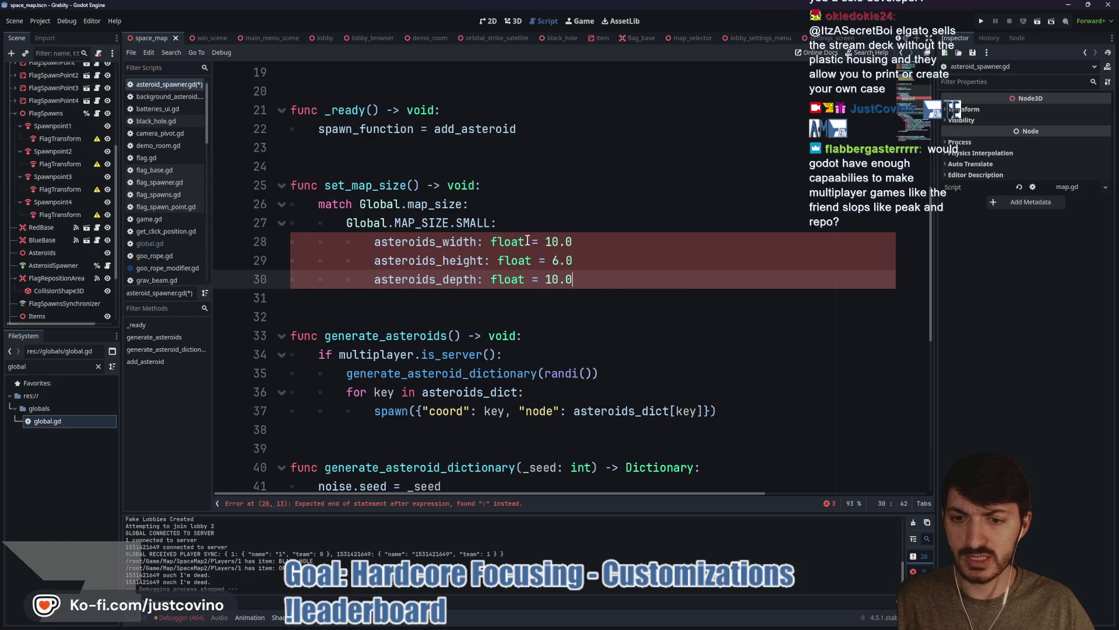
pyautogui.moveTo(528, 241)
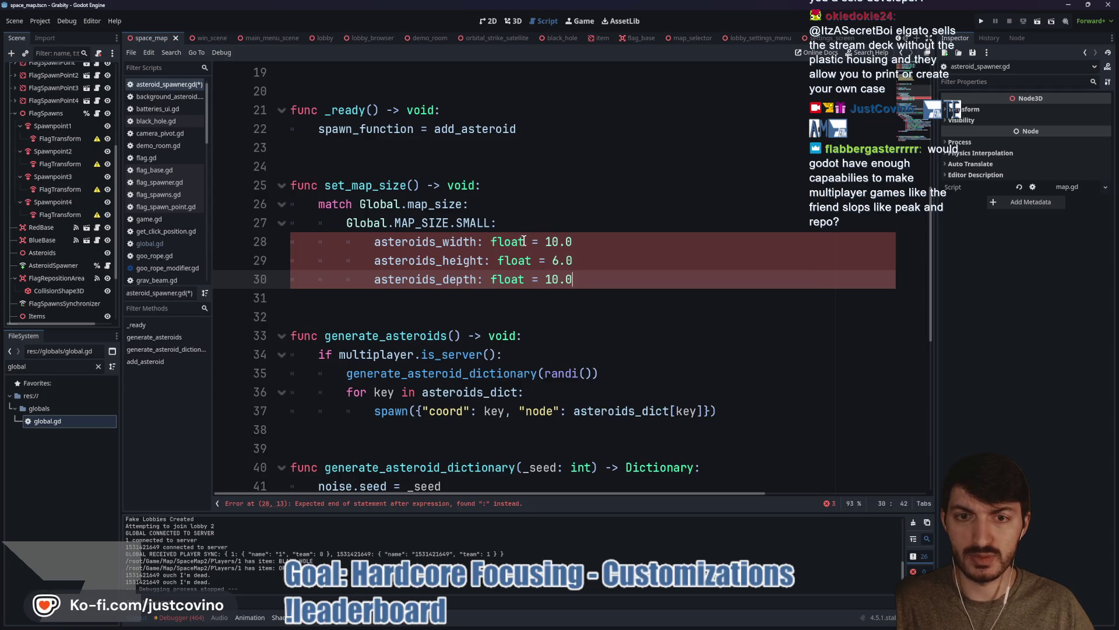
pyautogui.click(523, 240)
pyautogui.click(480, 241)
pyautogui.click(607, 283)
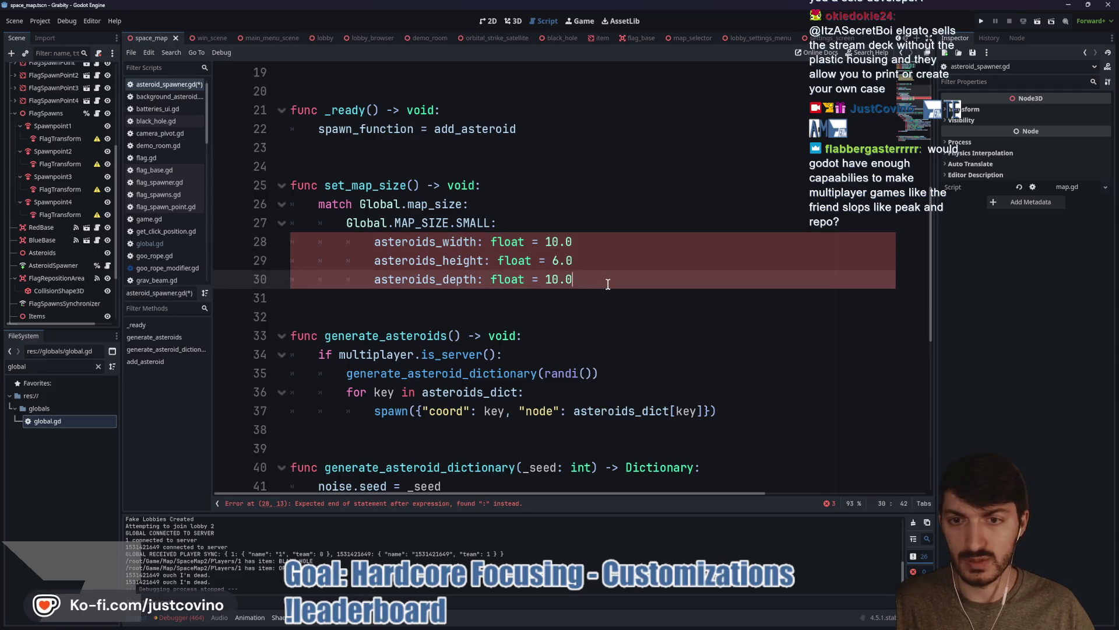
pyautogui.press('Return')
# Add a Global.MAP_SIZE.MEDIUM case with a pass placeholder.
pyautogui.write('Global.MAP')
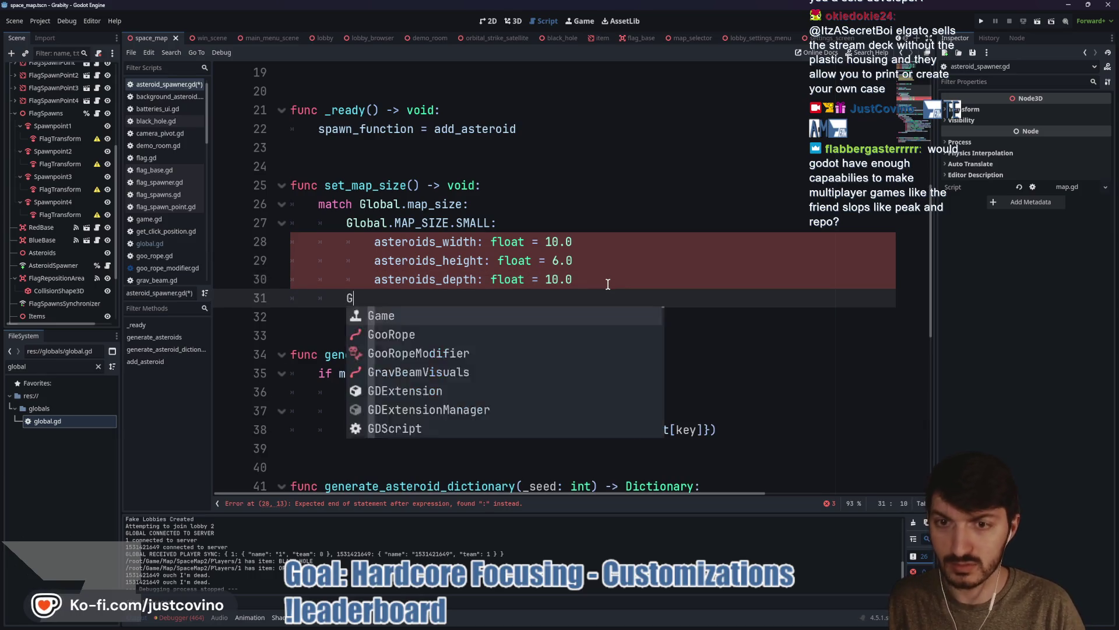
pyautogui.press('Return')
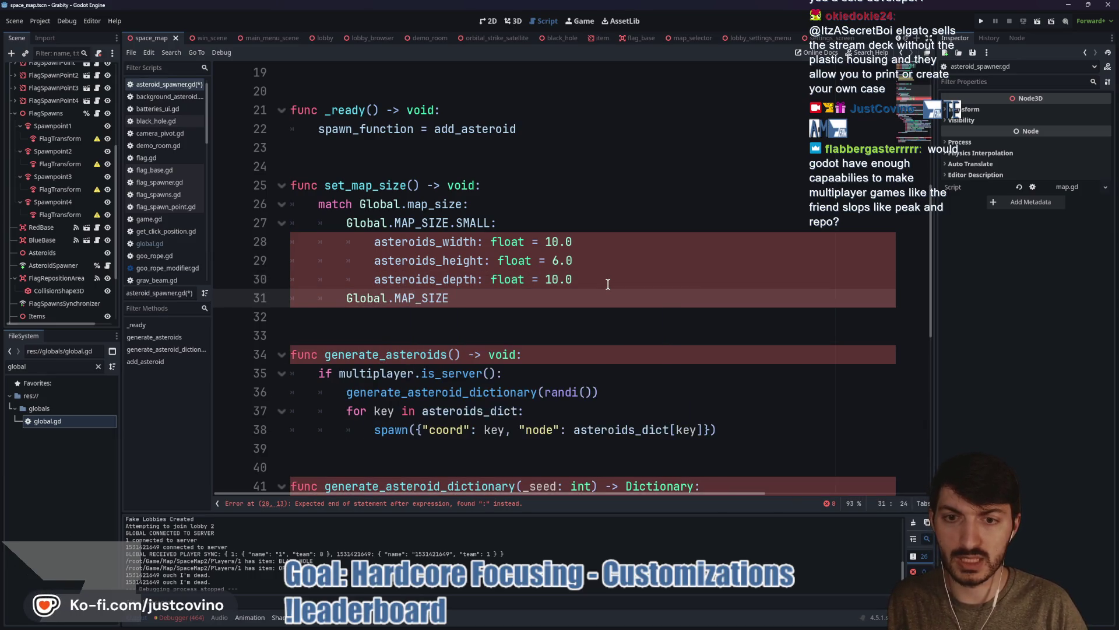
pyautogui.write('.ME')
pyautogui.press('Return')
pyautogui.write(':')
pyautogui.press('Return')
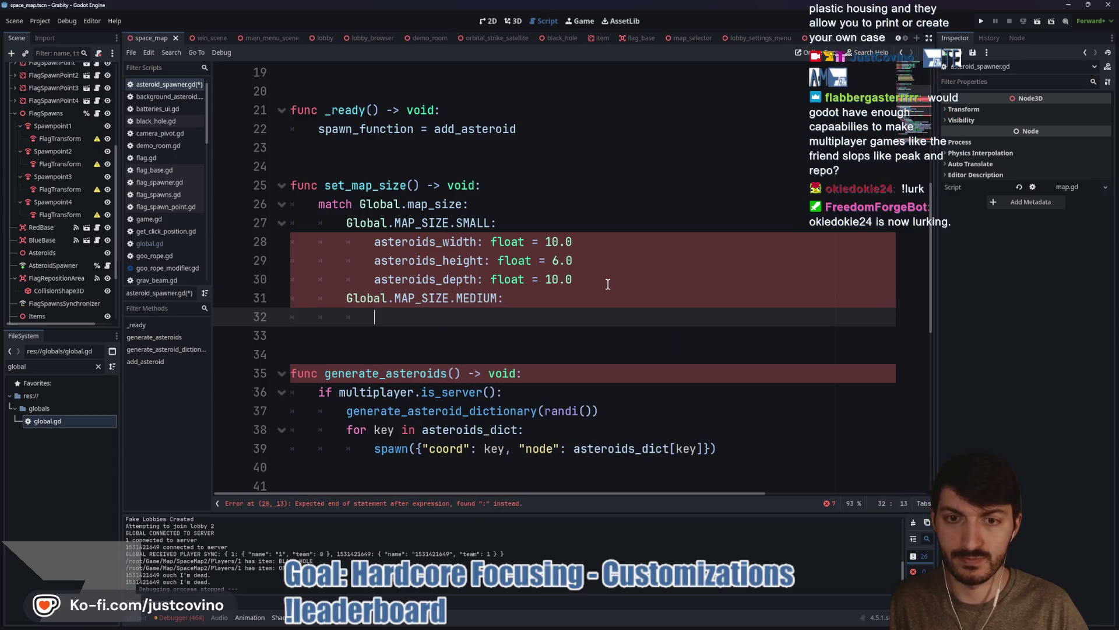
pyautogui.write('pass')
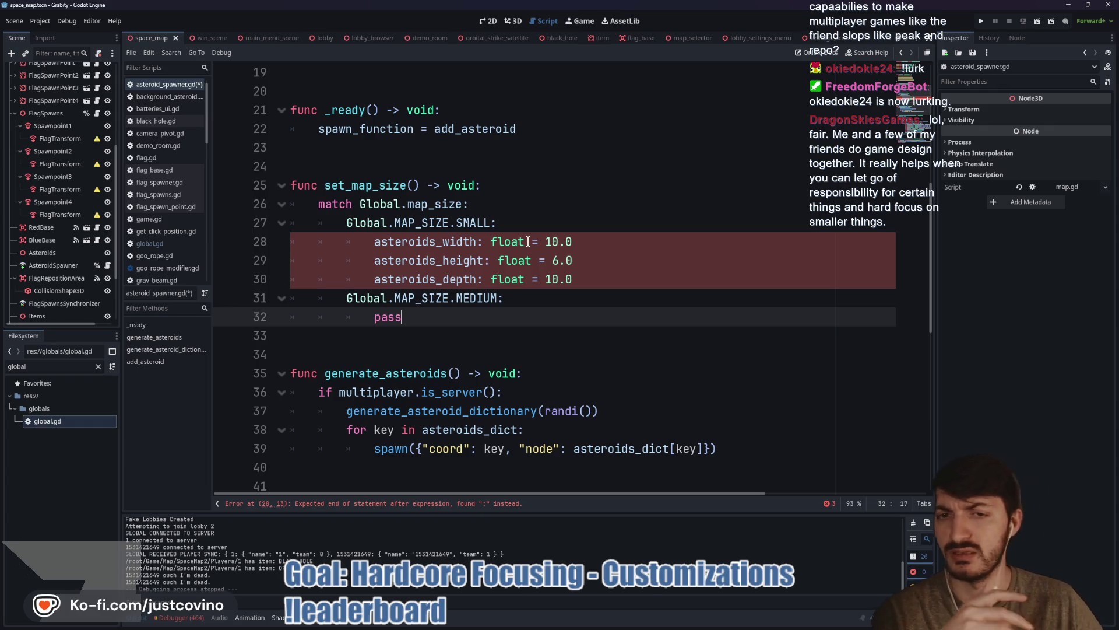
# Remove ': float' from the three SMALL size lines and save asteroid_spawner.gd.
pyautogui.moveTo(524, 241); pyautogui.dragTo(478, 242)
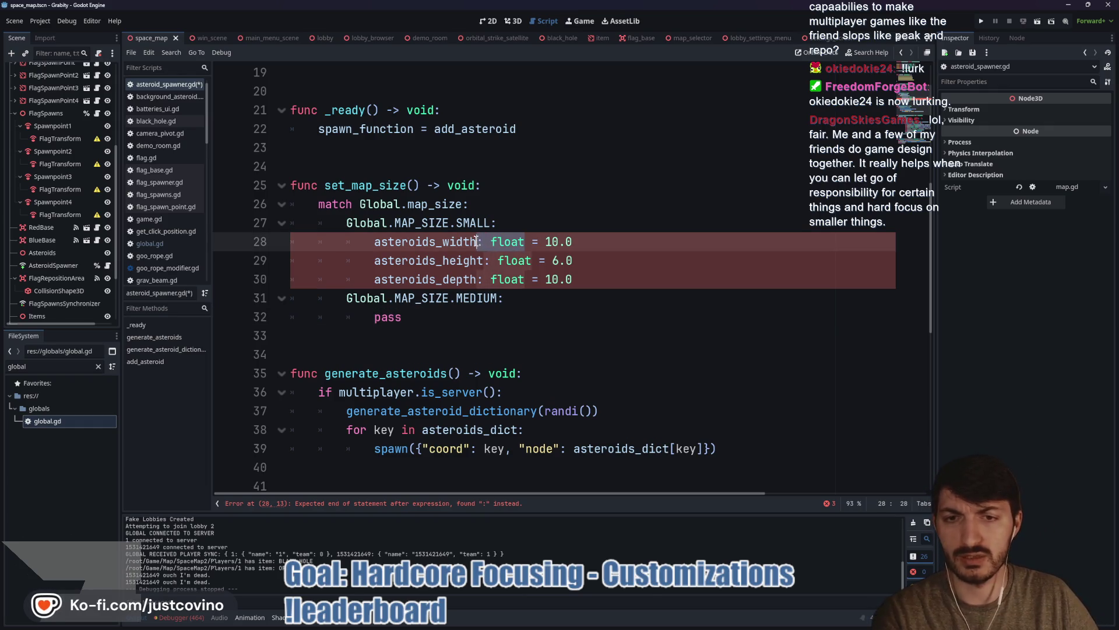
pyautogui.hotkey('ctrl', 'd')
pyautogui.hotkey('ctrl', 'd')
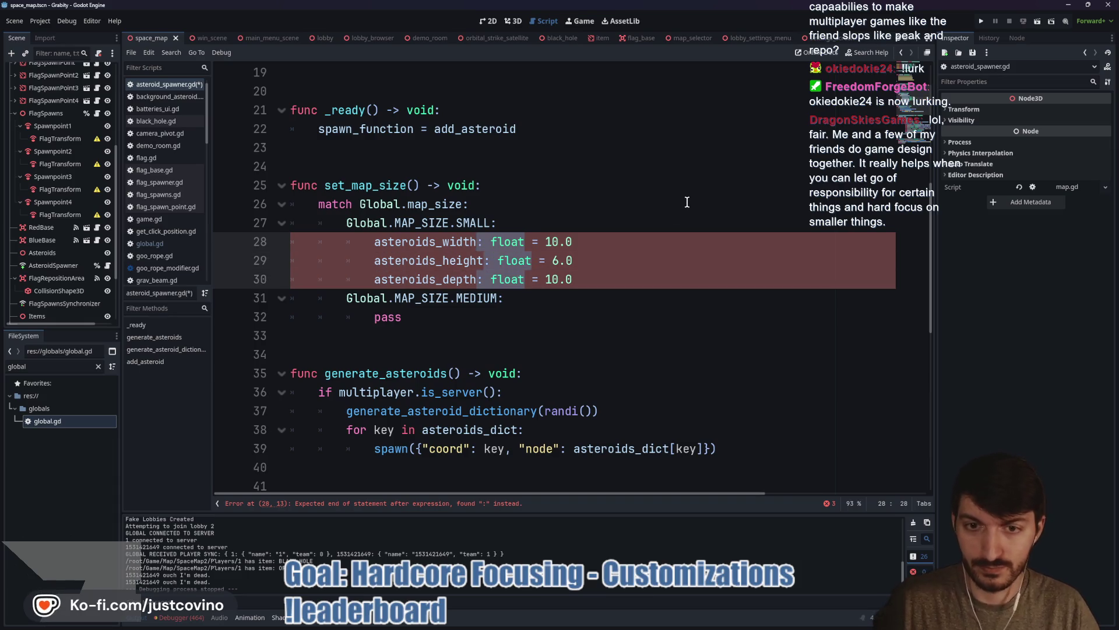
pyautogui.press('BackSpace')
pyautogui.click(591, 266)
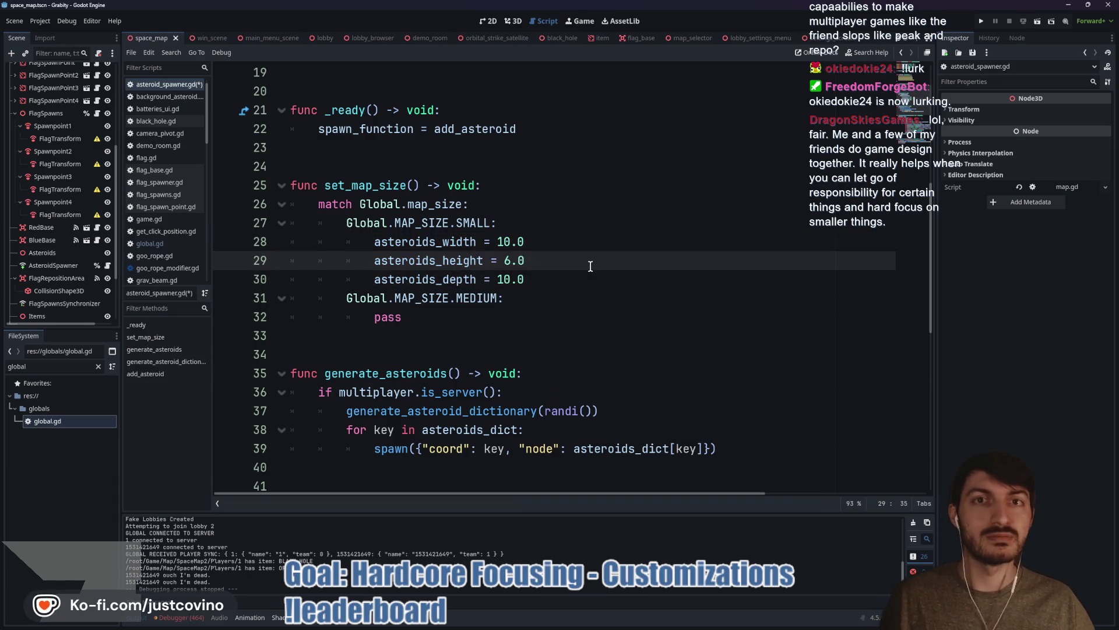
pyautogui.hotkey('ctrl', 's')
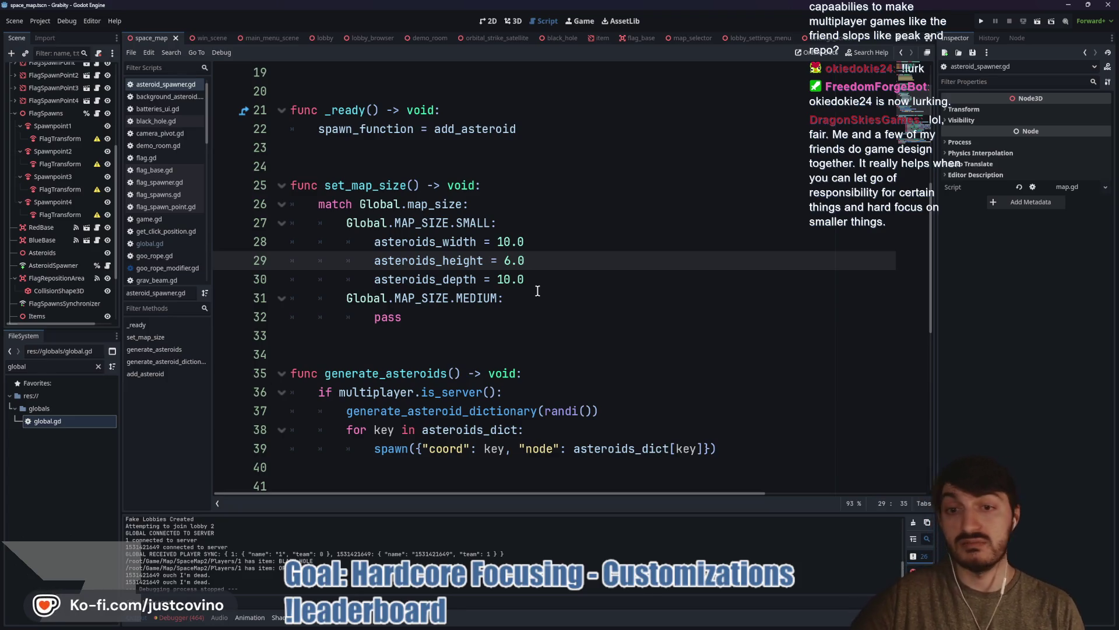
pyautogui.click(549, 281)
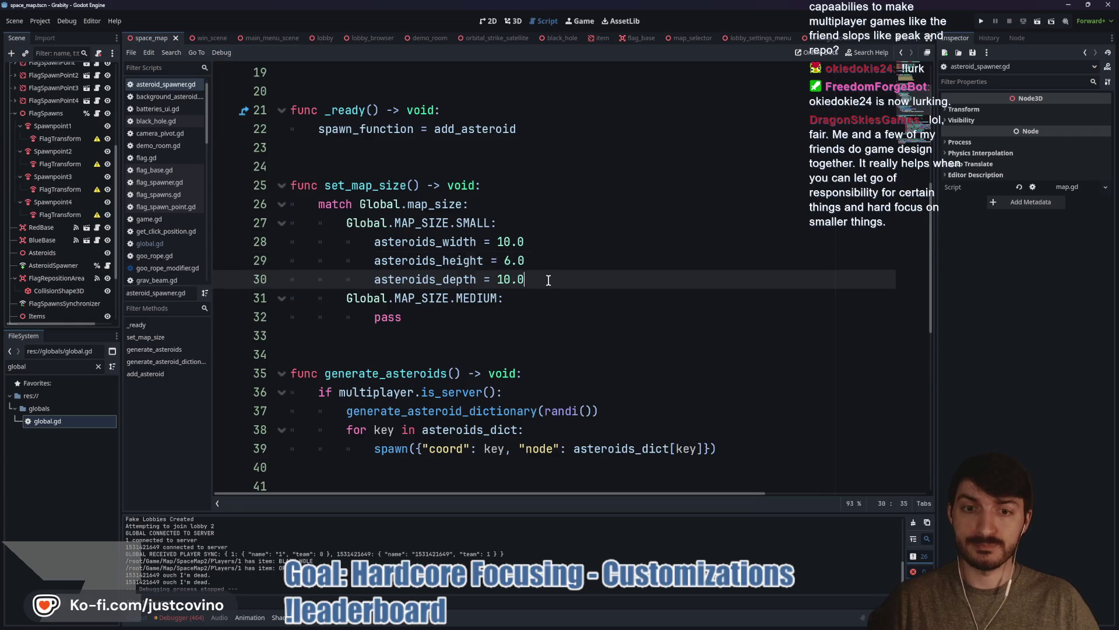
# Replace MEDIUM's pass with copies of the SMALL width, height and depth lines.
pyautogui.press('Return')
pyautogui.click(416, 342)
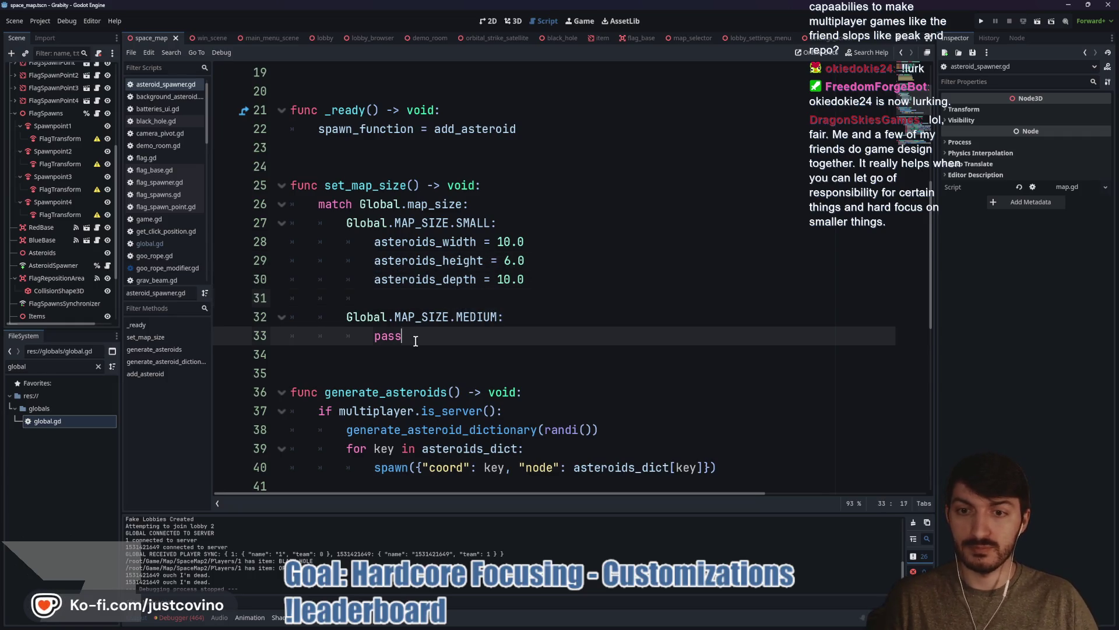
pyautogui.press('BackSpace')
pyautogui.press('BackSpace')
pyautogui.press('BackSpace')
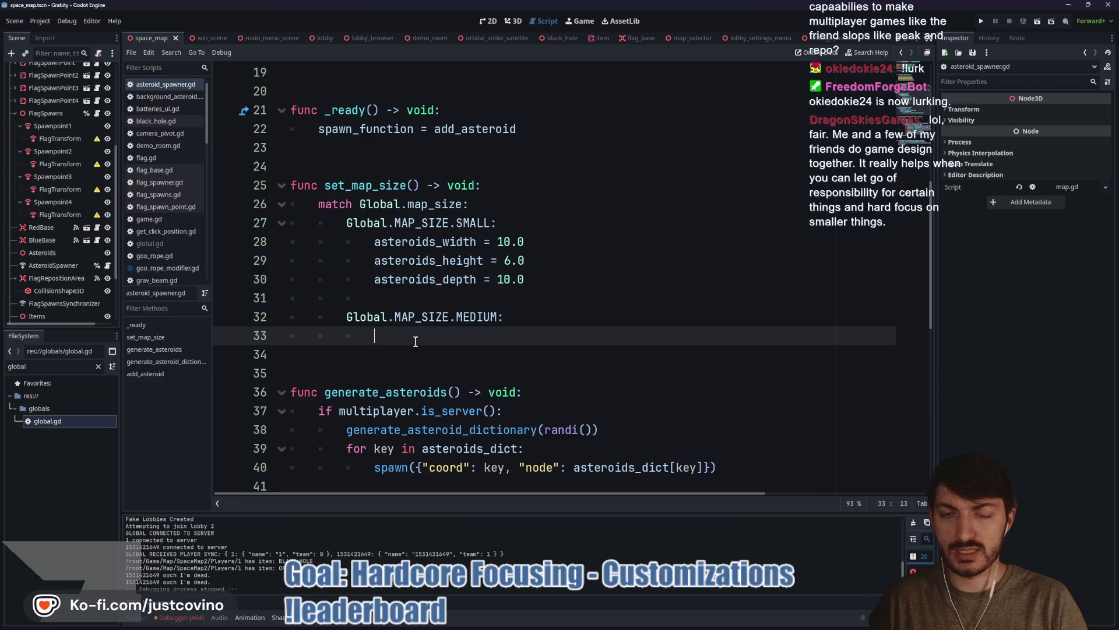
pyautogui.moveTo(524, 281)
pyautogui.mouseDown()
pyautogui.moveTo(408, 279)
pyautogui.moveTo(295, 242)
pyautogui.mouseUp()
pyautogui.hotkey('ctrl', 'c')
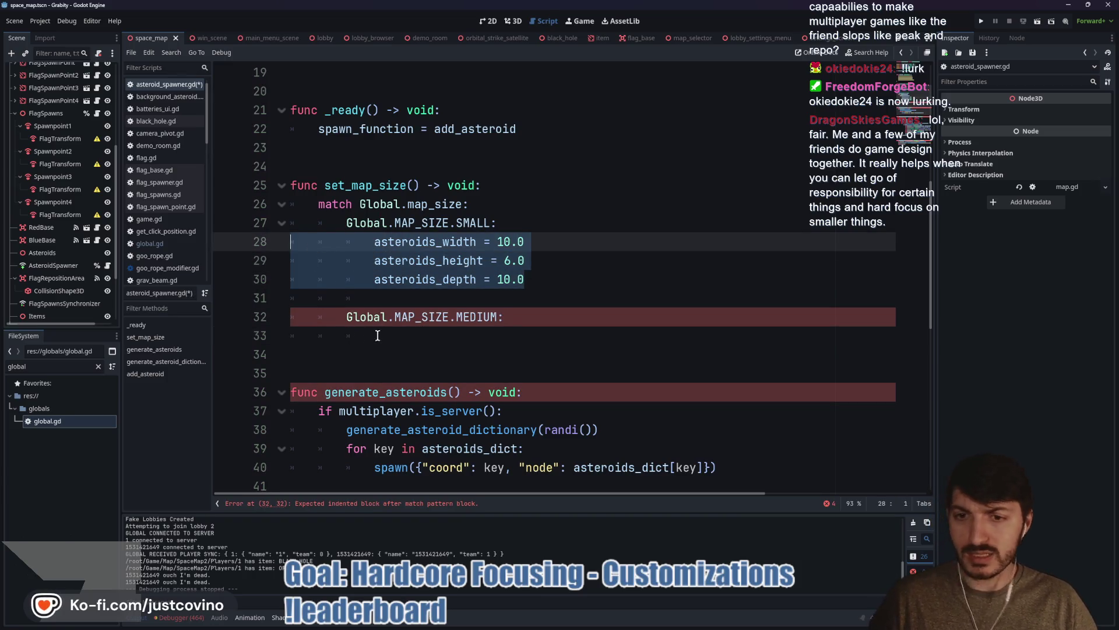
pyautogui.click(412, 332)
pyautogui.hotkey('ctrl', 'v')
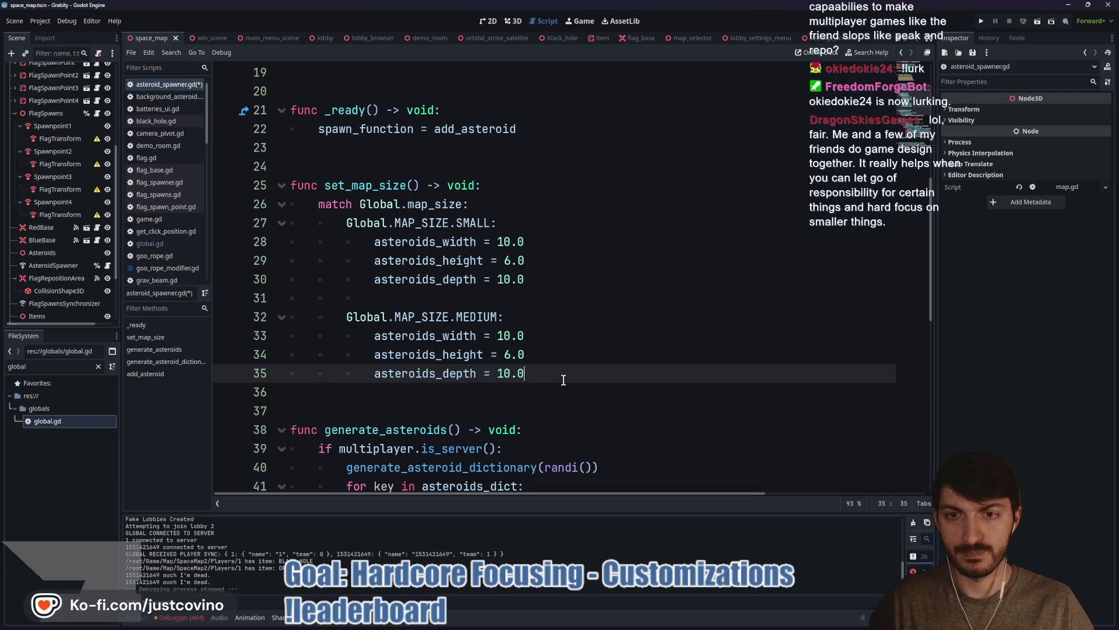
# Add a Global.MAP_SIZE.LARGE case containing the same asteroid size lines.
pyautogui.press('Return')
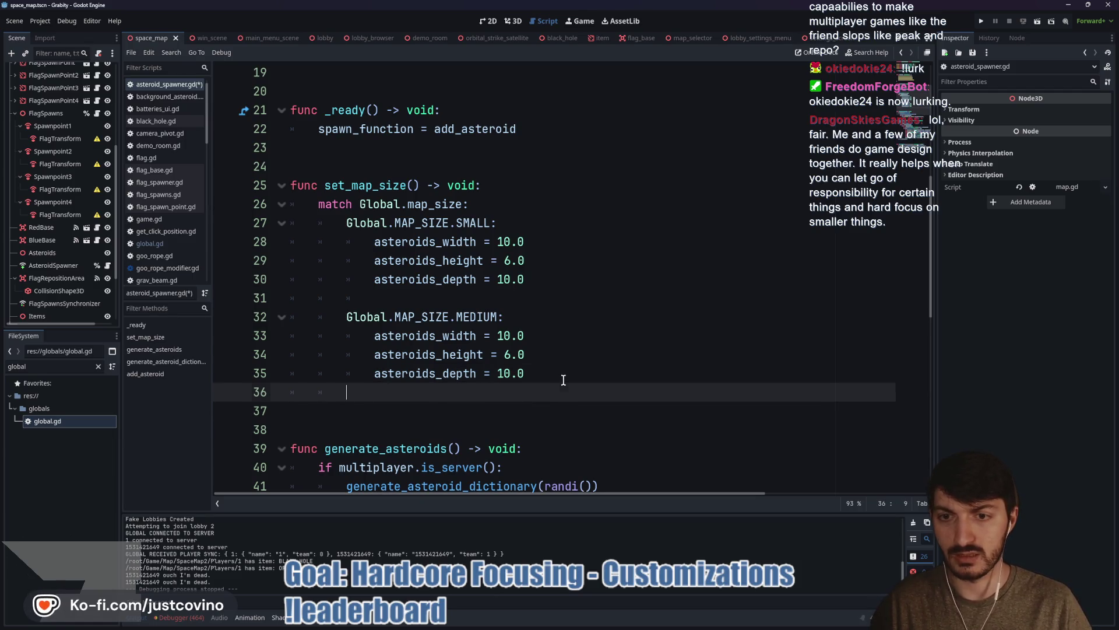
pyautogui.press('Return')
pyautogui.write('Global.MA')
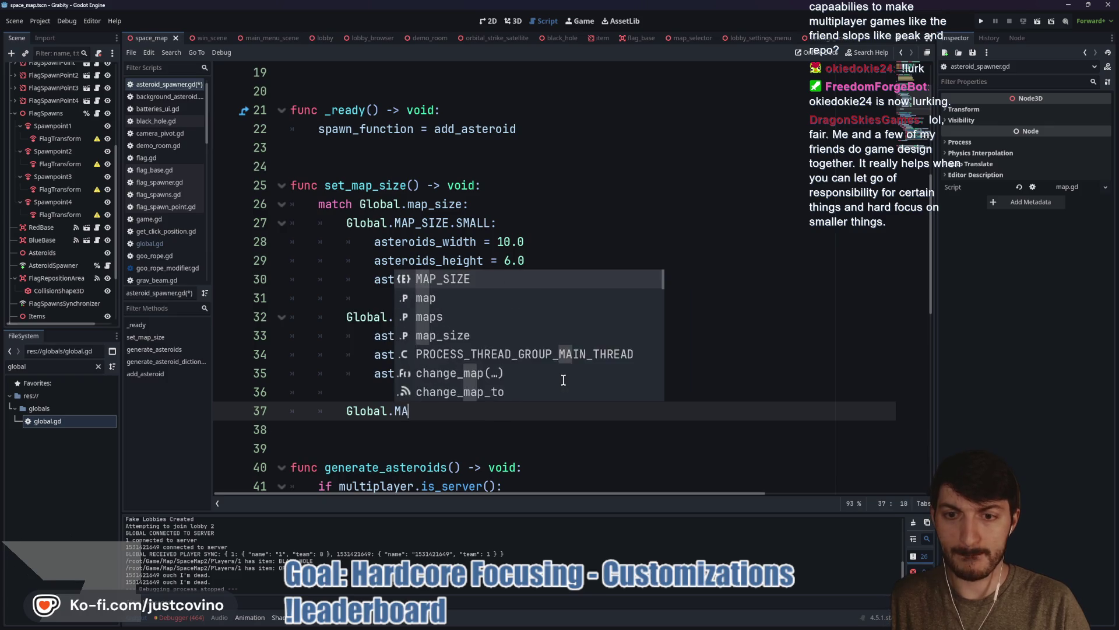
pyautogui.press('Return')
pyautogui.write('.L')
pyautogui.press('Return')
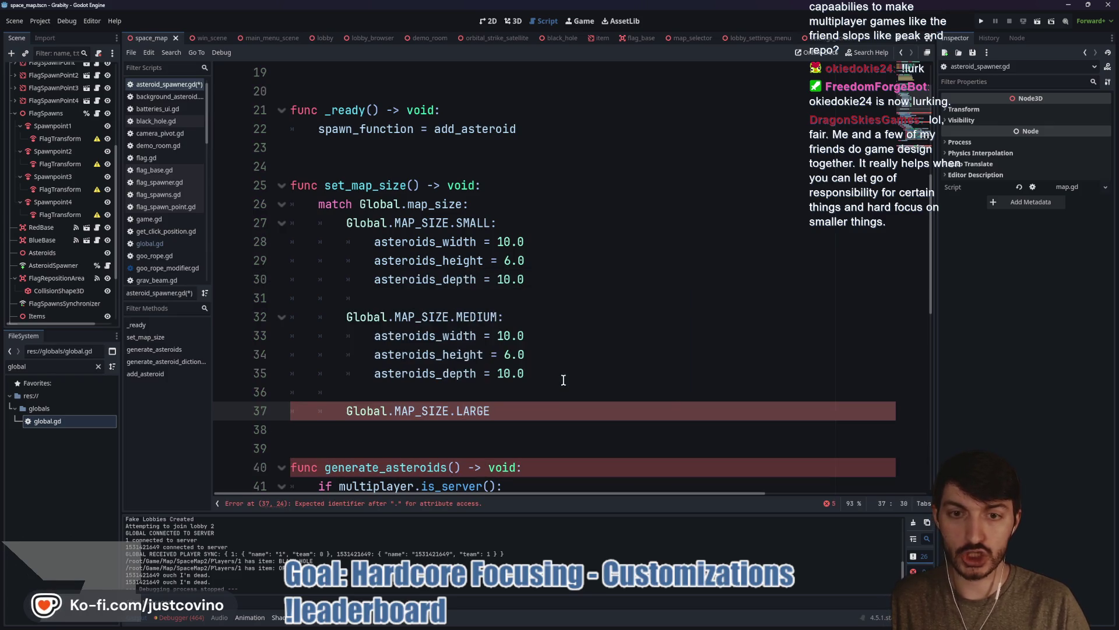
pyautogui.write(':')
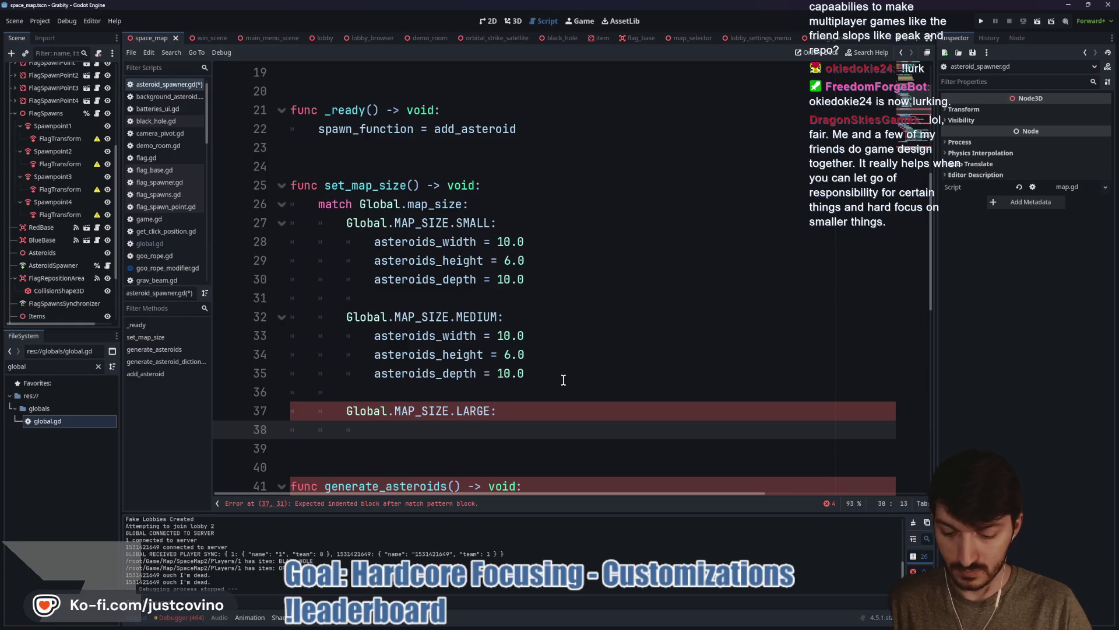
pyautogui.hotkey('ctrl', 'v')
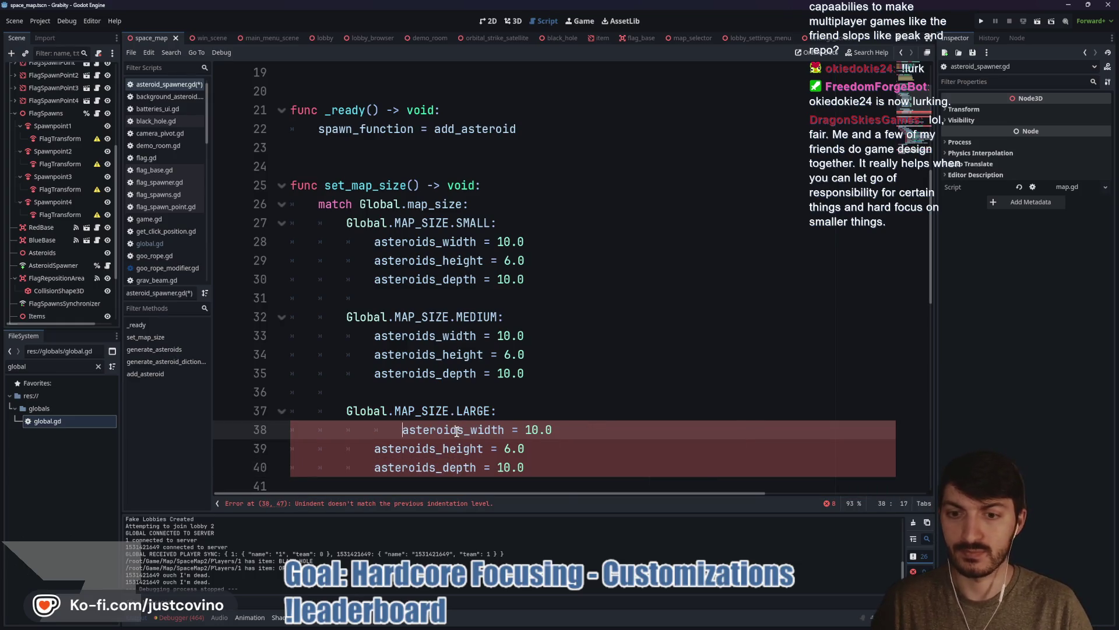
pyautogui.press('BackSpace')
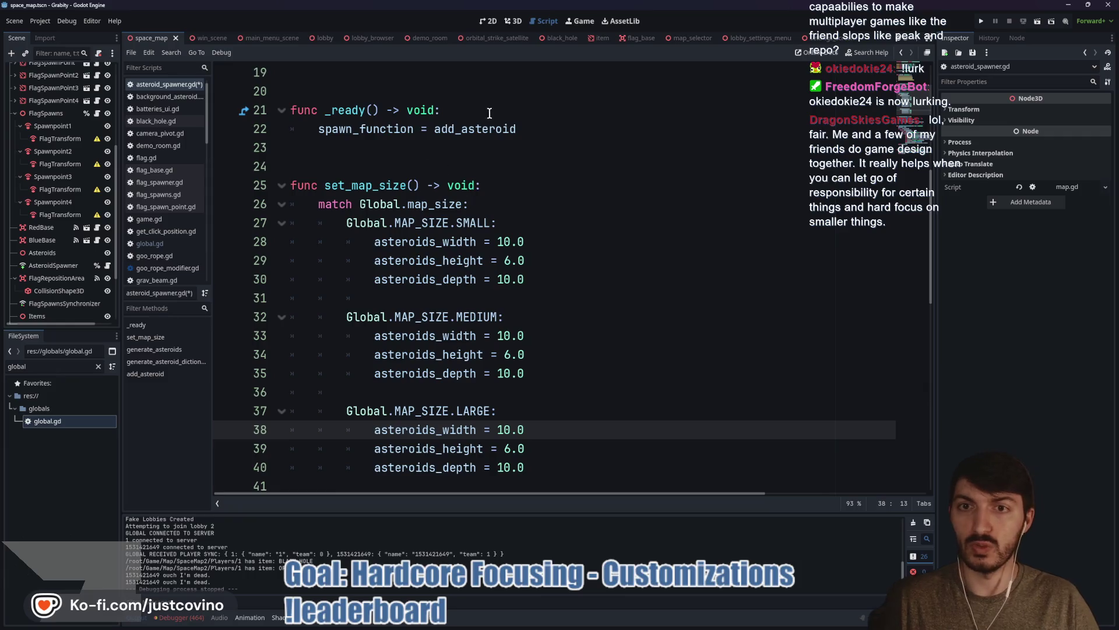
# Call set_map_size() inside _ready and save the asteroid spawner script.
pyautogui.click(489, 113)
pyautogui.press('Return')
pyautogui.write('set')
pyautogui.press('Return')
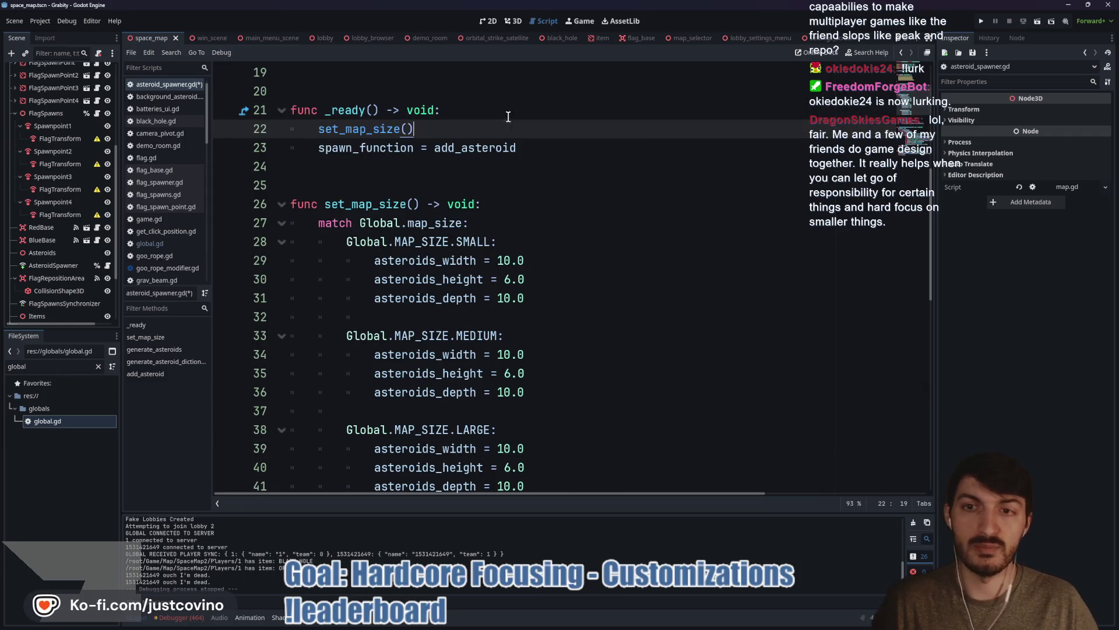
pyautogui.click(388, 195)
pyautogui.hotkey('ctrl', 's')
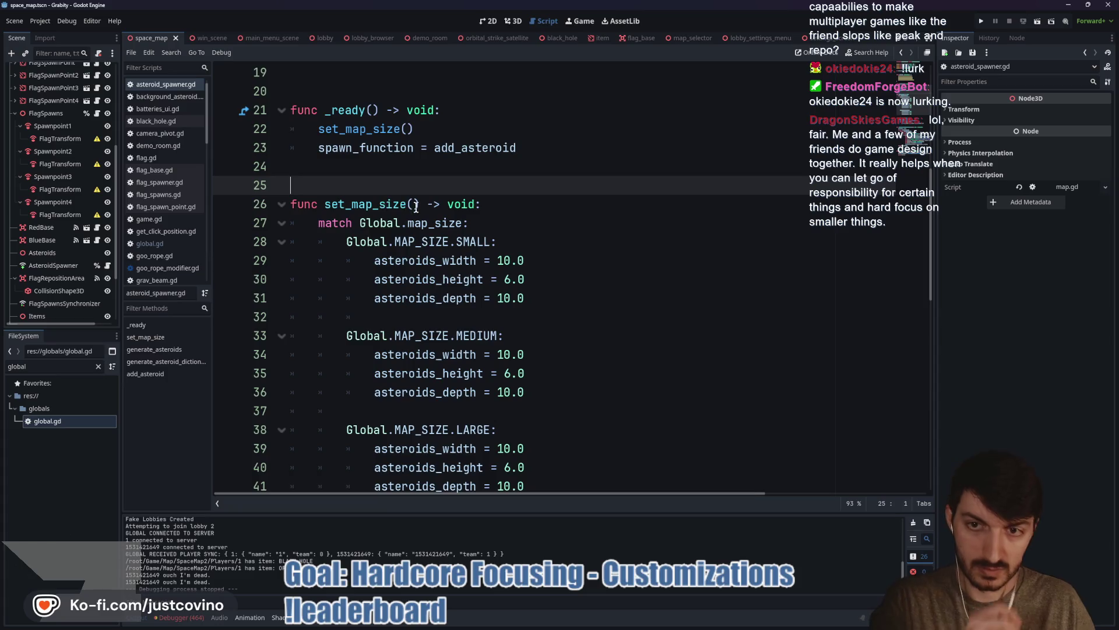
pyautogui.scroll(-2, 480, 261)
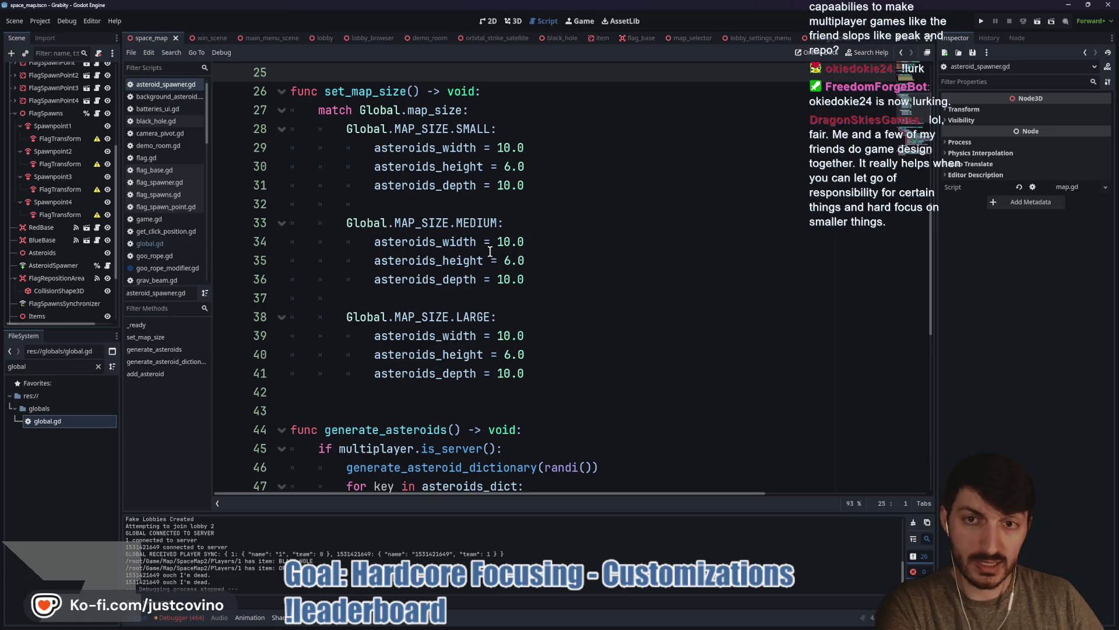
# Copy the set_map_size function and paste it after _ready in item_spawner.gd.
pyautogui.scroll(1, 542, 327)
pyautogui.scroll(-1, 560, 377)
pyautogui.moveTo(542, 373)
pyautogui.mouseDown()
pyautogui.moveTo(350, 129)
pyautogui.moveTo(291, 91)
pyautogui.mouseUp()
pyautogui.hotkey('ctrl', 'c')
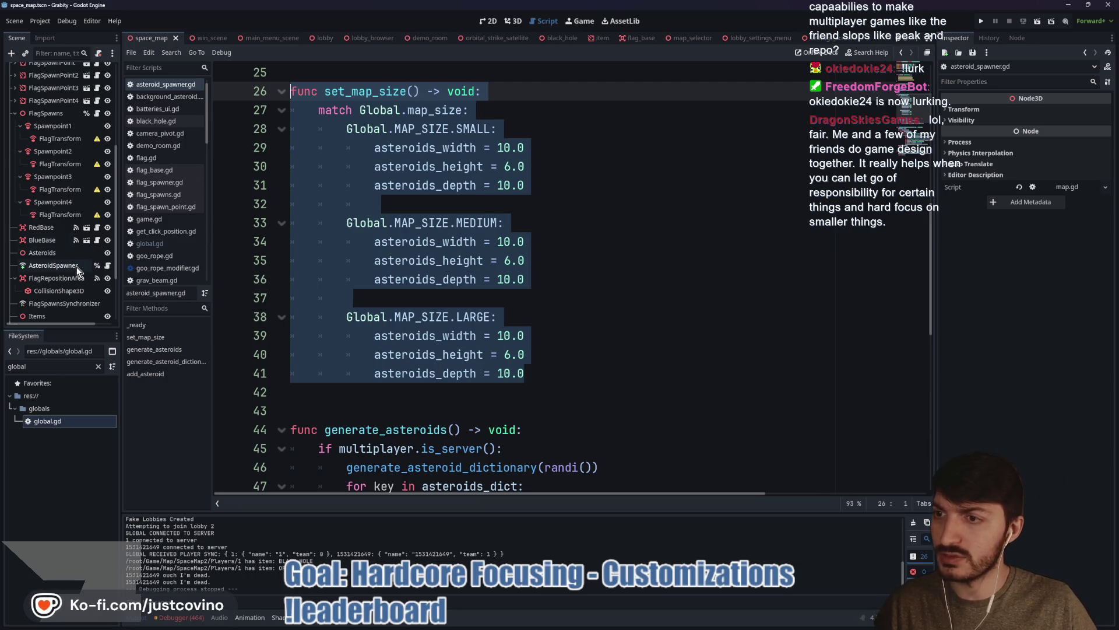
pyautogui.scroll(3, 80, 277)
pyautogui.scroll(4, 81, 274)
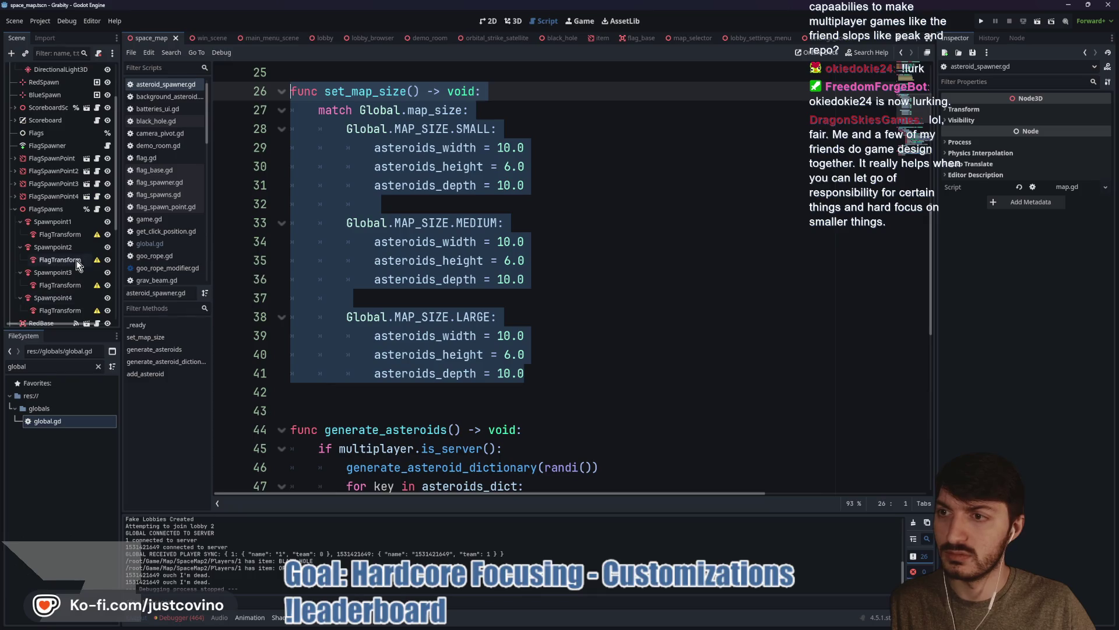
pyautogui.scroll(-5, 79, 175)
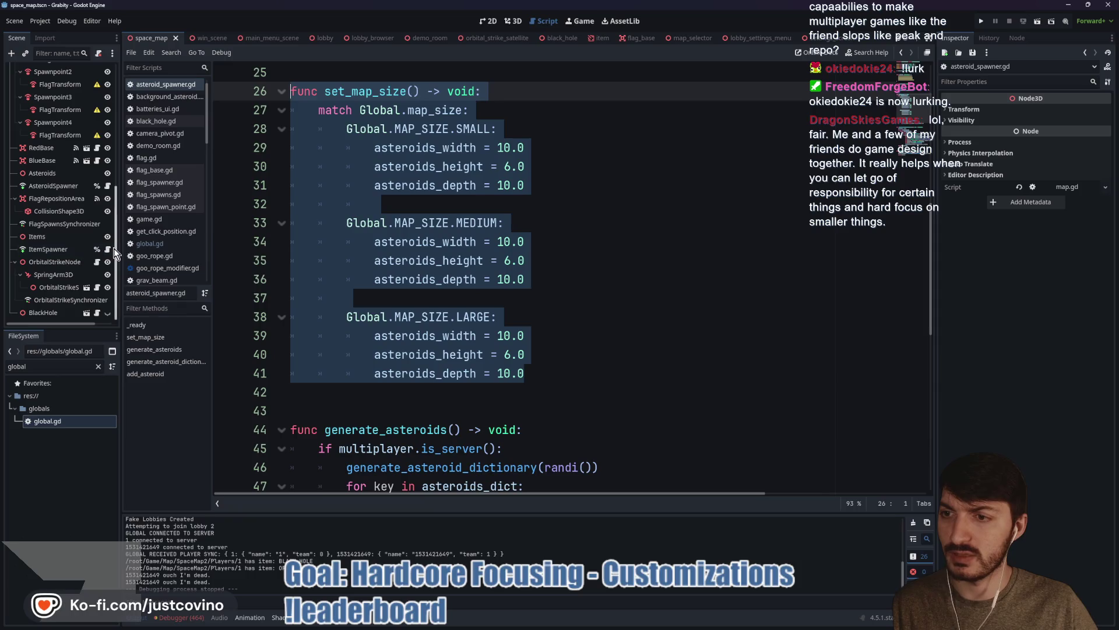
pyautogui.click(107, 249)
pyautogui.click(336, 273)
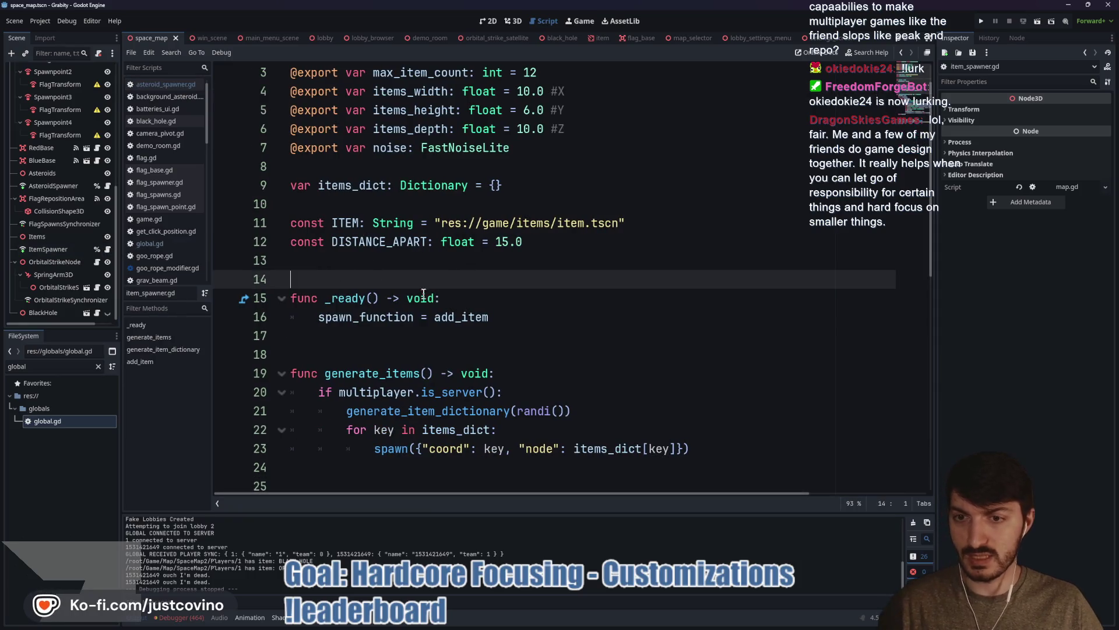
pyautogui.click(318, 352)
pyautogui.press('Return')
pyautogui.press('Return')
pyautogui.press('Return')
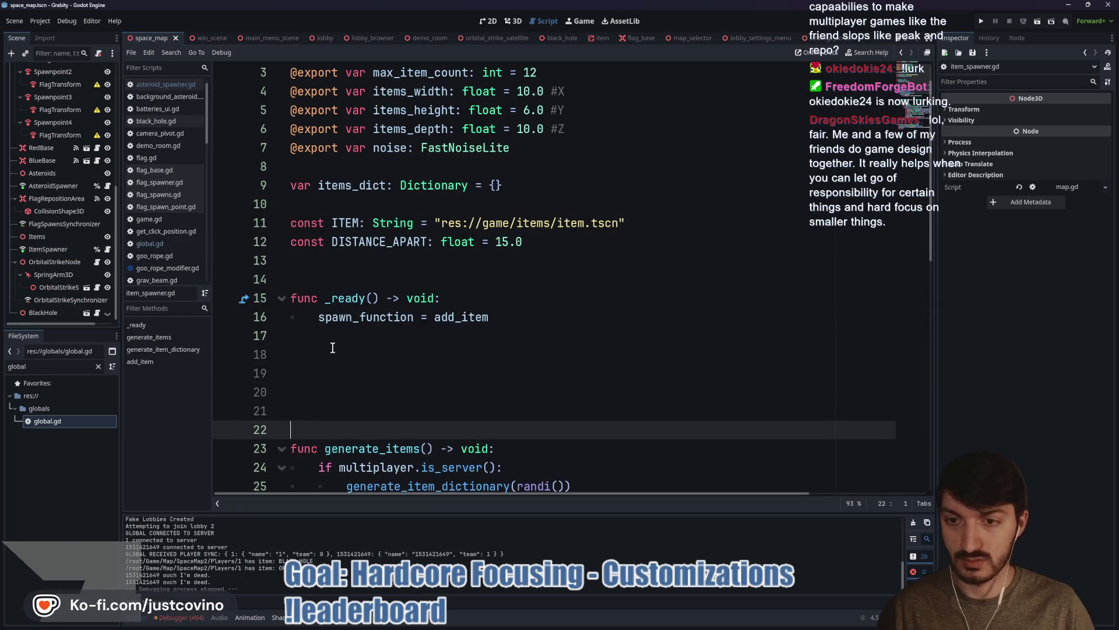
pyautogui.press('Up')
pyautogui.press('Up')
pyautogui.press('Up')
pyautogui.hotkey('ctrl', 'v')
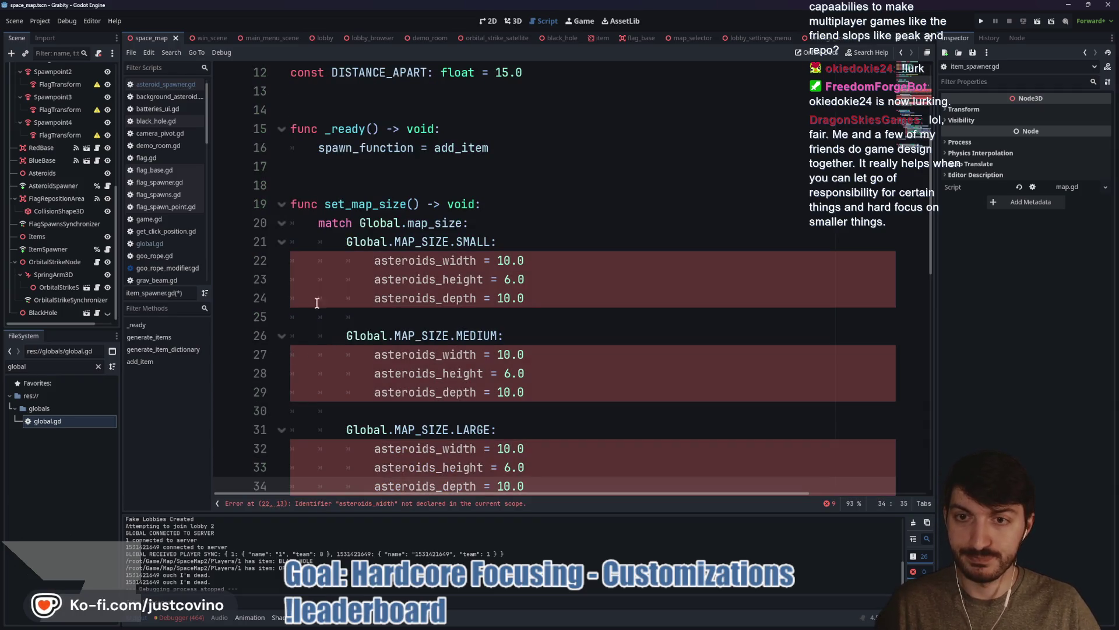
# Rename every 'asteroids' prefix in the pasted function to 'items'.
pyautogui.scroll(4, 345, 286)
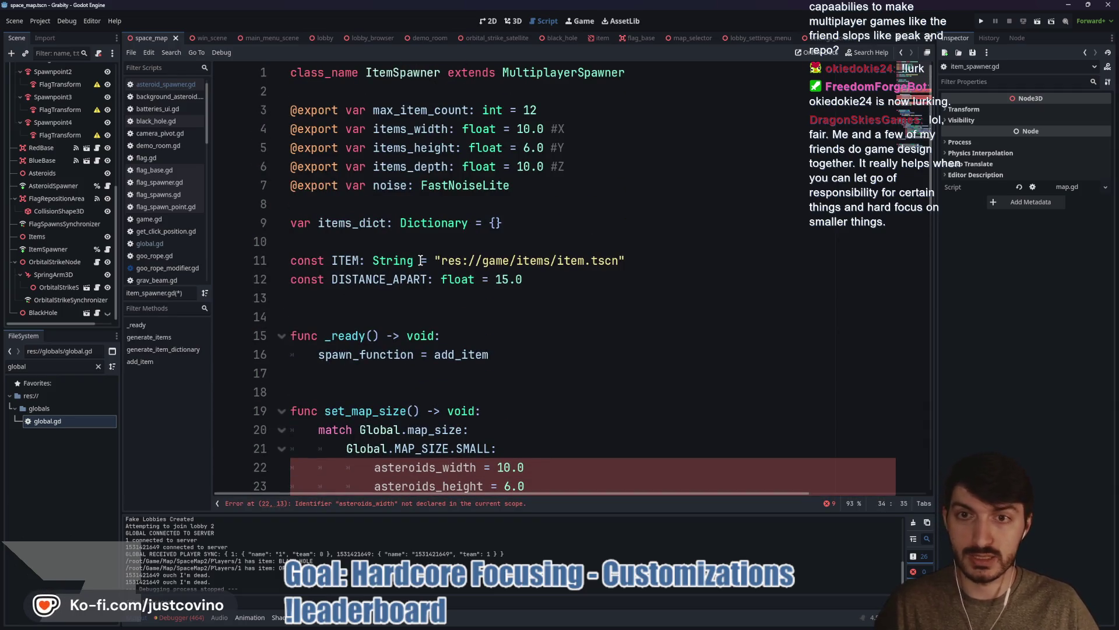
pyautogui.scroll(-1, 419, 262)
pyautogui.scroll(-1, 418, 262)
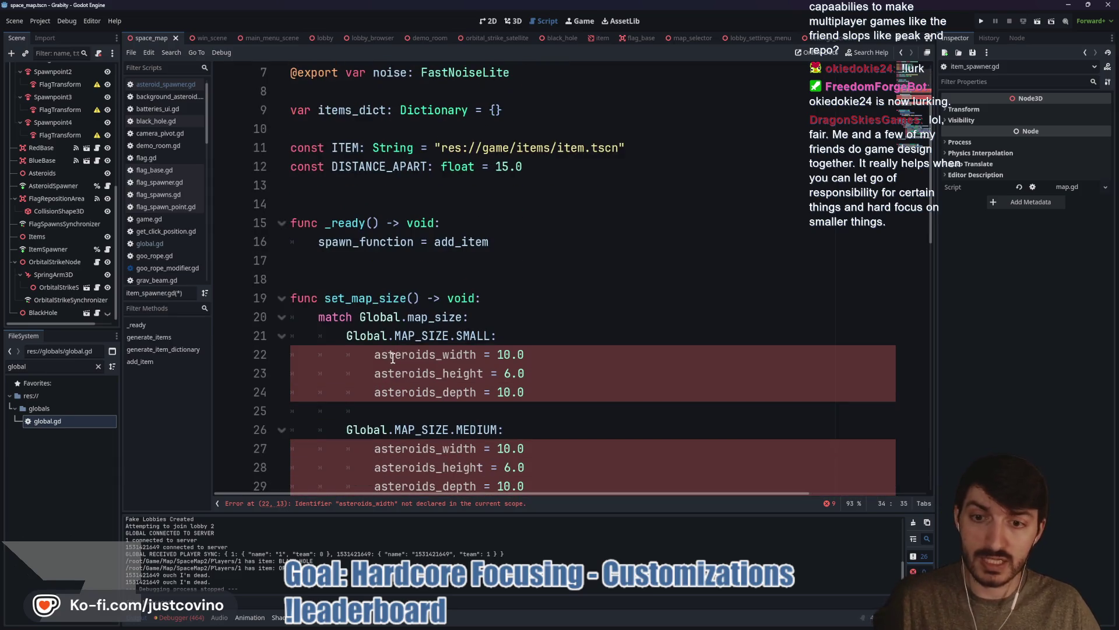
pyautogui.doubleClick(392, 356)
pyautogui.moveTo(375, 355); pyautogui.dragTo(434, 355)
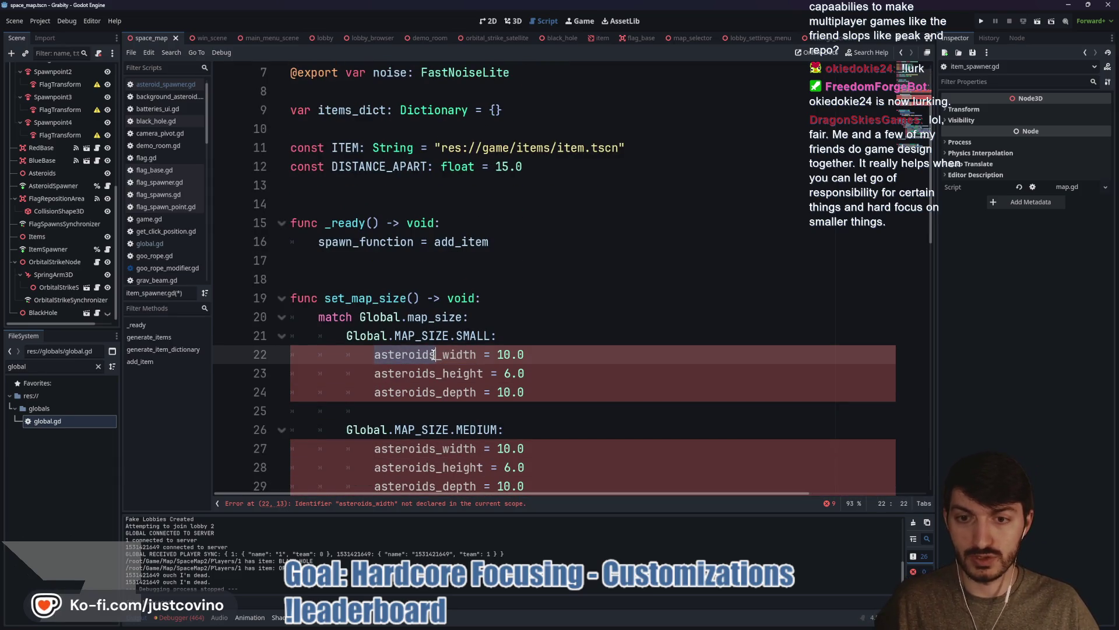
pyautogui.hotkey('ctrl', 'd')
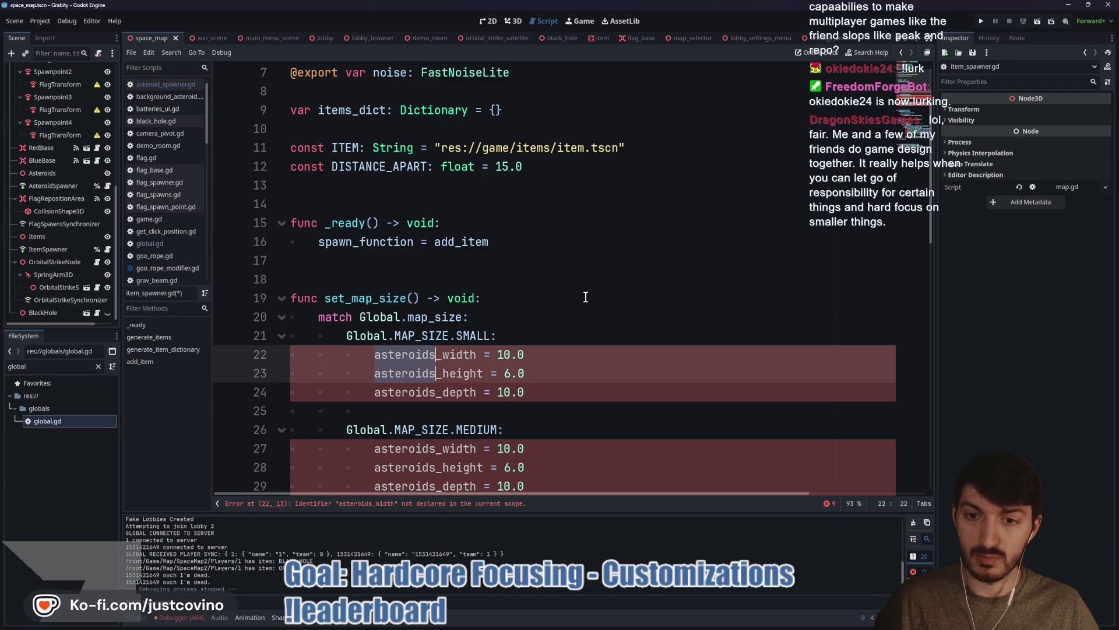
pyautogui.hotkey('ctrl', 'd')
pyautogui.hotkey('ctrl', 'd')
pyautogui.hotkey('ctrl', 'd')
pyautogui.hotkey('ctrl', 'd')
pyautogui.hotkey('ctrl', 'd')
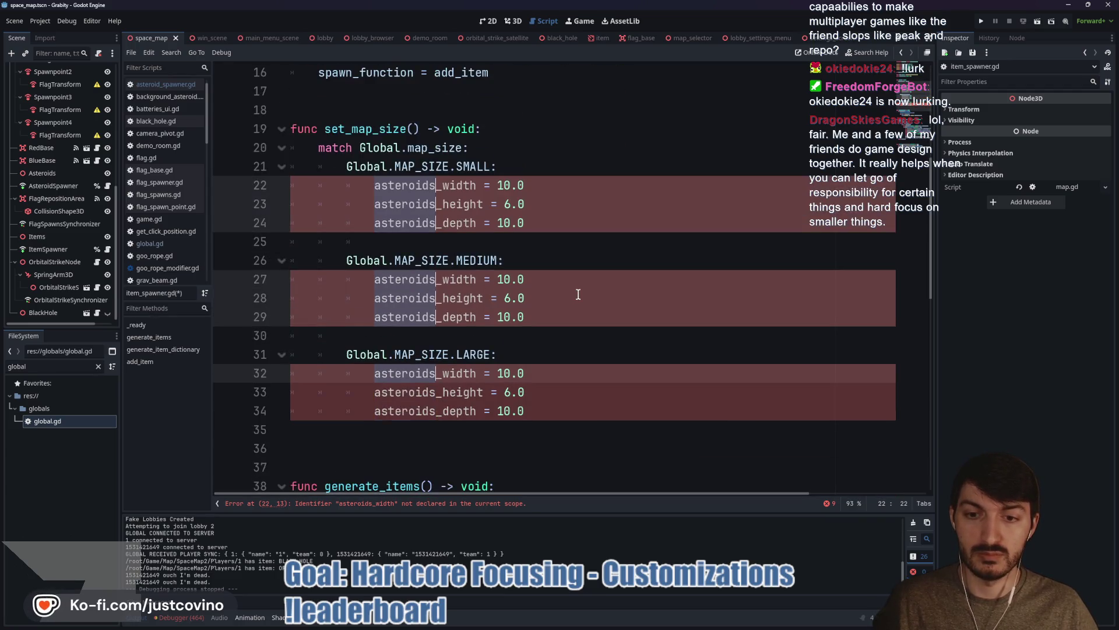
pyautogui.write('items')
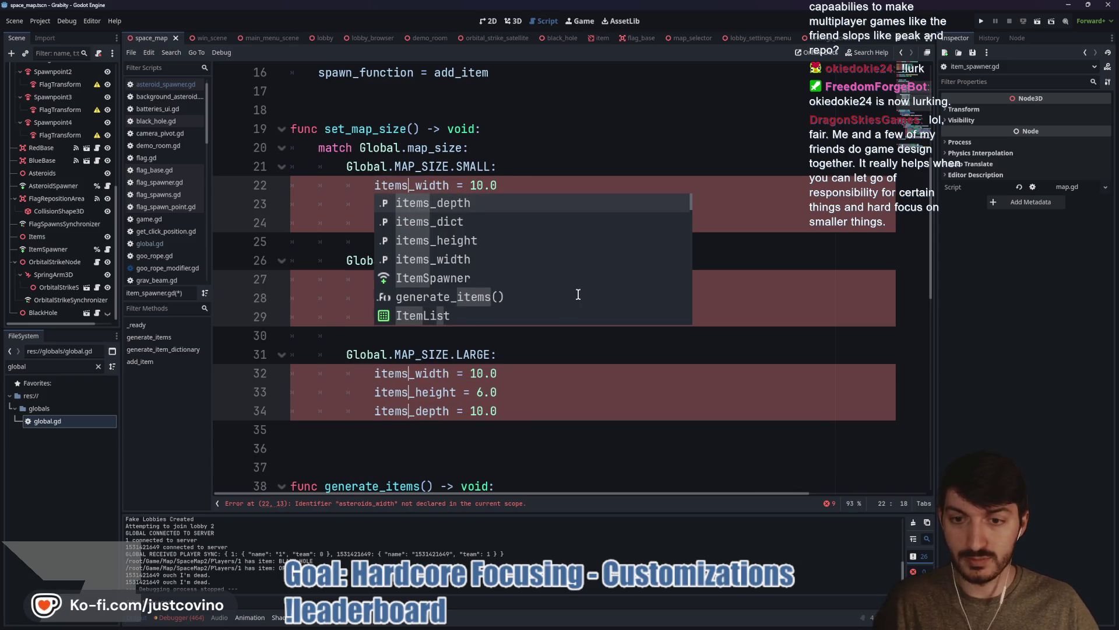
pyautogui.click(559, 376)
# Start a new line at the top of the _ready function.
pyautogui.scroll(5, 441, 219)
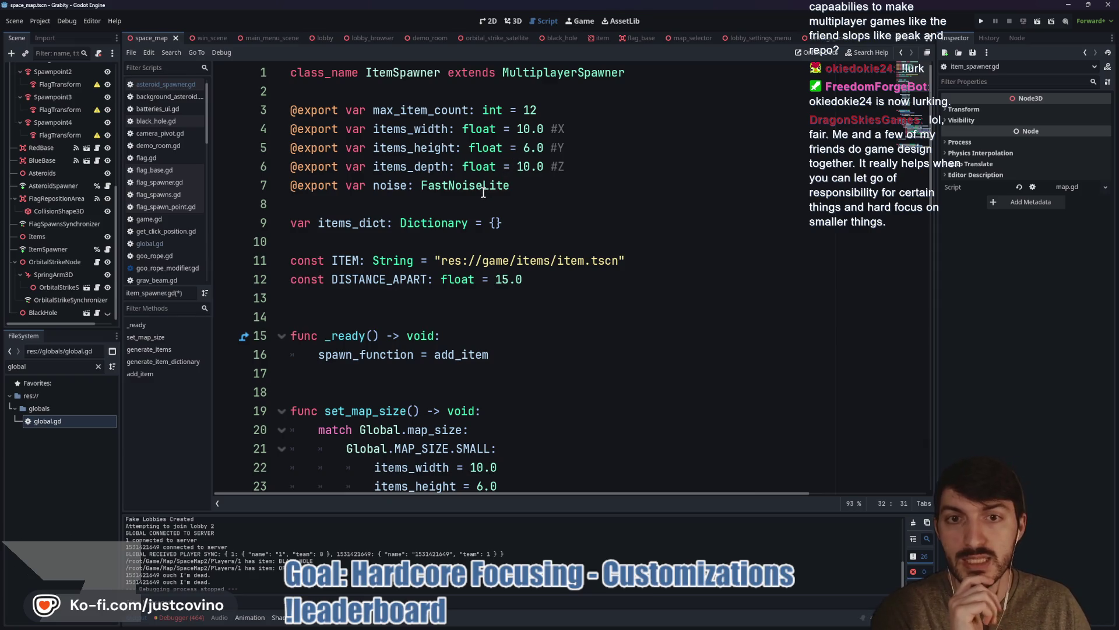
pyautogui.scroll(-3, 481, 196)
pyautogui.scroll(1, 498, 244)
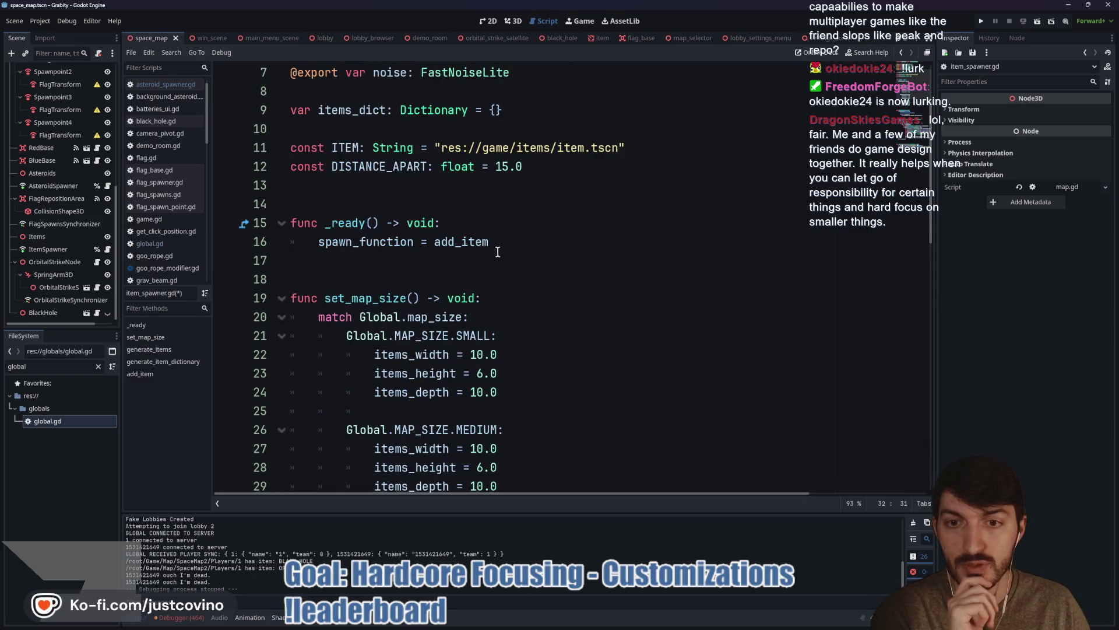
pyautogui.click(482, 226)
pyautogui.press('Return')
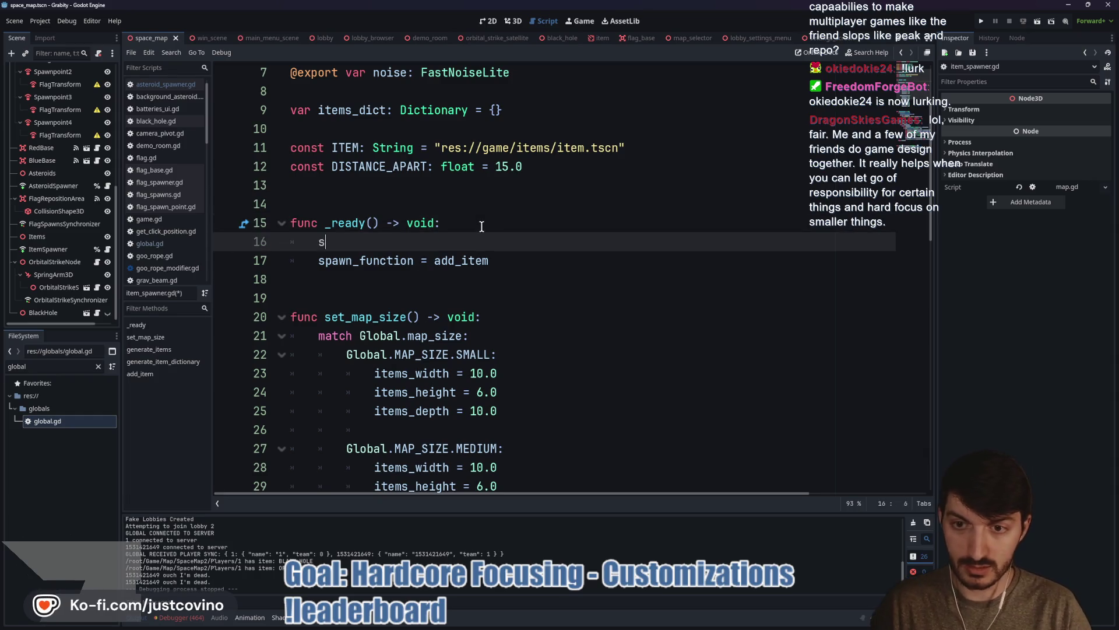
pyautogui.write('set')
pyautogui.press('Return')
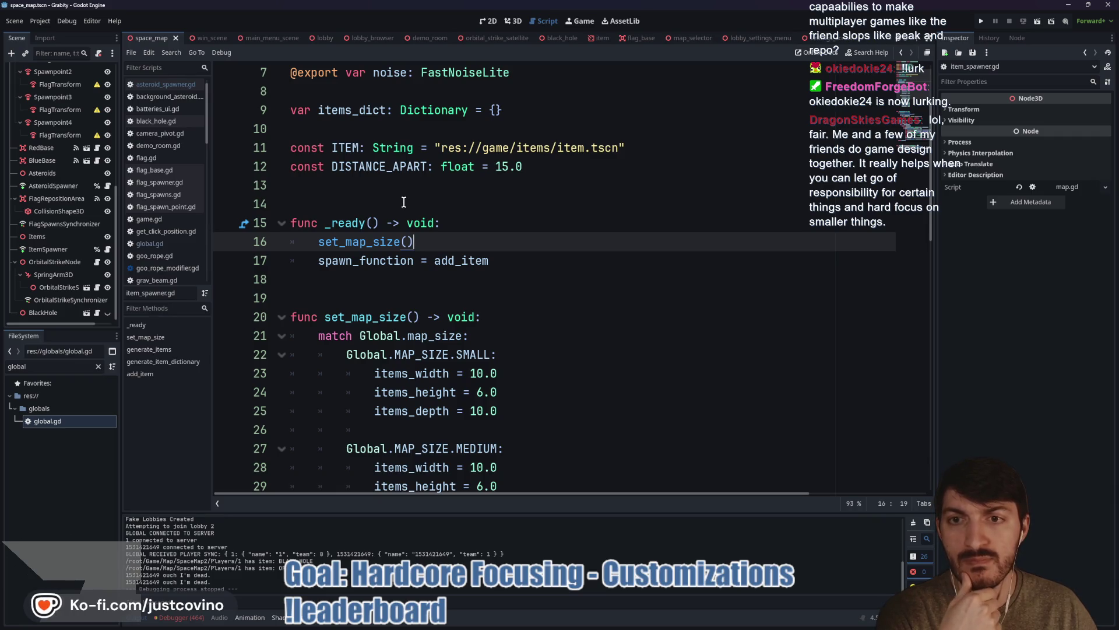
pyautogui.scroll(-2, 425, 217)
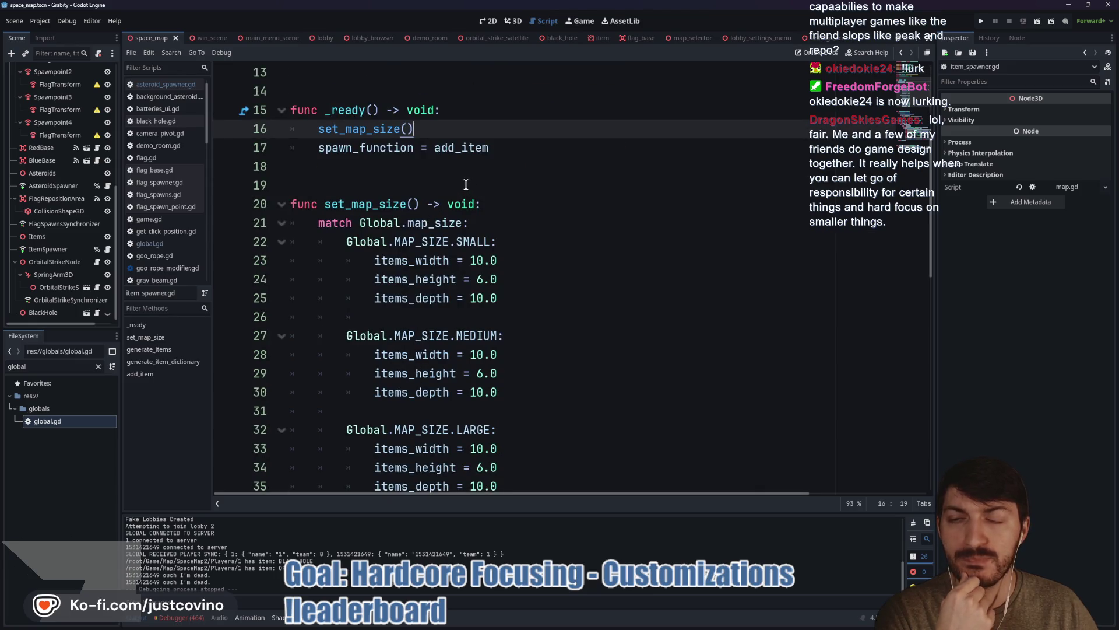
pyautogui.scroll(-2, 460, 182)
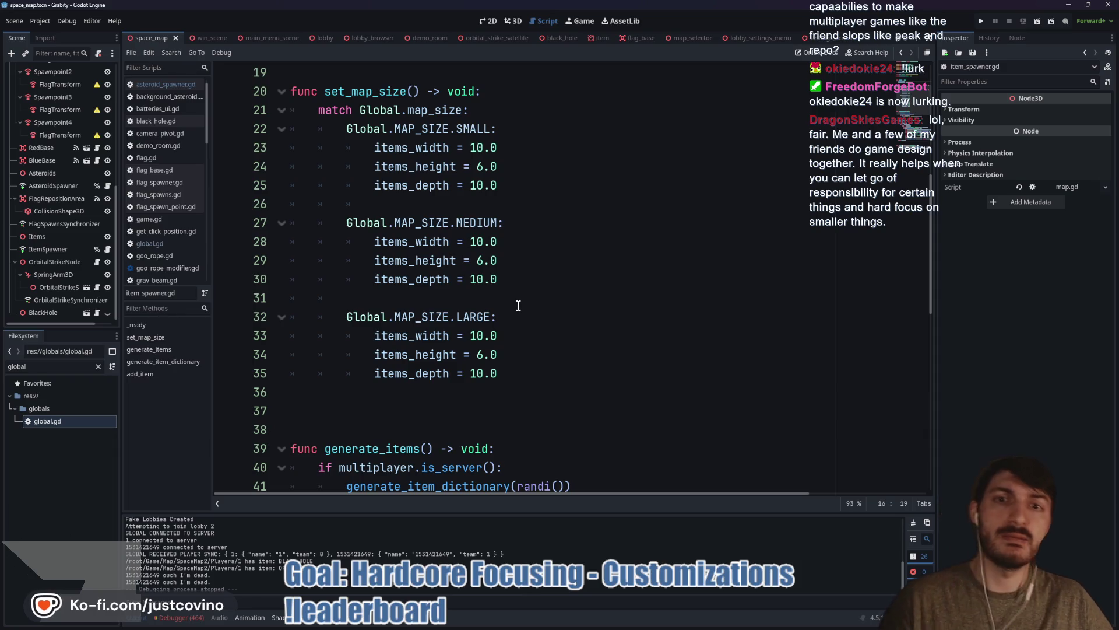
# Change the medium map's item width, height and depth to 20, 12 and 20.
pyautogui.click(476, 241)
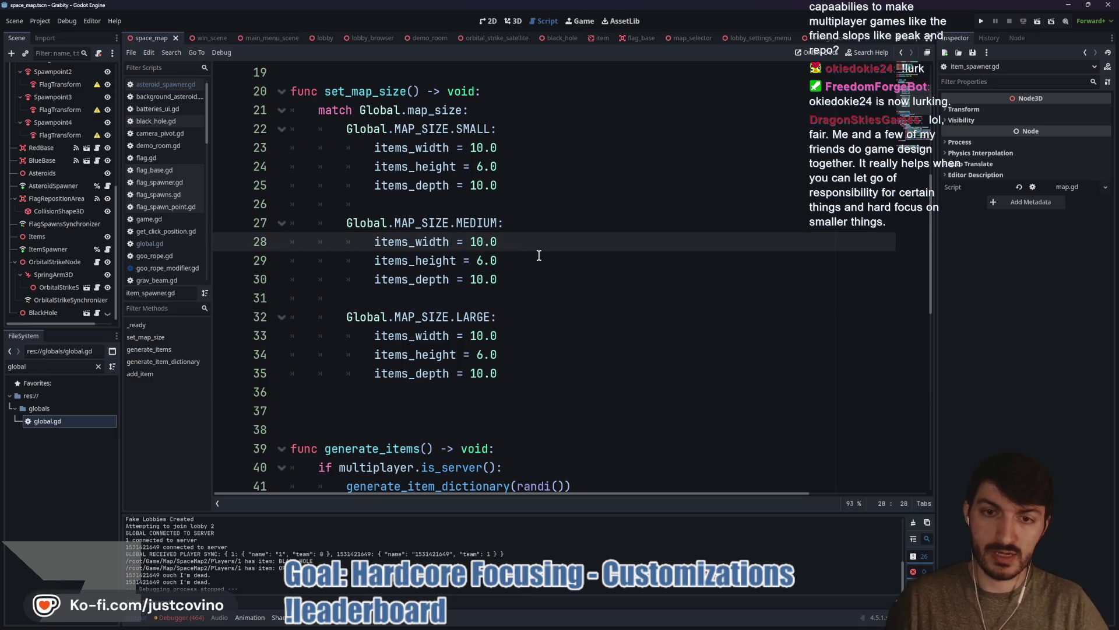
pyautogui.click(481, 261)
pyautogui.press('BackSpace')
pyautogui.write('12')
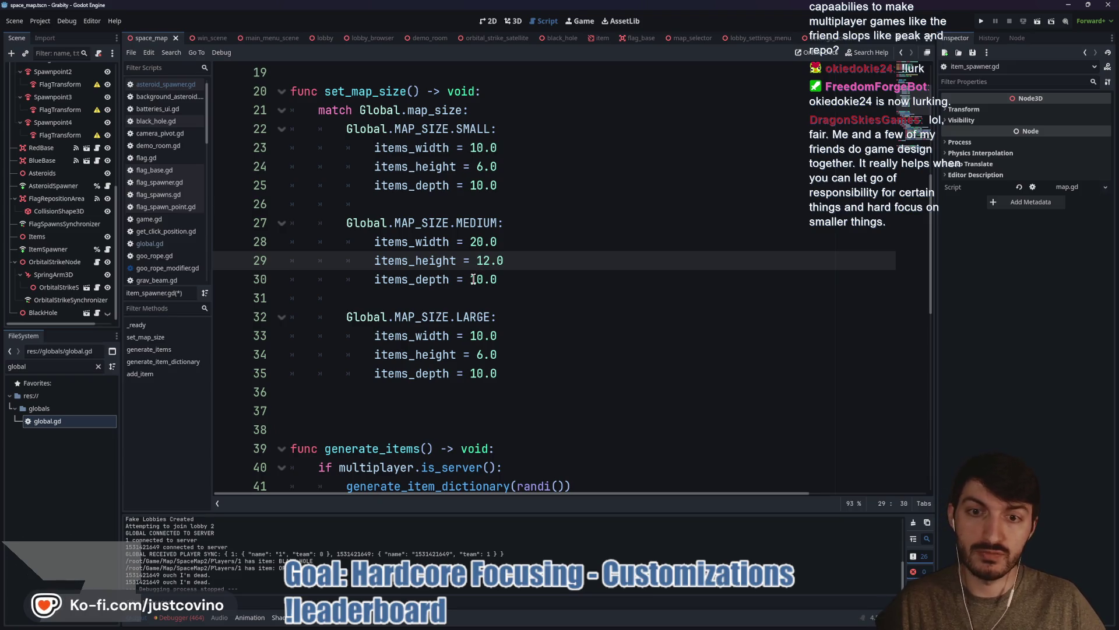
pyautogui.click(474, 280)
pyautogui.press('BackSpace')
pyautogui.write('2')
# Set the large map's item dimensions to 40, 24 and 40, and save the script.
pyautogui.click(475, 336)
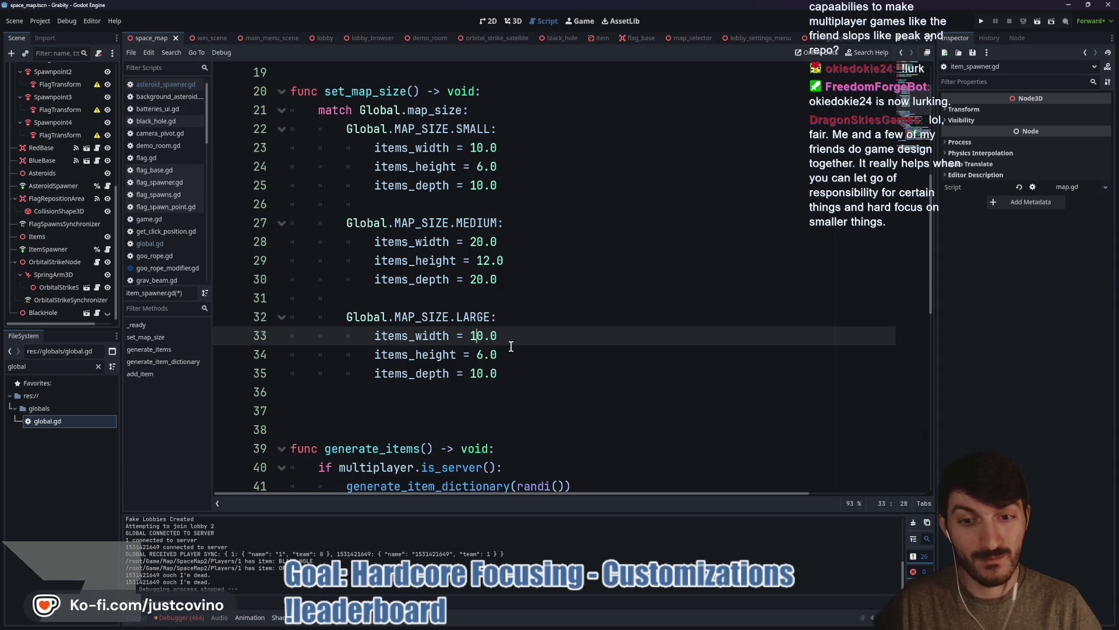
pyautogui.click(481, 353)
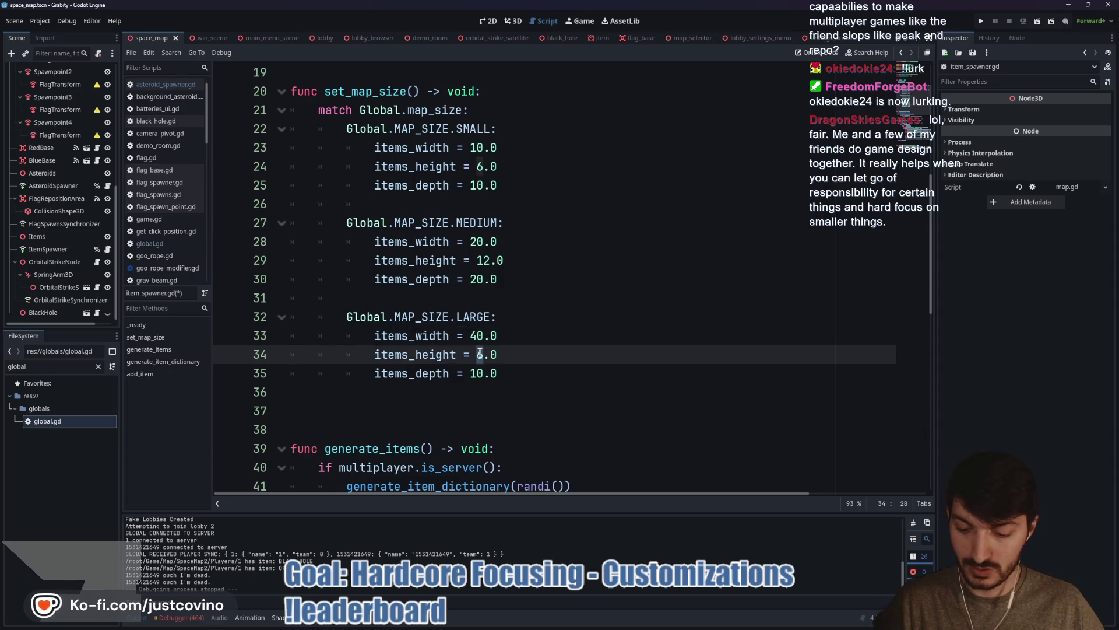
pyautogui.press('BackSpace')
pyautogui.write('24')
pyautogui.click(476, 373)
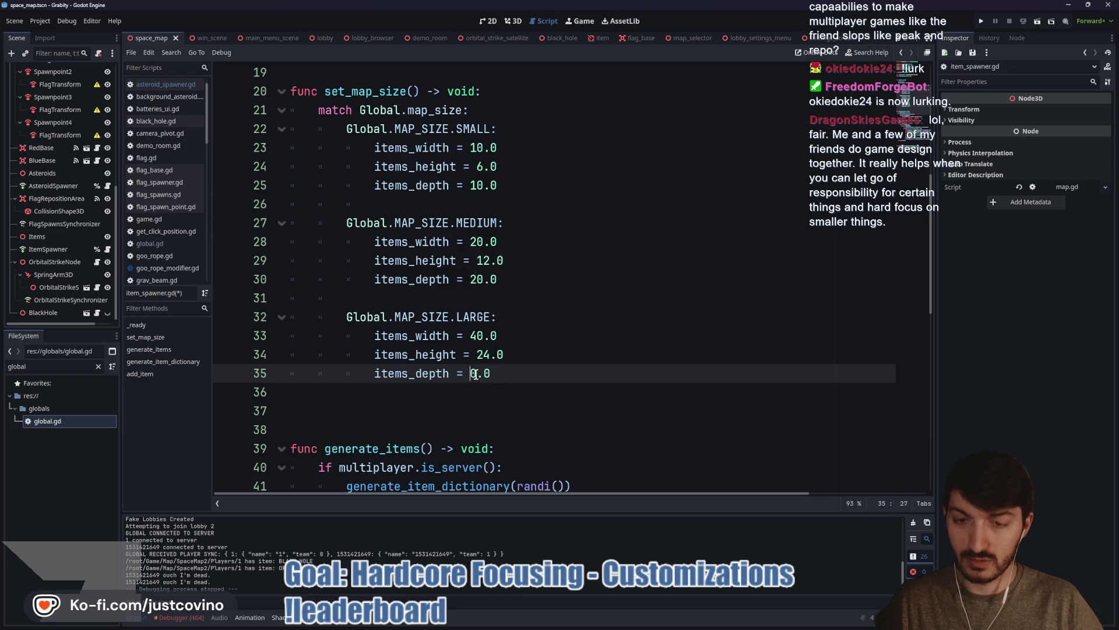
pyautogui.hotkey('ctrl', 's')
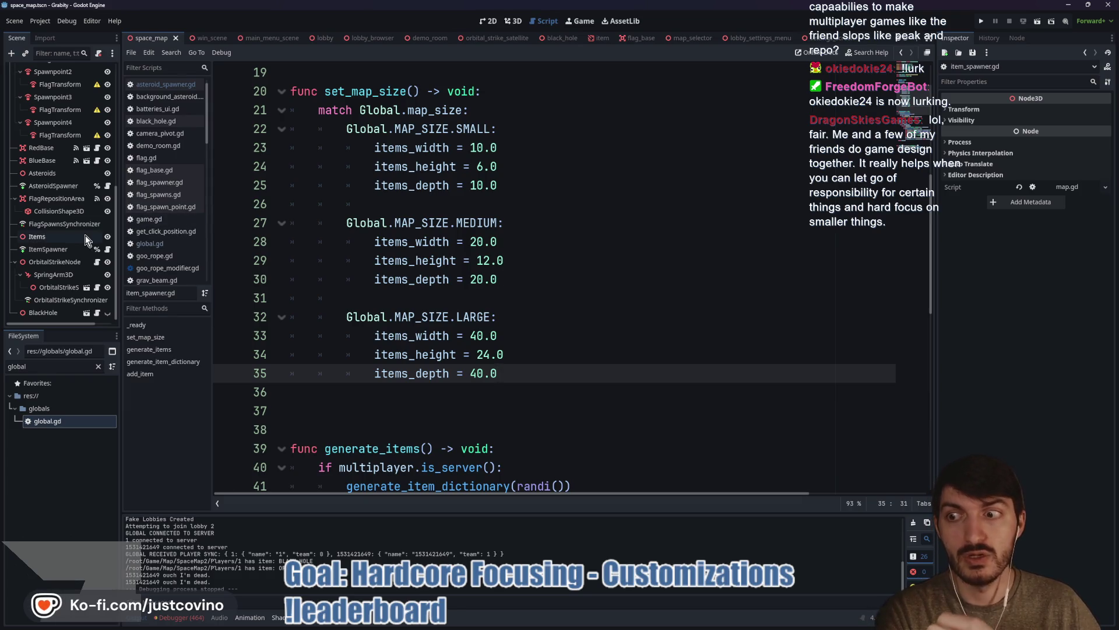
# Scroll through map.gd, then switch to the 3D view showing the space_map scene.
pyautogui.scroll(5, 83, 240)
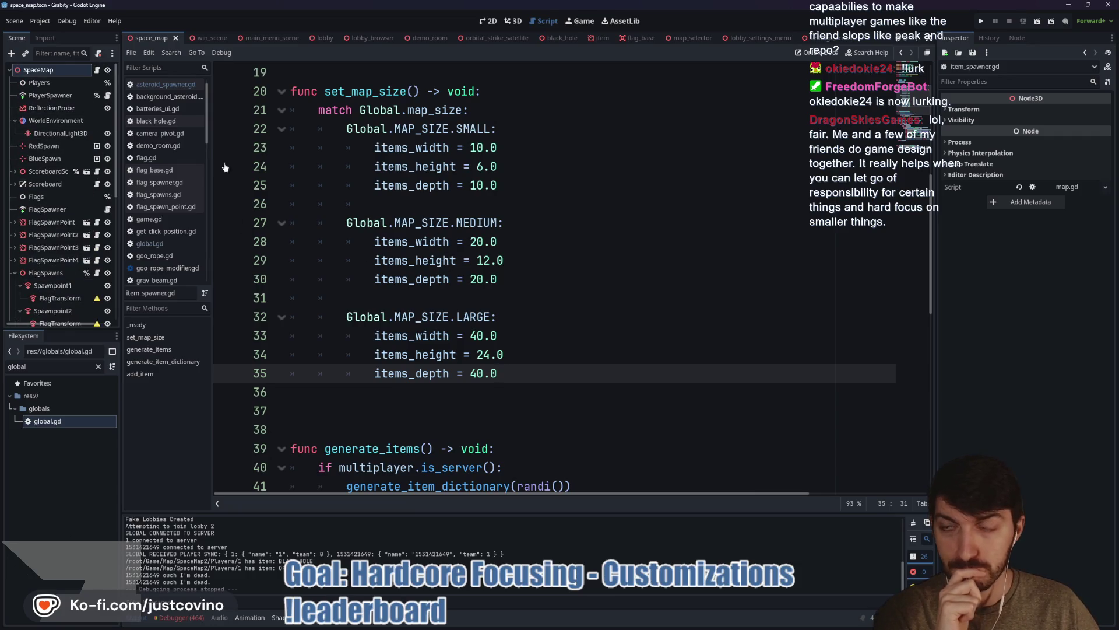
pyautogui.click(97, 71)
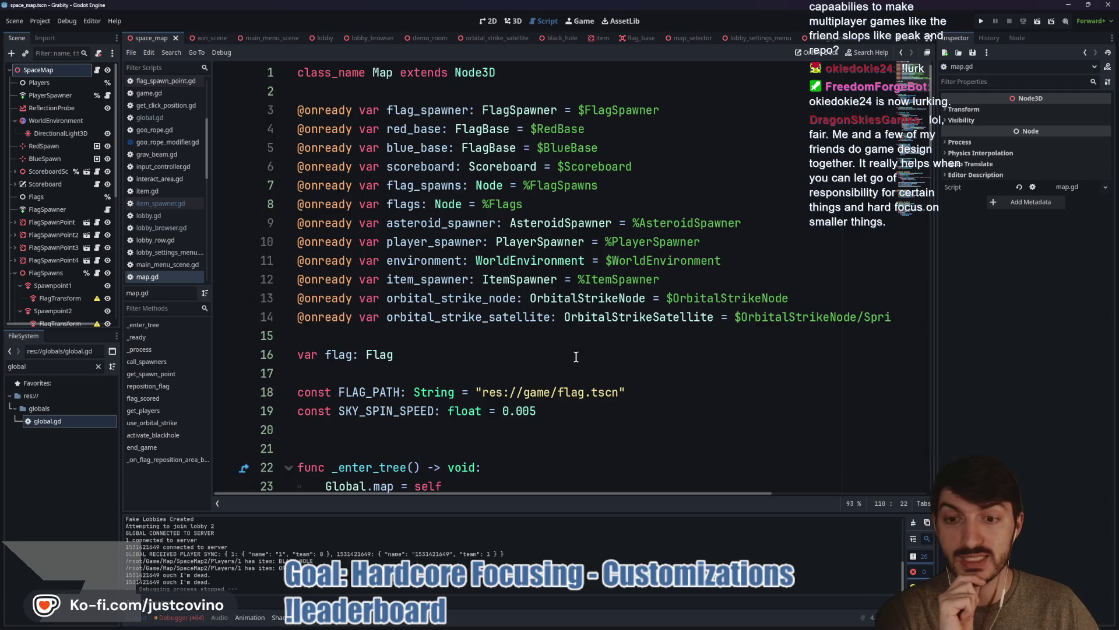
pyautogui.scroll(-2, 576, 356)
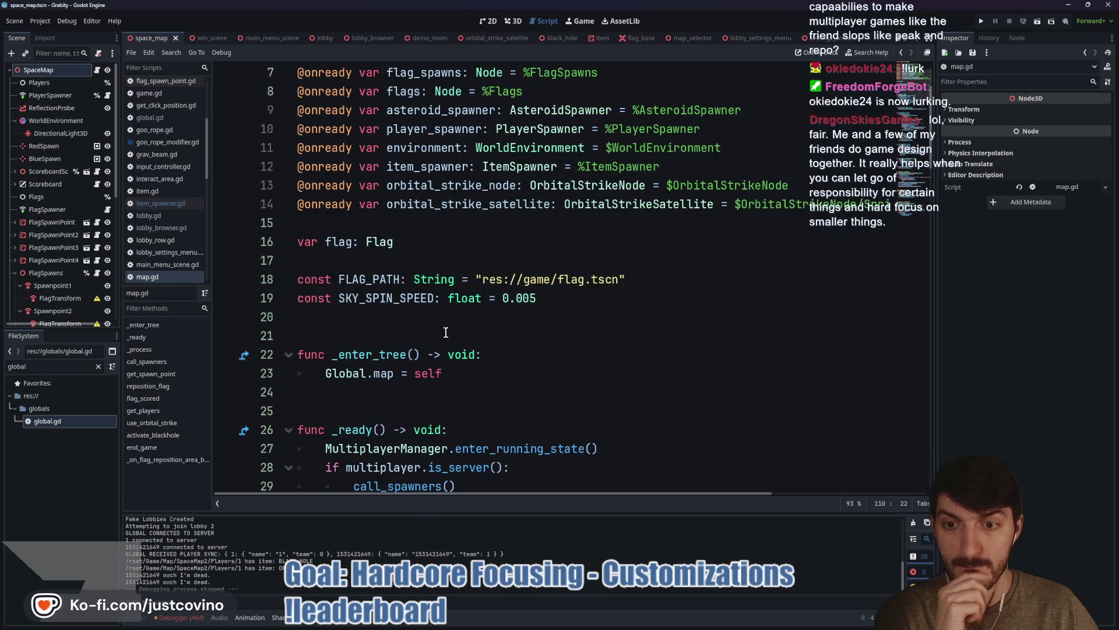
pyautogui.scroll(-2, 446, 332)
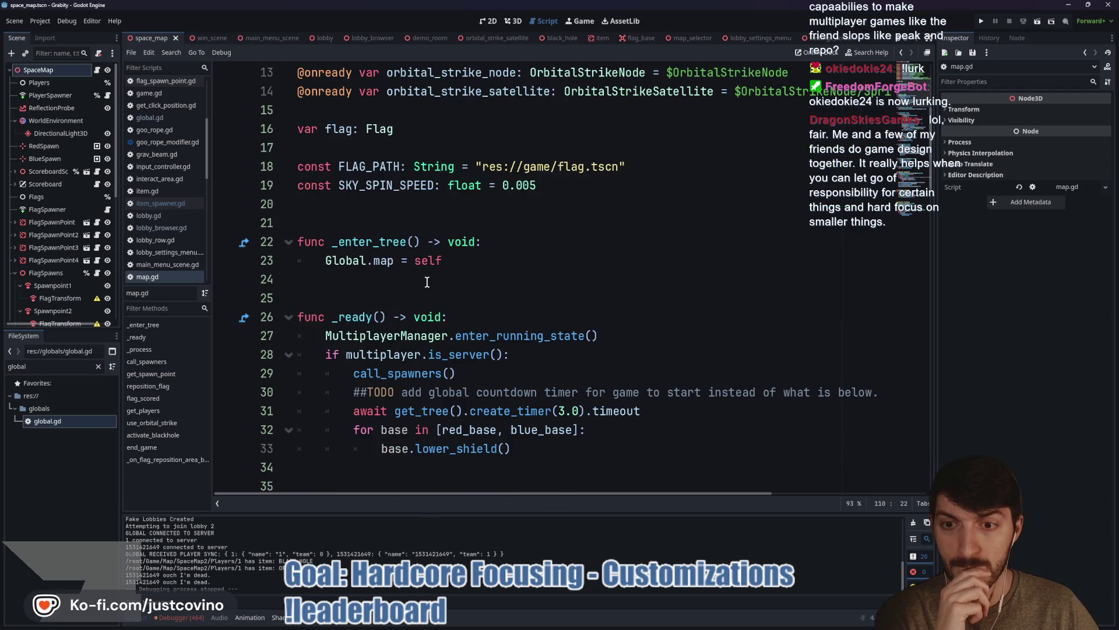
pyautogui.scroll(-2, 428, 283)
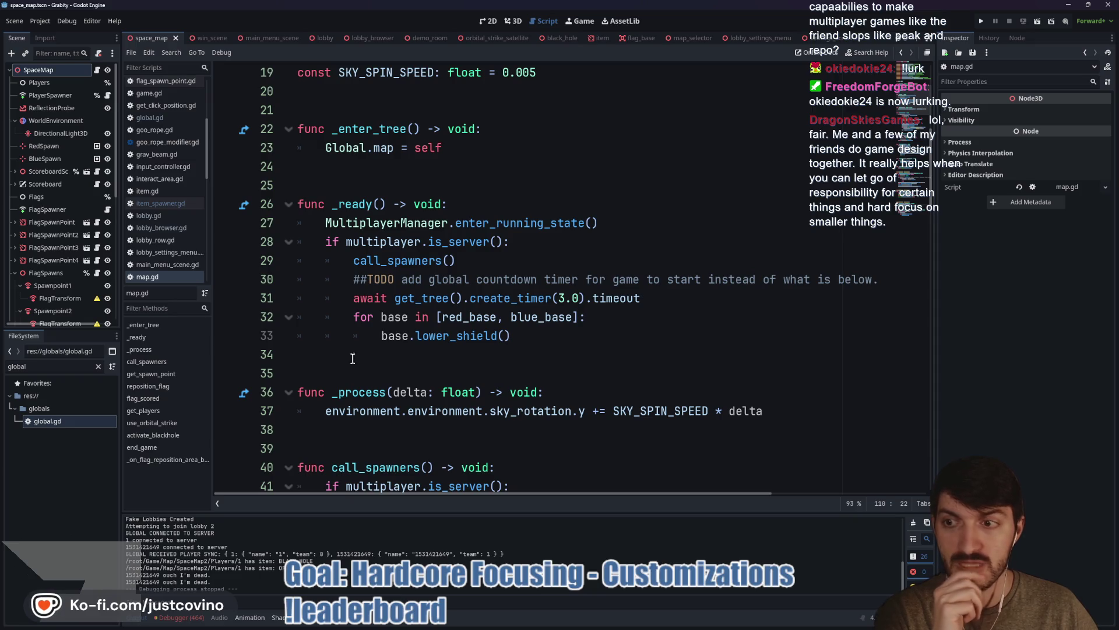
pyautogui.click(512, 21)
pyautogui.scroll(-2, 507, 235)
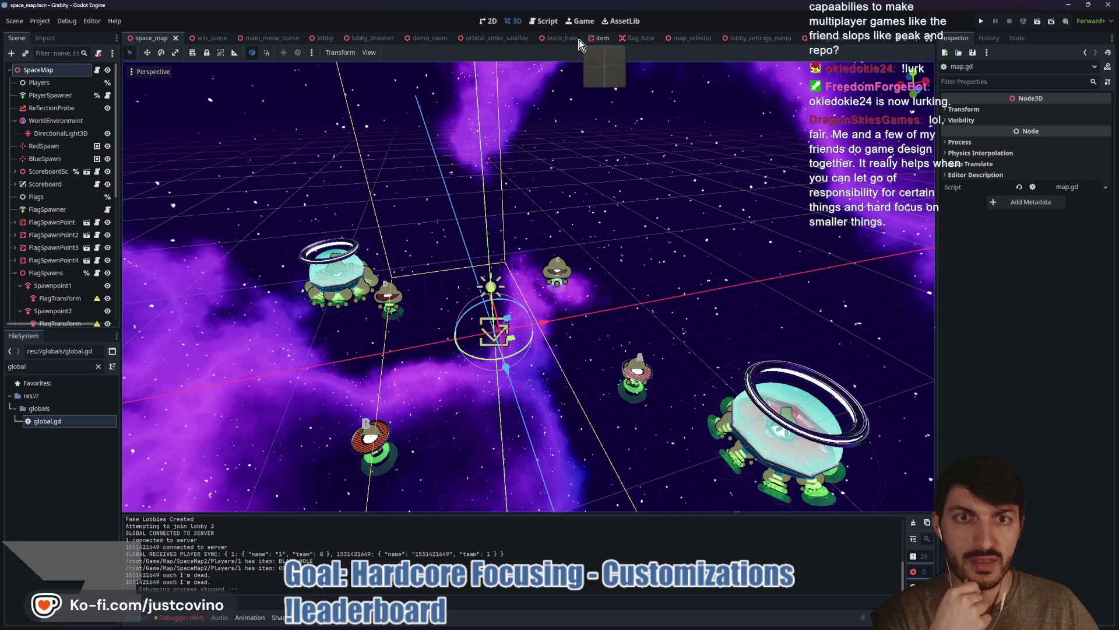
# Save the orbital_strike_satellite scene and switch to the lobby_settings_menu scene.
pyautogui.click(568, 38)
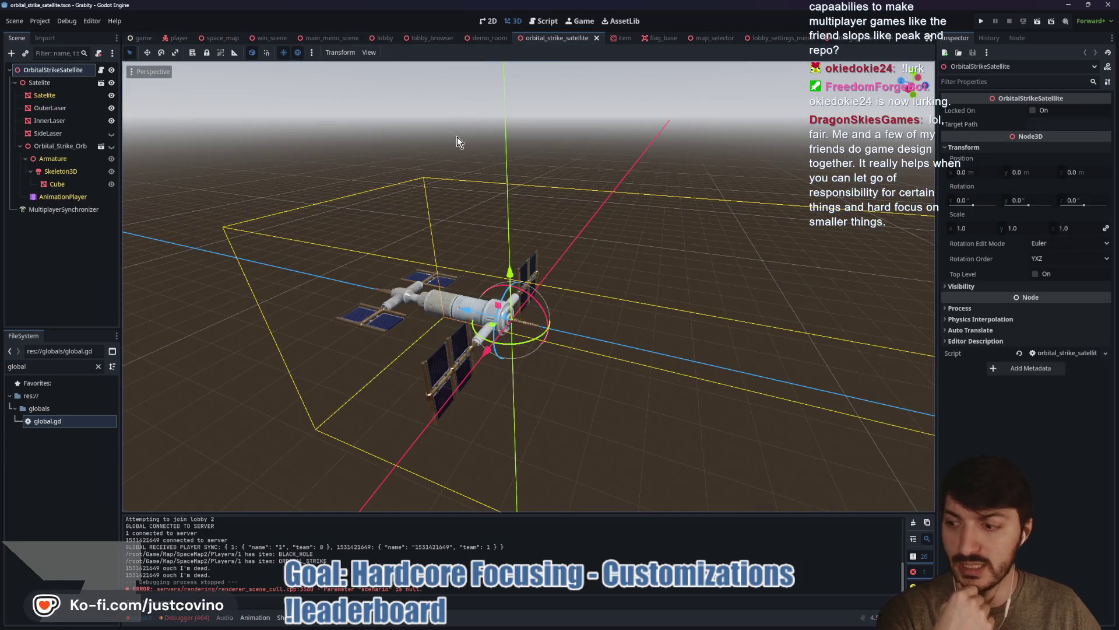
pyautogui.hotkey('ctrl', 's')
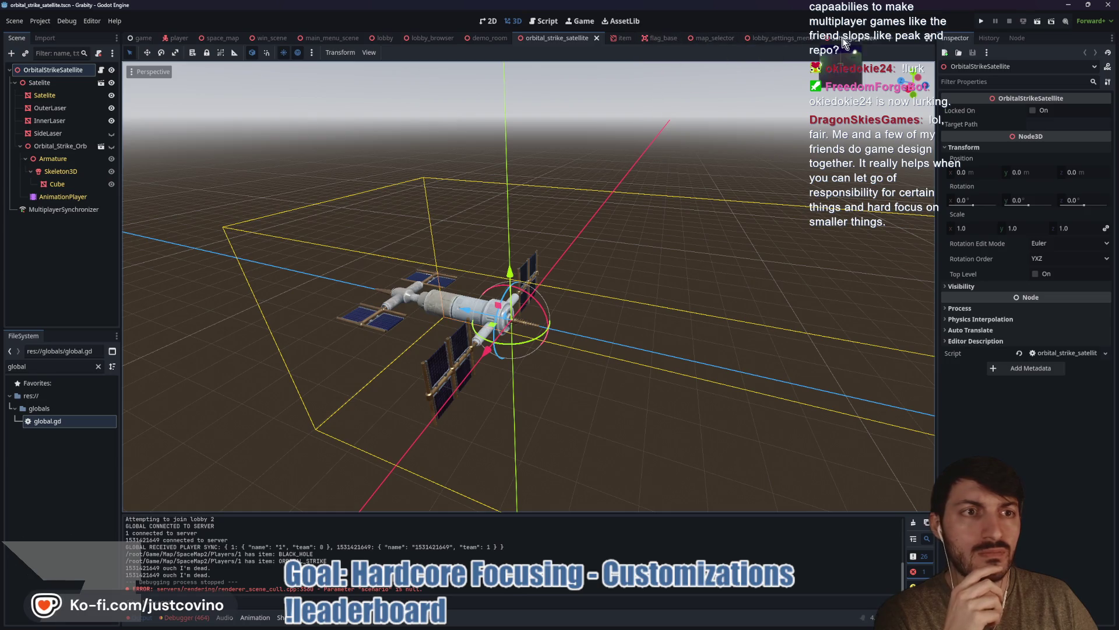
pyautogui.click(786, 38)
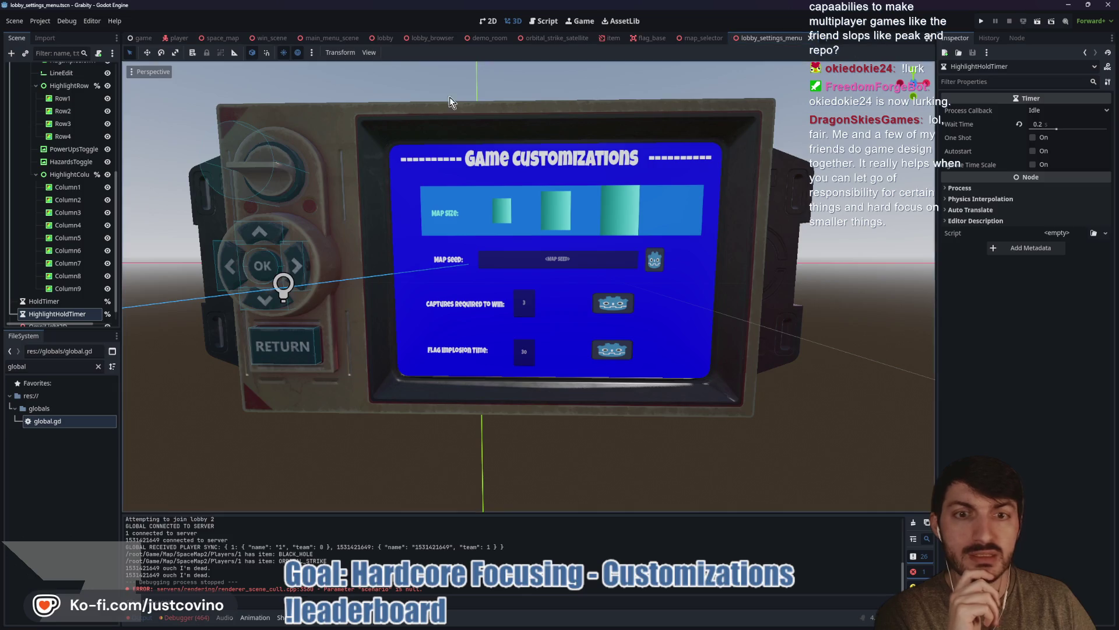
pyautogui.scroll(5, 89, 77)
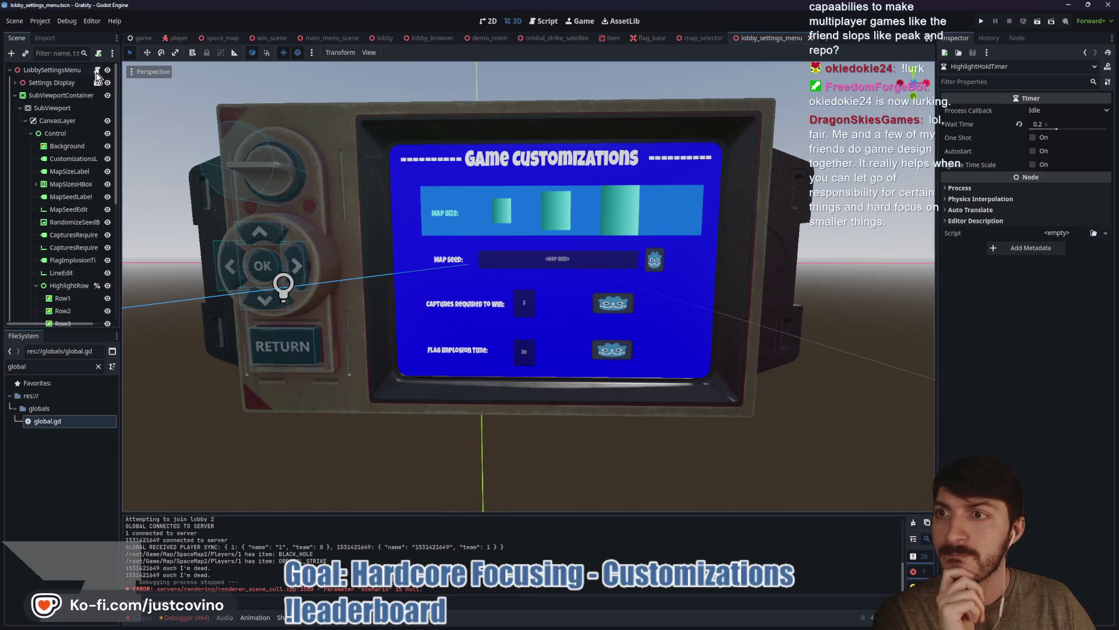
# In lobby_settings_menu.gd, replace the small map's pass with Global.map_size = Global.MAP_SIZE.SMALL.
pyautogui.click(97, 70)
pyautogui.click(546, 182)
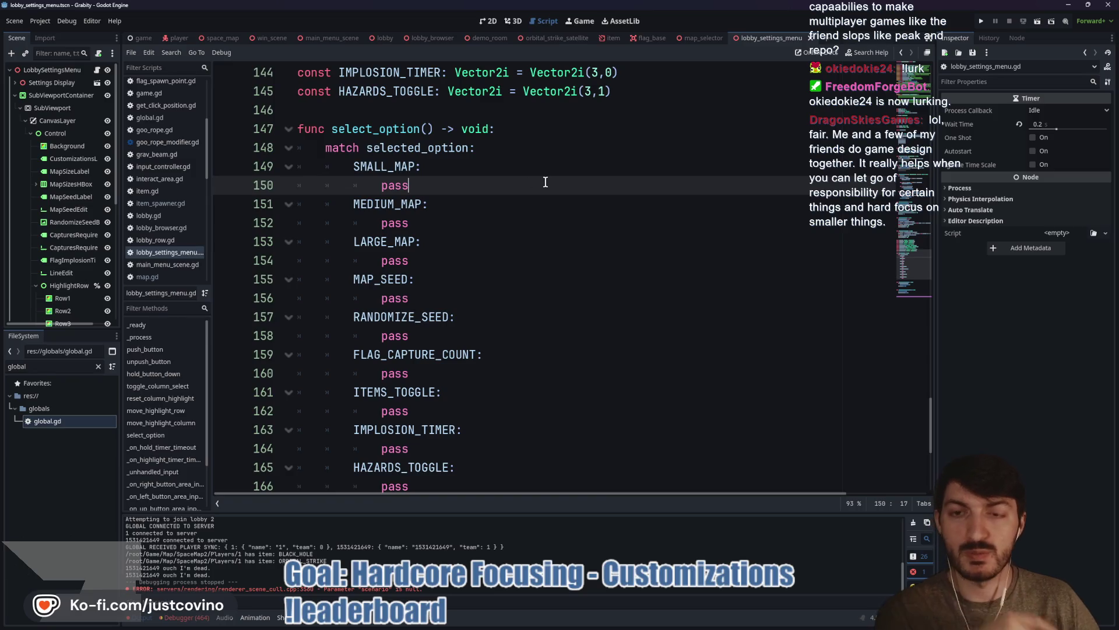
pyautogui.write('Global.')
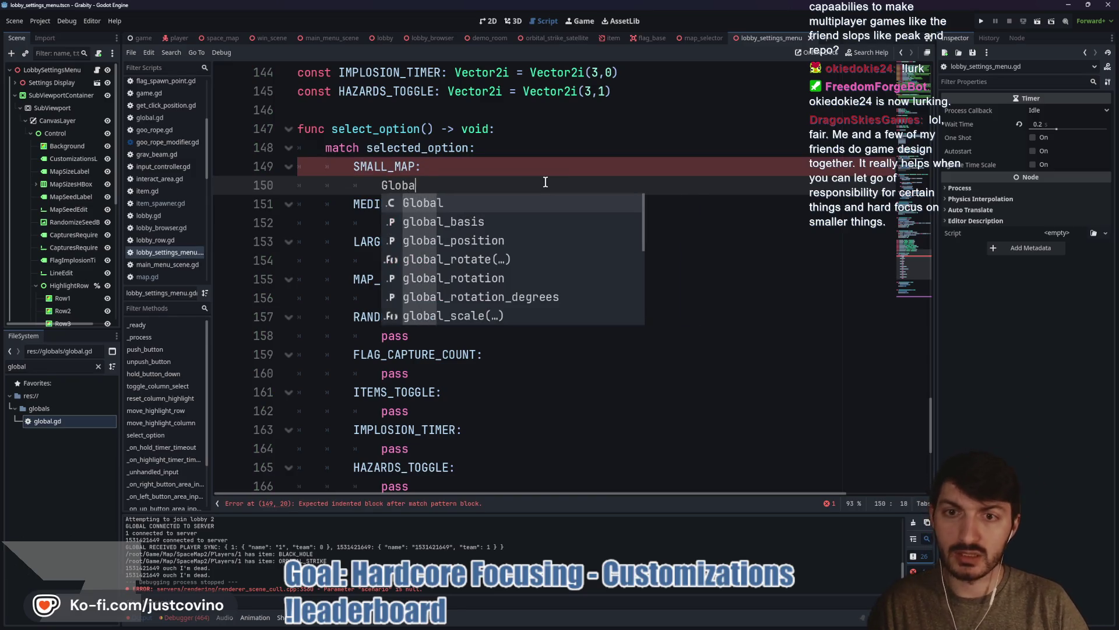
pyautogui.write('map')
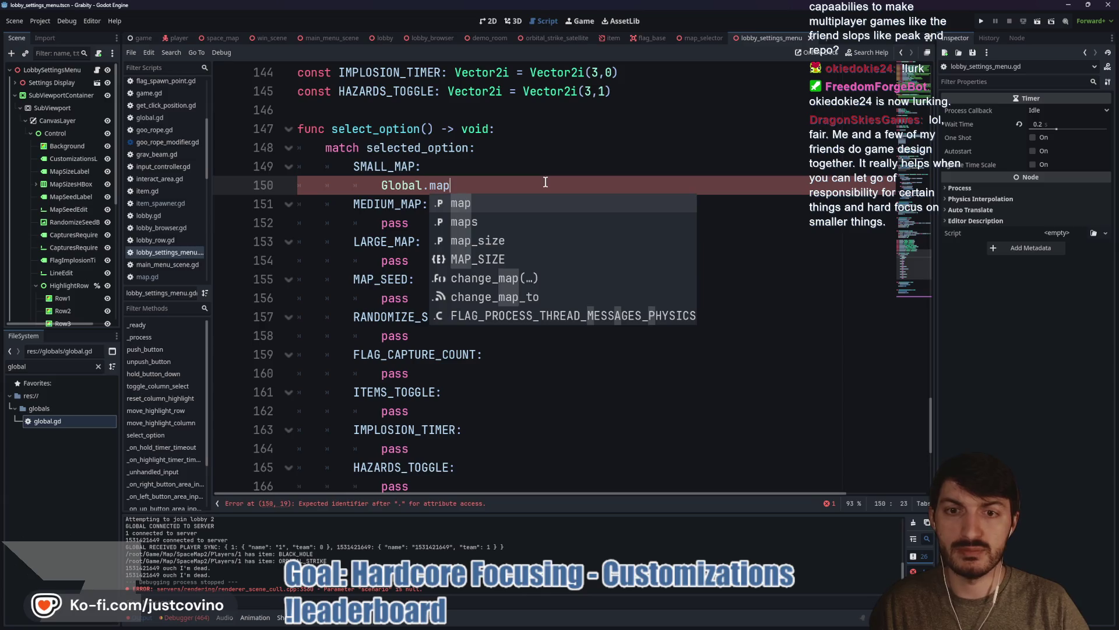
pyautogui.press('Down')
pyautogui.press('Down')
pyautogui.press('Return')
pyautogui.write('= G')
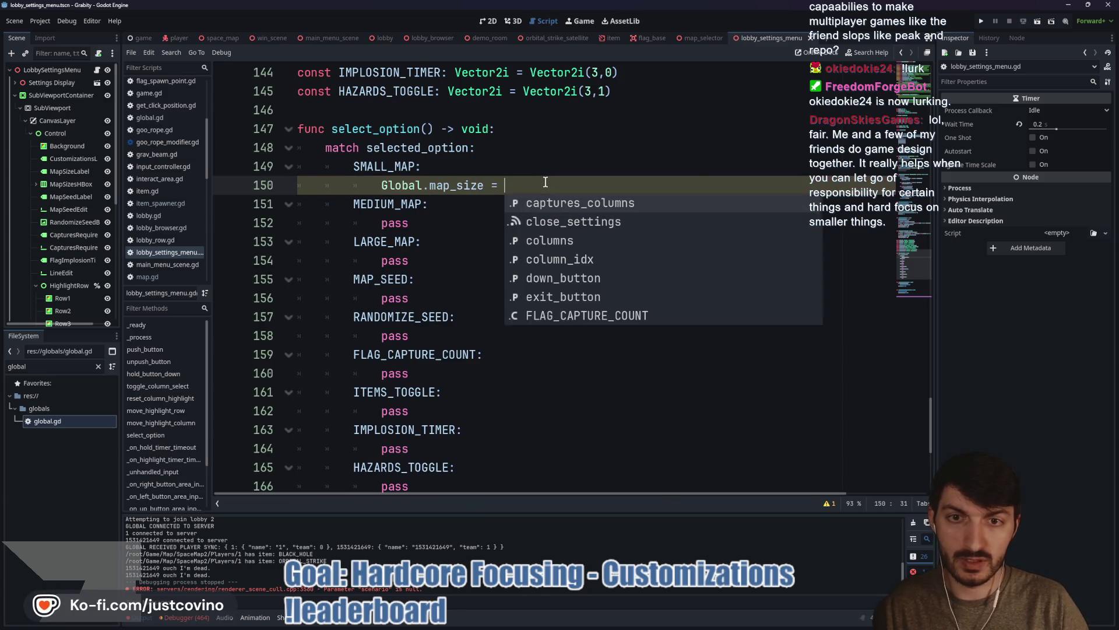
pyautogui.write('lobal.MA')
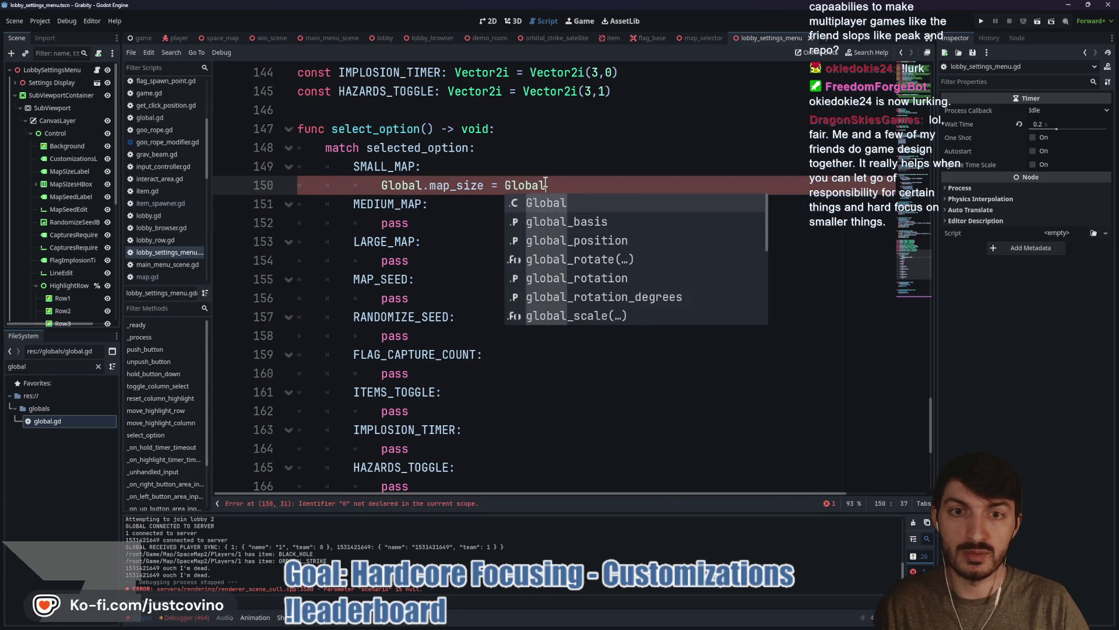
pyautogui.press('Return')
pyautogui.write('.MAP_SIZE.')
pyautogui.press('Return')
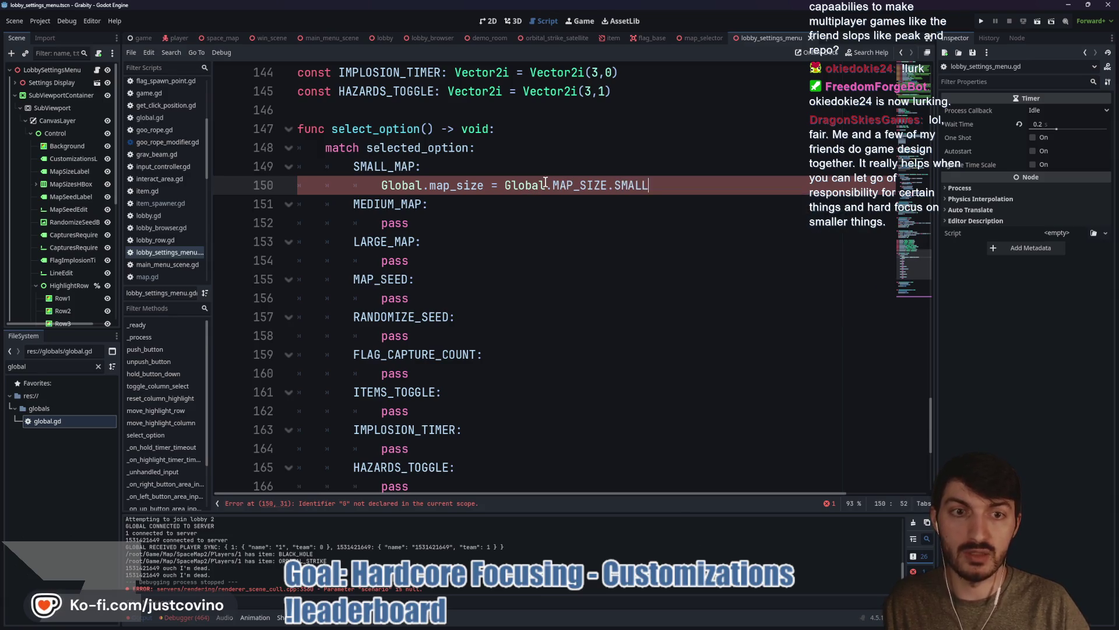
# Copy that assignment over the medium and large cases' pass, changing the medium value to MEDIUM.
pyautogui.hotkey('shift', 'Home')
pyautogui.hotkey('shift', 'Home')
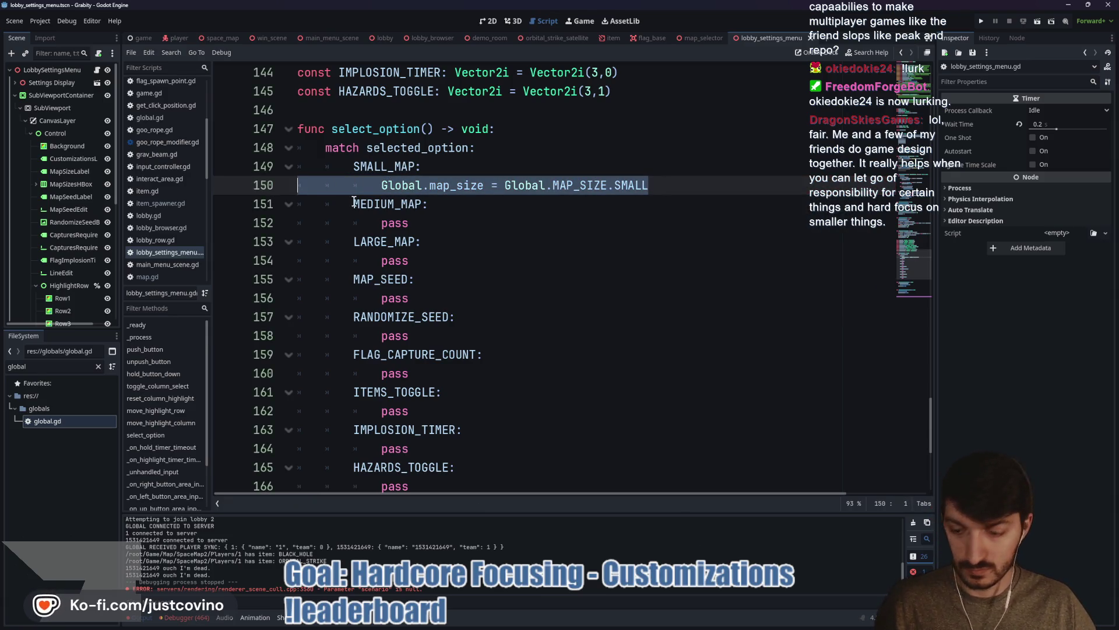
pyautogui.hotkey('ctrl', 'c')
pyautogui.click(420, 223)
pyautogui.hotkey('shift', 'Home')
pyautogui.hotkey('shift', 'Home')
pyautogui.hotkey('ctrl', 'v')
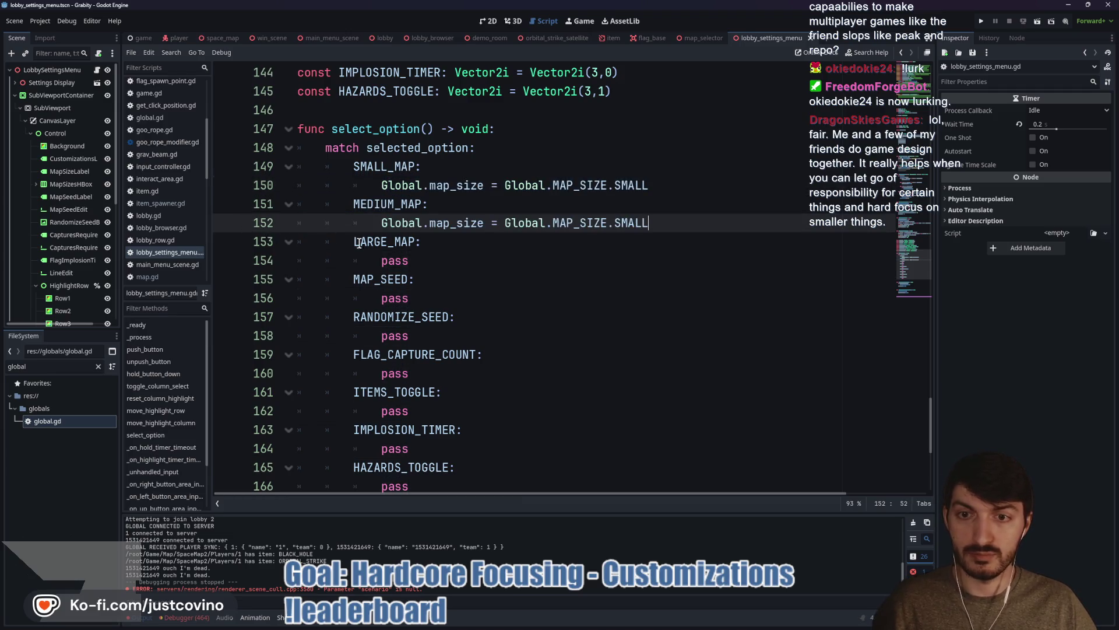
pyautogui.click(421, 261)
pyautogui.hotkey('shift', 'Home')
pyautogui.hotkey('shift', 'Home')
pyautogui.hotkey('ctrl', 'v')
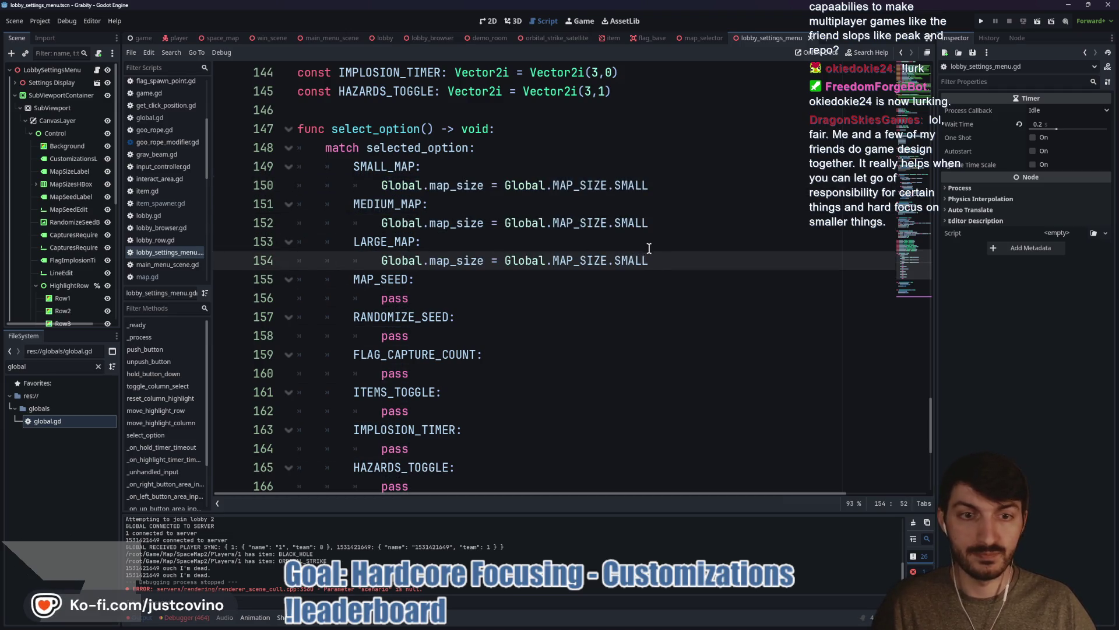
pyautogui.press('BackSpace')
pyautogui.press('BackSpace')
pyautogui.press('BackSpace')
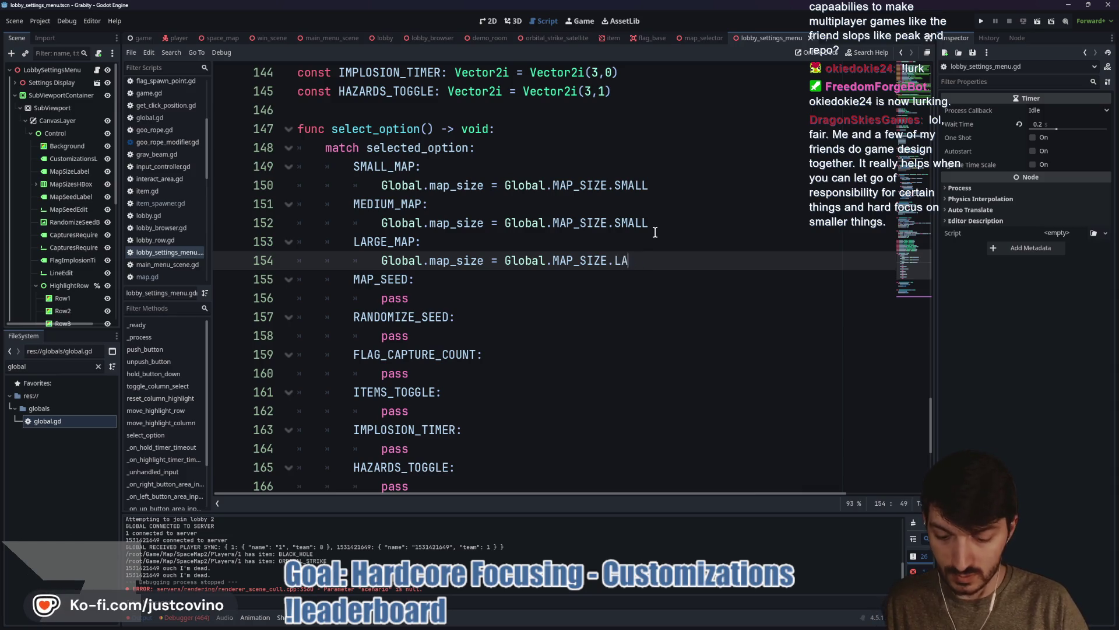
pyautogui.click(652, 215)
pyautogui.doubleClick(616, 223)
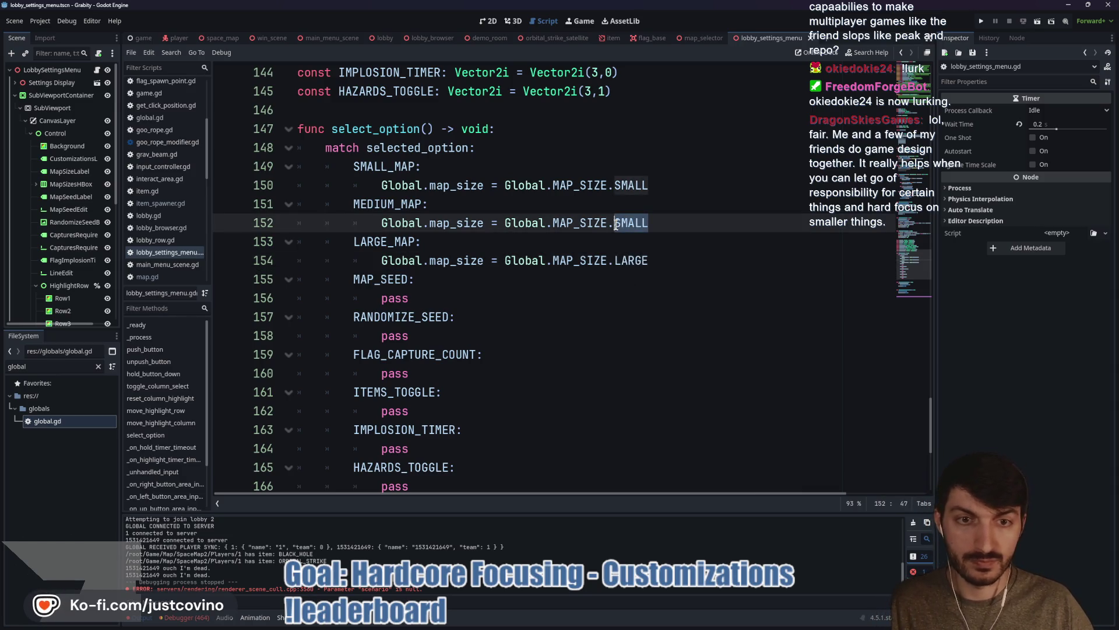
pyautogui.write('MEDIUM')
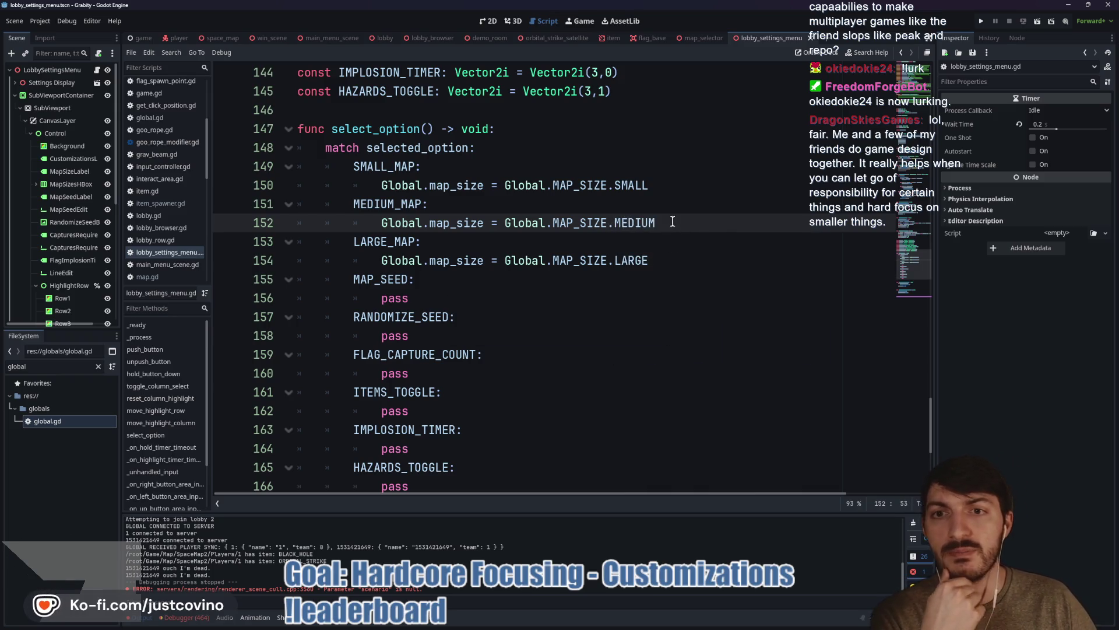
pyautogui.scroll(1, 401, 168)
# Insert a blank line after move_highlight_column, above the option constants.
pyautogui.click(376, 167)
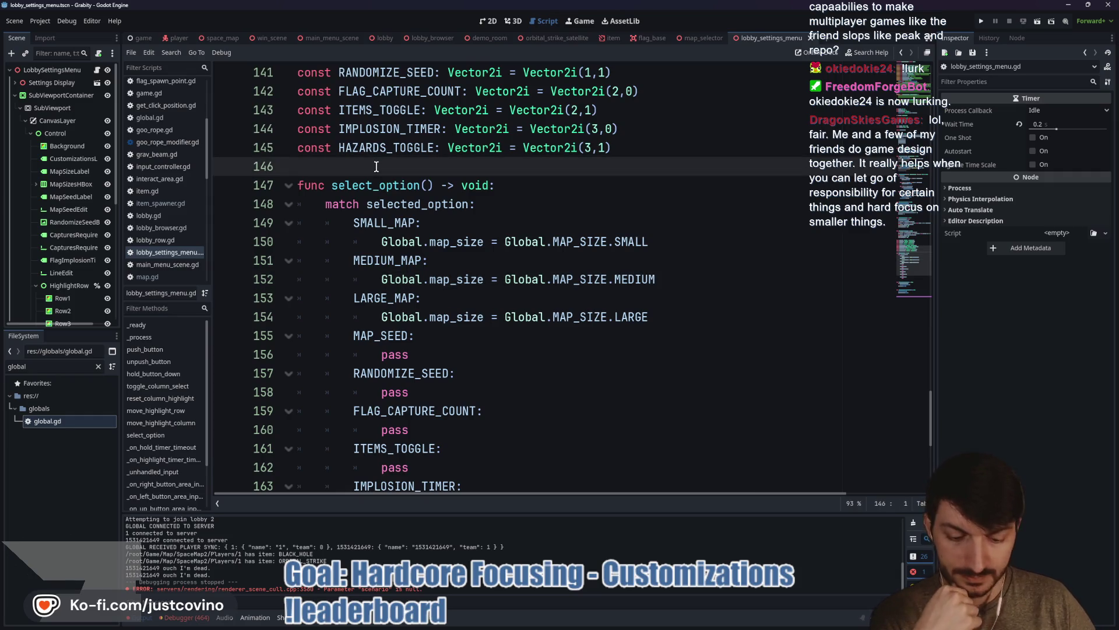
pyautogui.scroll(1, 543, 232)
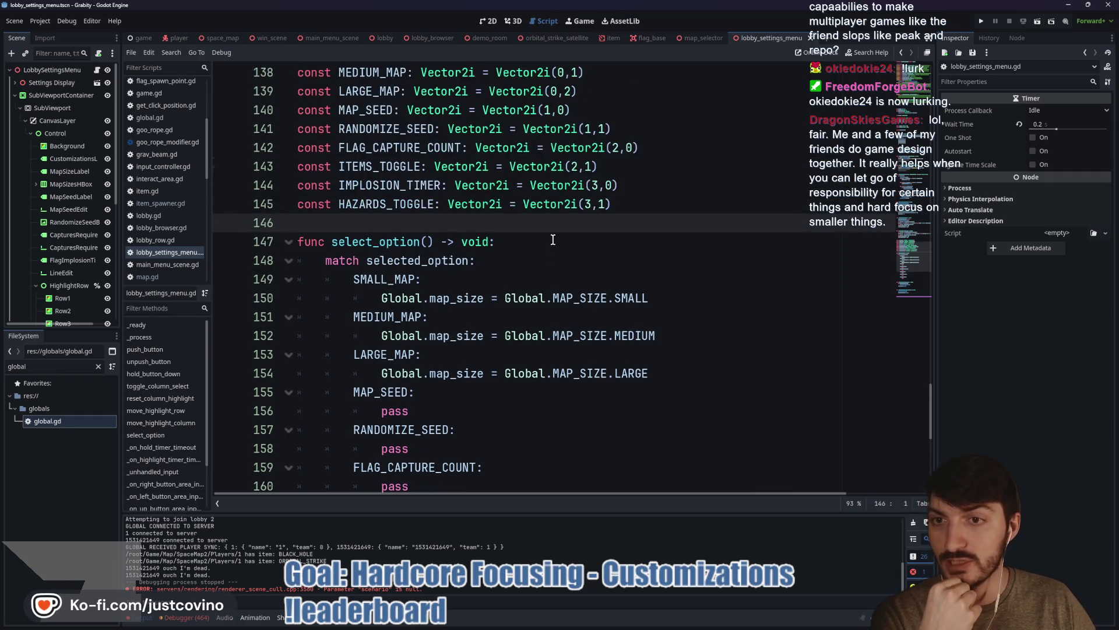
pyautogui.doubleClick(376, 241)
pyautogui.scroll(8, 524, 245)
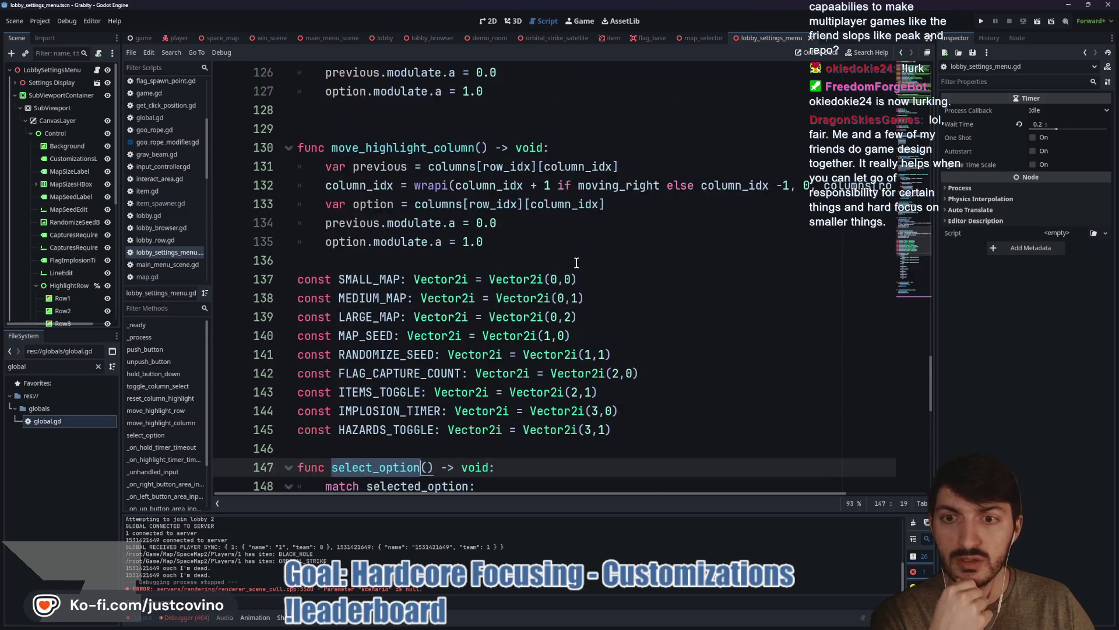
pyautogui.scroll(-3, 401, 318)
pyautogui.click(401, 318)
pyautogui.press('Return')
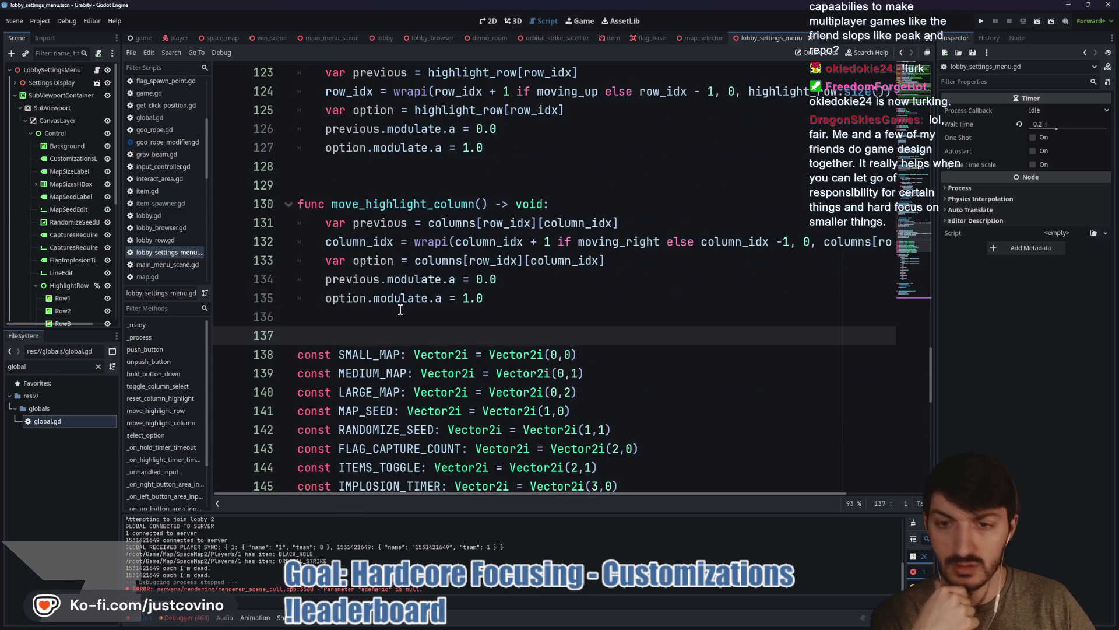
# Scroll through the script to review the select_option function.
pyautogui.scroll(2, 461, 303)
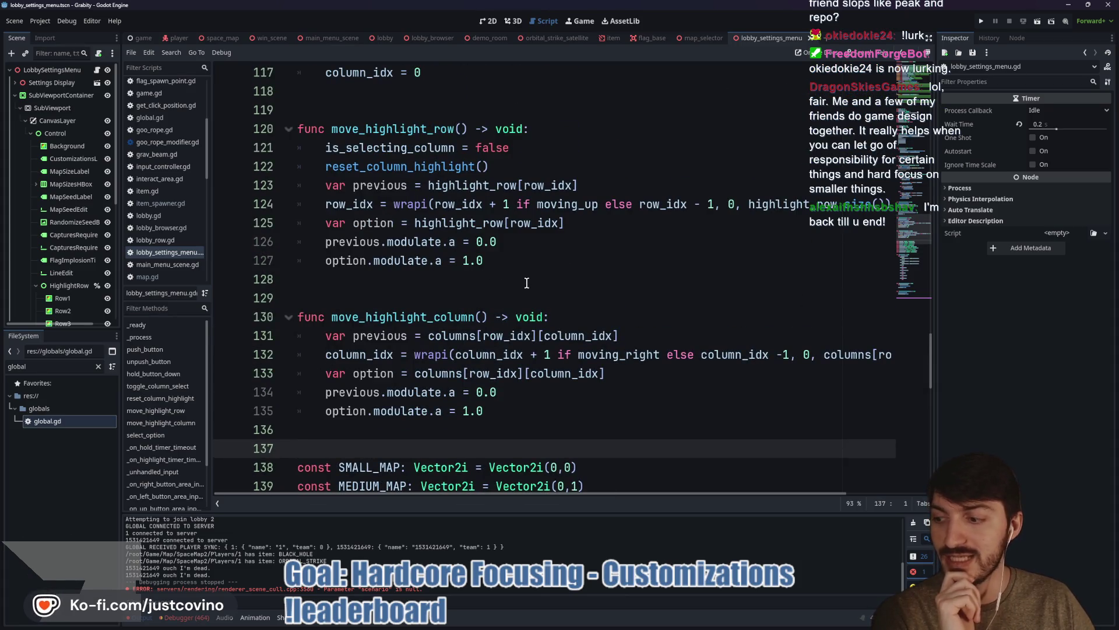
pyautogui.scroll(-8, 435, 292)
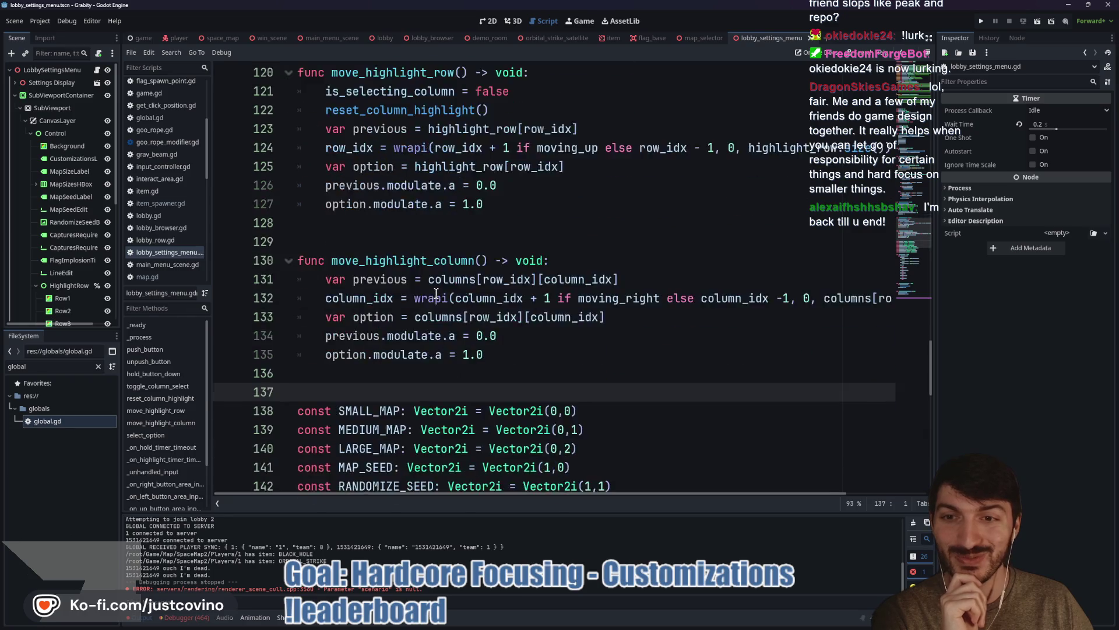
pyautogui.doubleClick(356, 205)
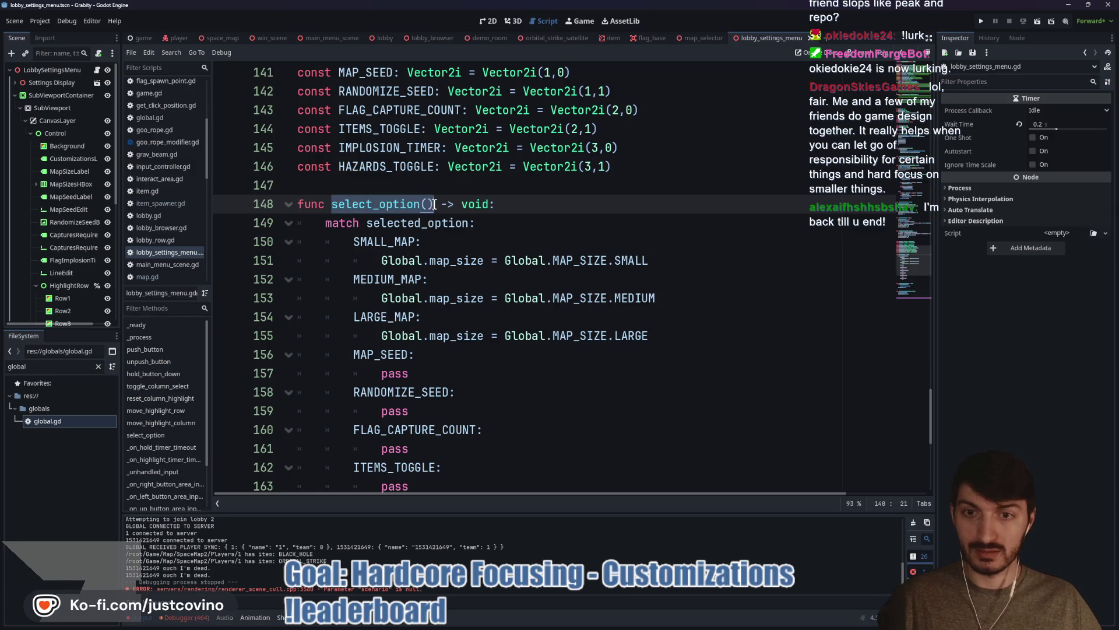
pyautogui.scroll(11, 534, 234)
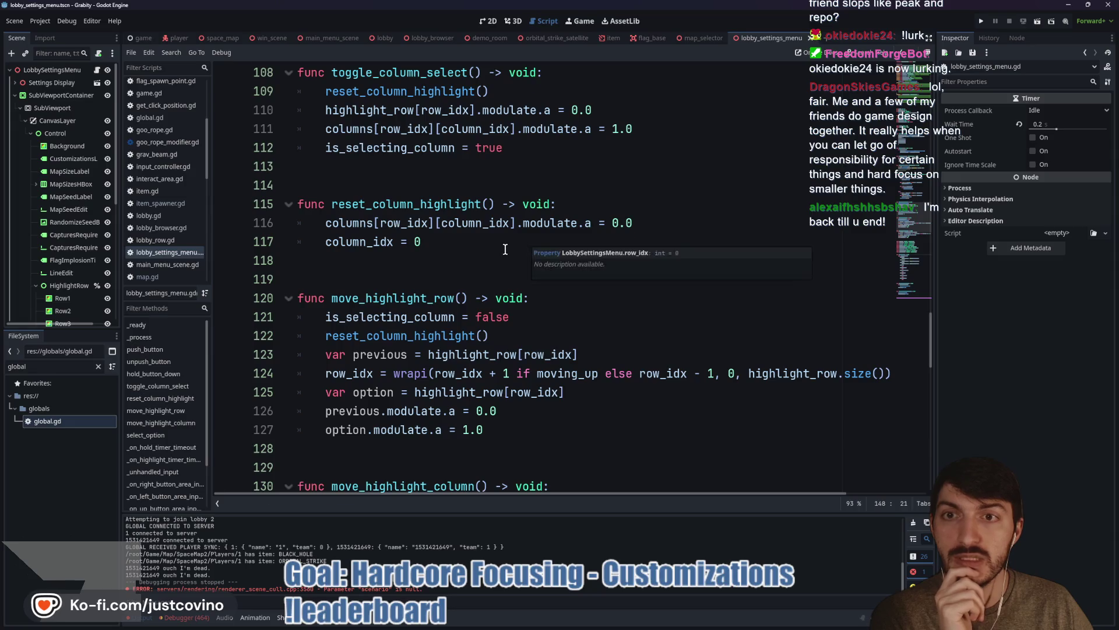
pyautogui.scroll(8, 505, 248)
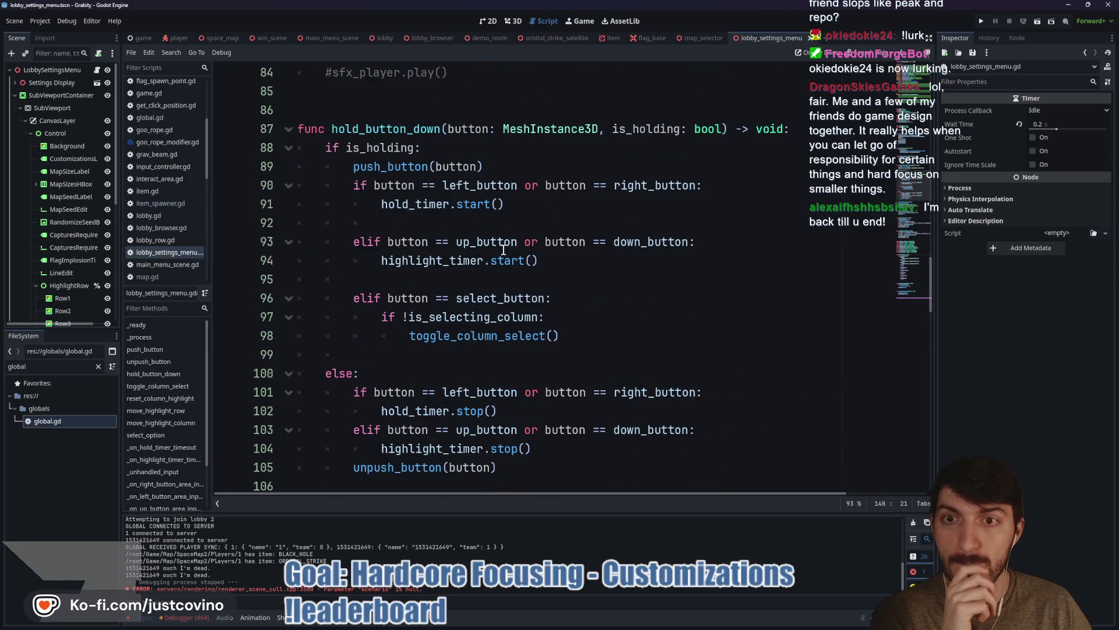
pyautogui.scroll(5, 504, 250)
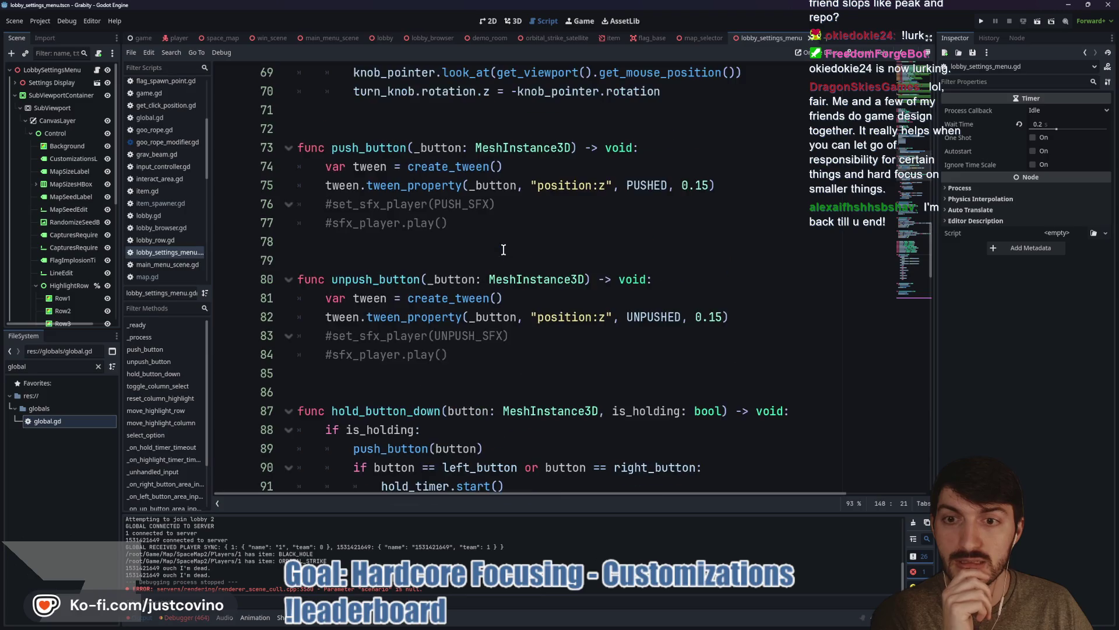
pyautogui.scroll(4, 504, 250)
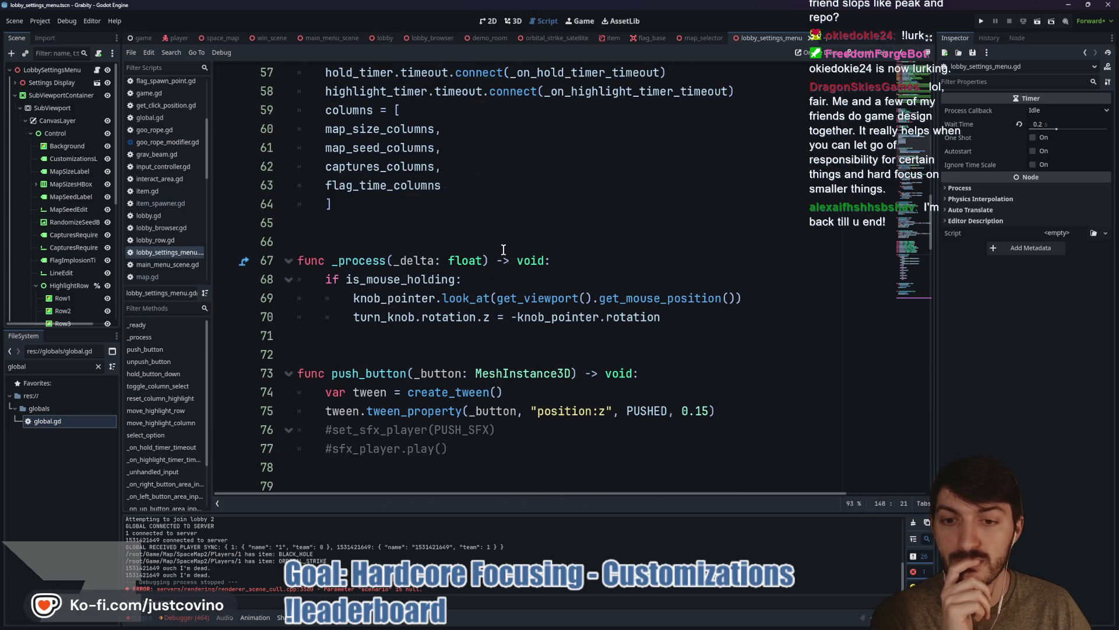
pyautogui.scroll(4, 504, 249)
pyautogui.scroll(-20, 503, 250)
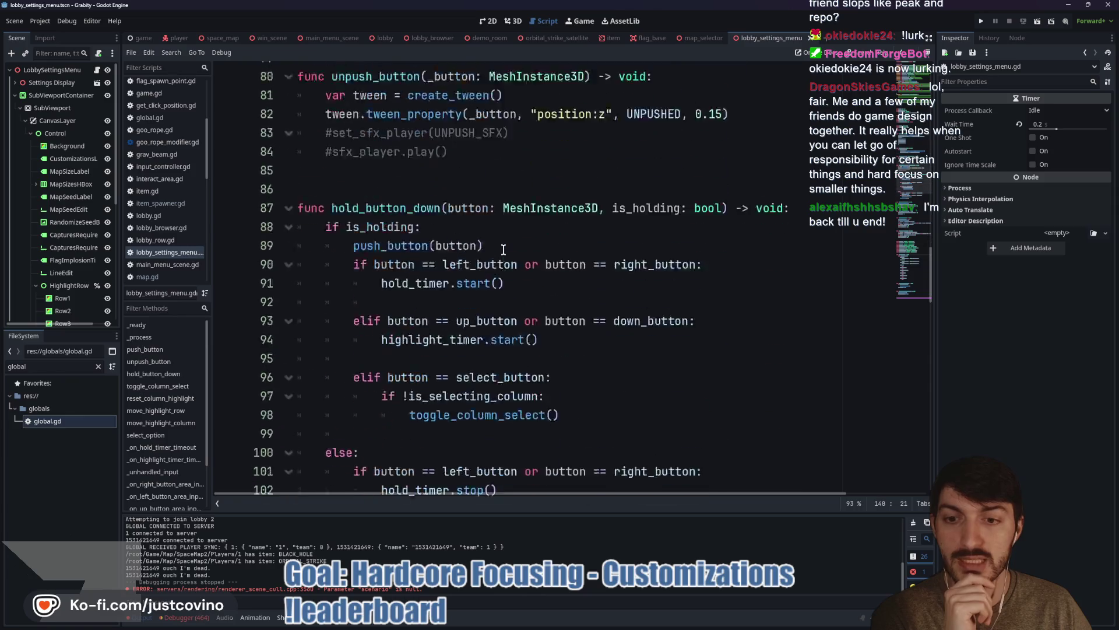
pyautogui.scroll(-19, 504, 250)
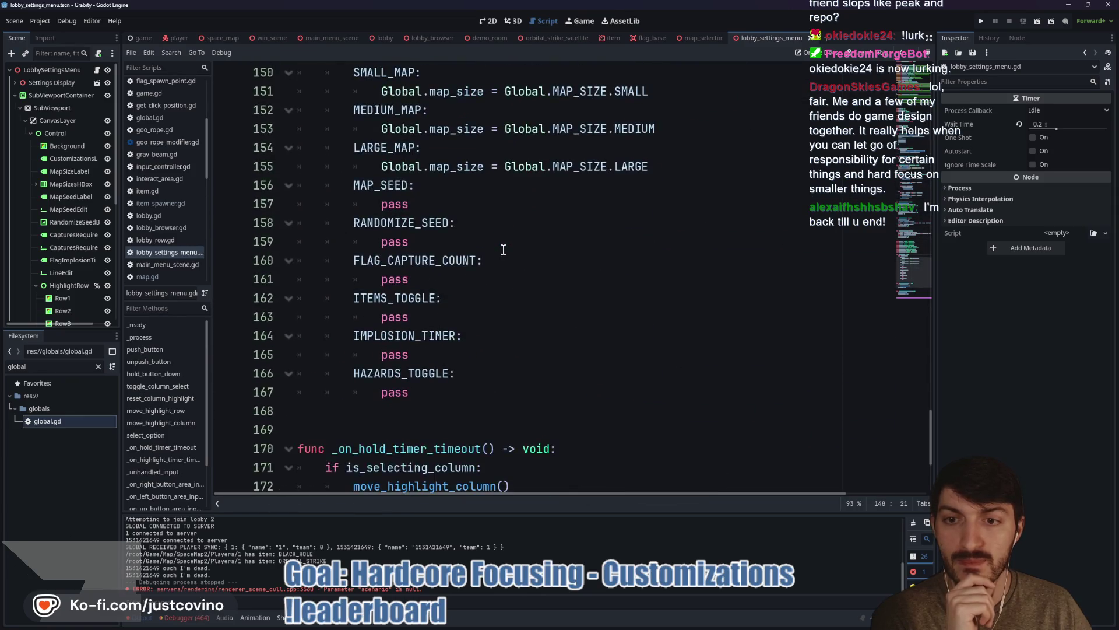
# Unfold the Inputs region and jump to the hold_button_down definition.
pyautogui.click(288, 449)
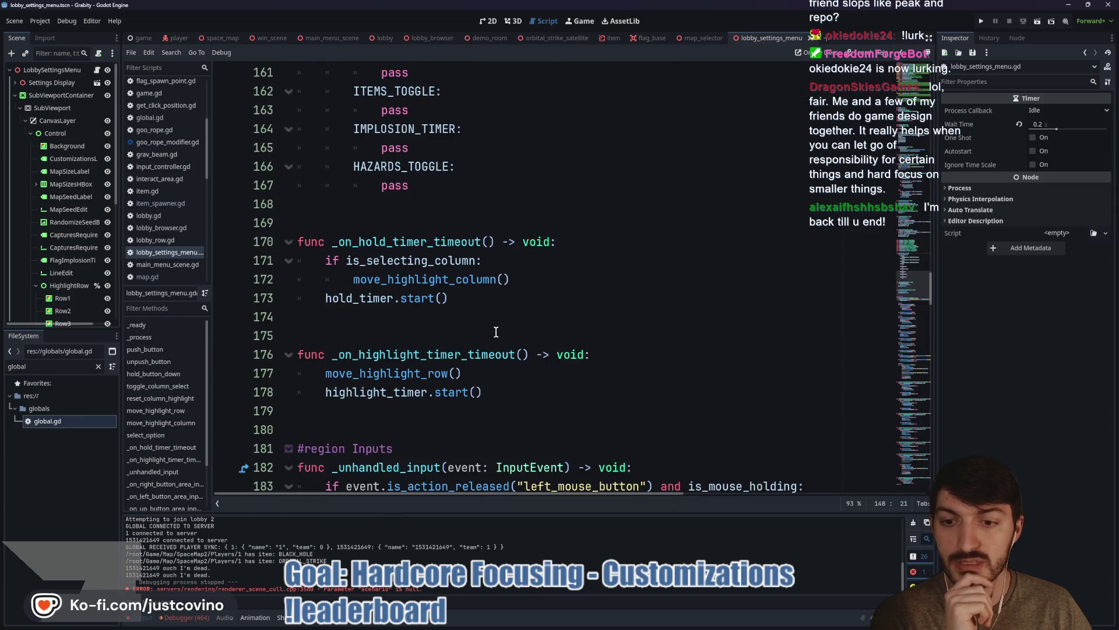
pyautogui.scroll(-6, 513, 310)
pyautogui.scroll(-1, 513, 309)
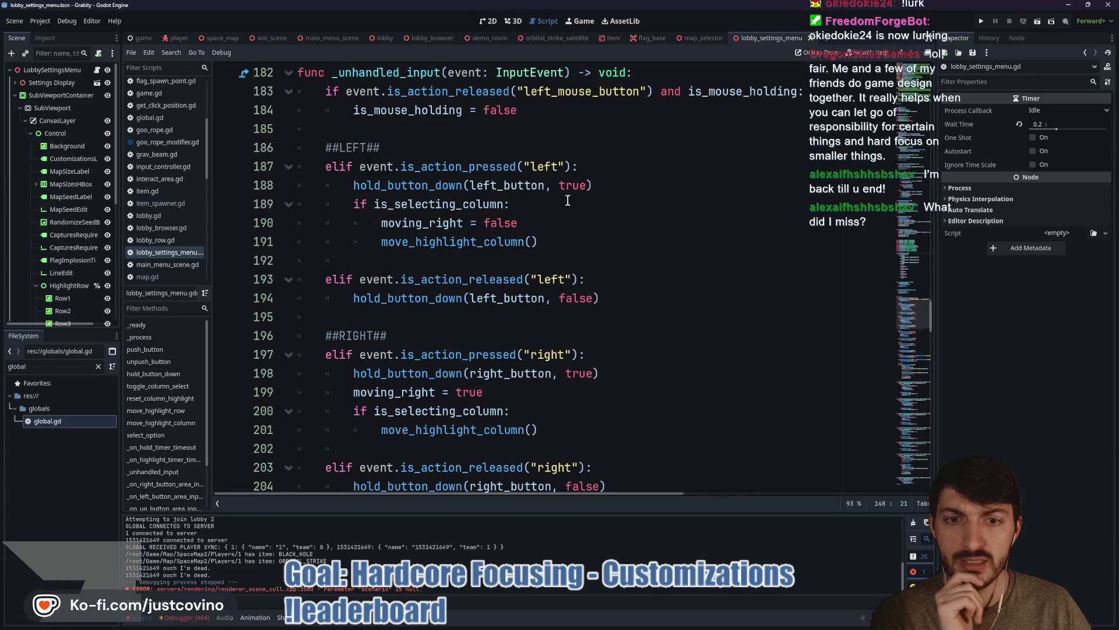
pyautogui.scroll(-5, 568, 200)
pyautogui.scroll(-2, 566, 247)
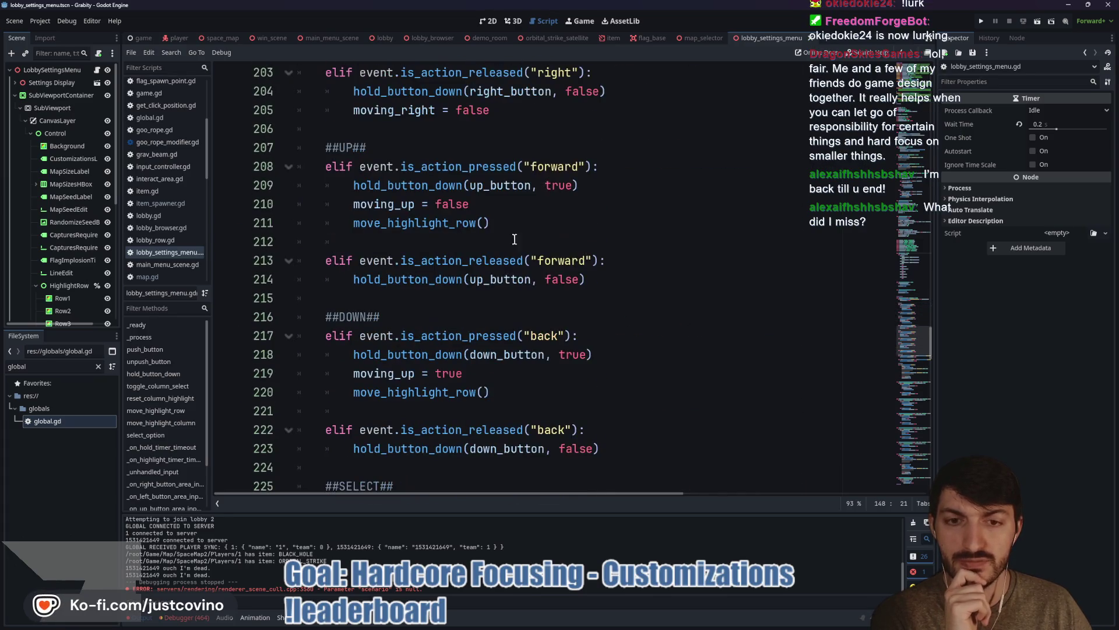
pyautogui.scroll(-6, 594, 288)
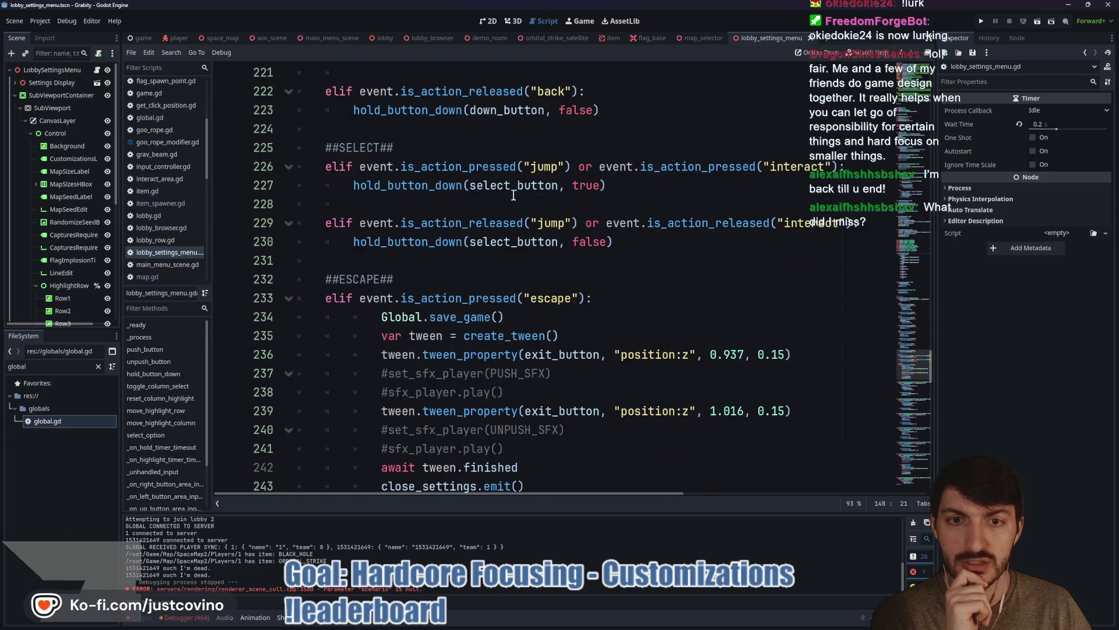
pyautogui.moveTo(425, 186)
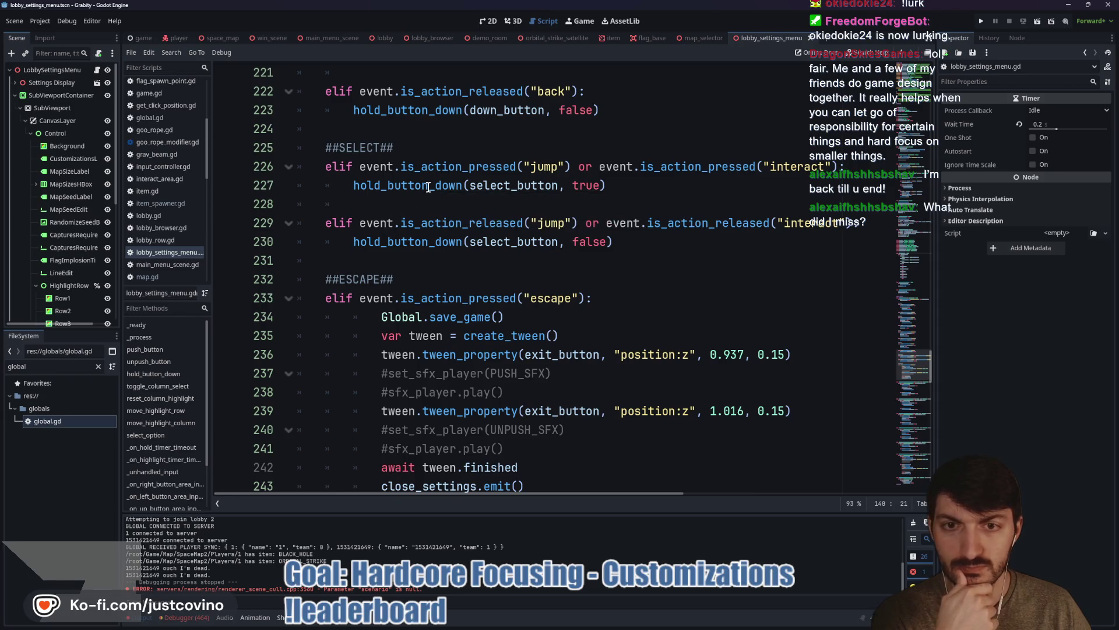
pyautogui.keyDown('ctrl'); pyautogui.click(429, 186); pyautogui.keyUp('ctrl')
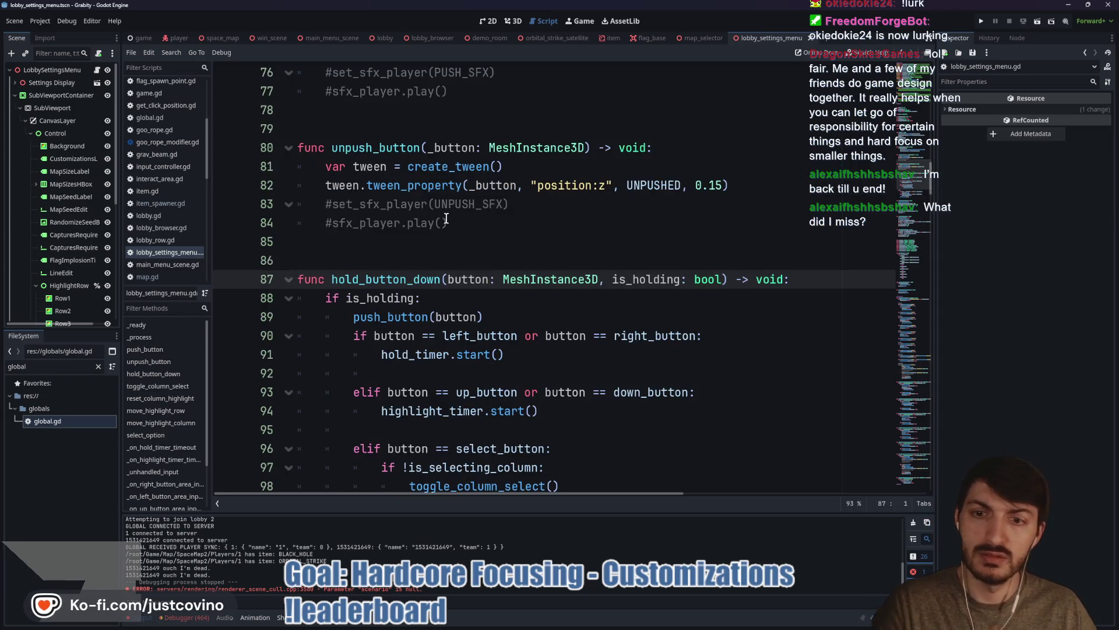
pyautogui.scroll(-2, 446, 220)
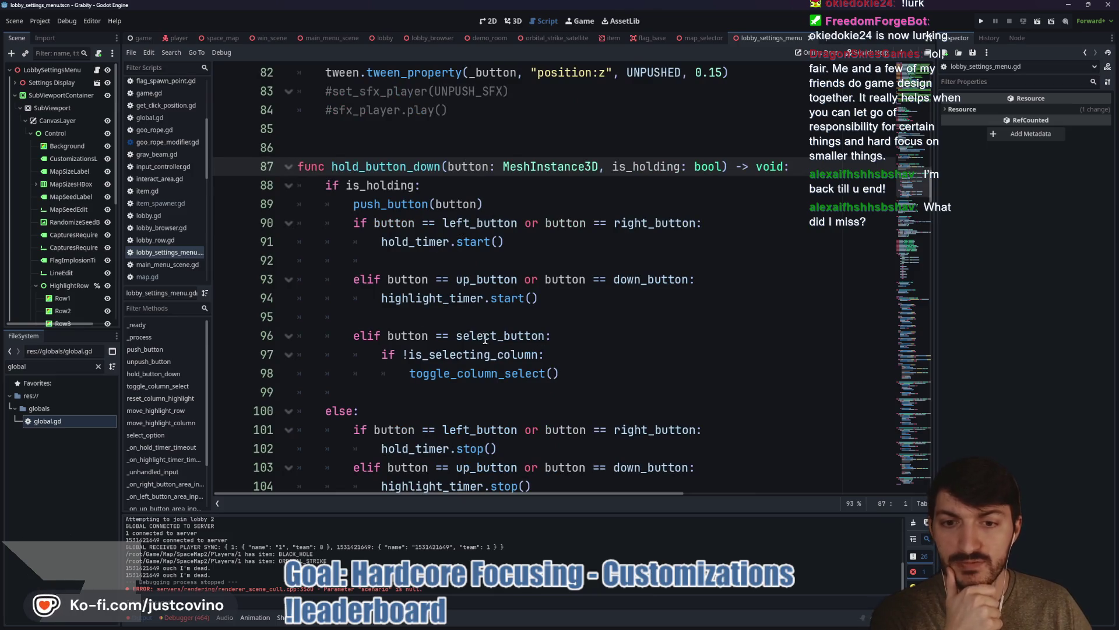
# Add an else branch calling select_option() after toggle_column_select(), save, and run the project.
pyautogui.click(589, 378)
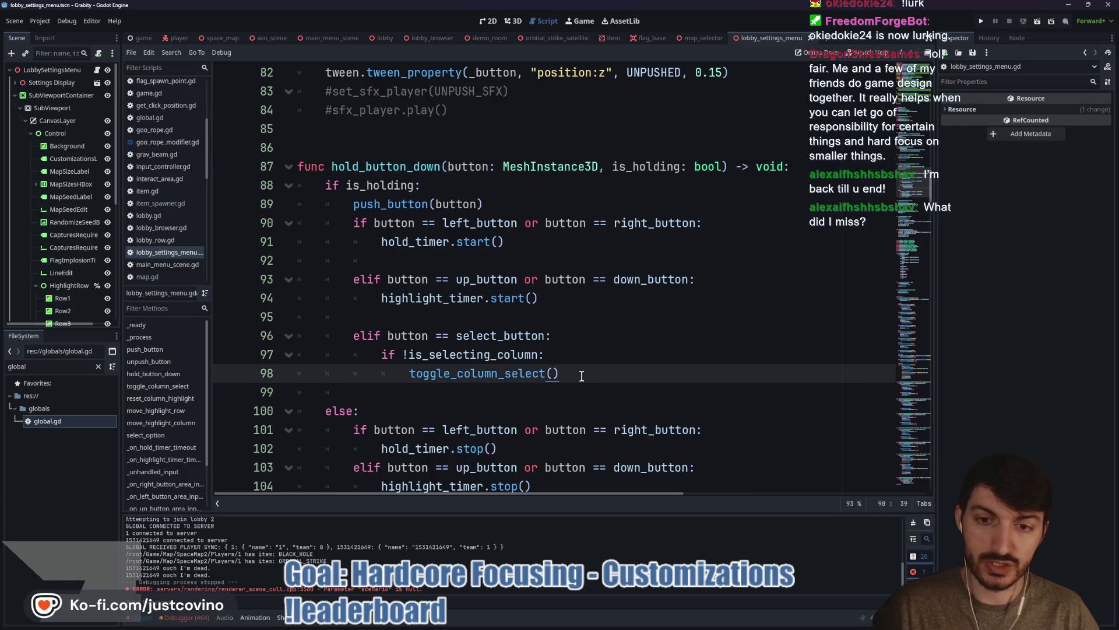
pyautogui.press('Return')
pyautogui.press('BackSpace')
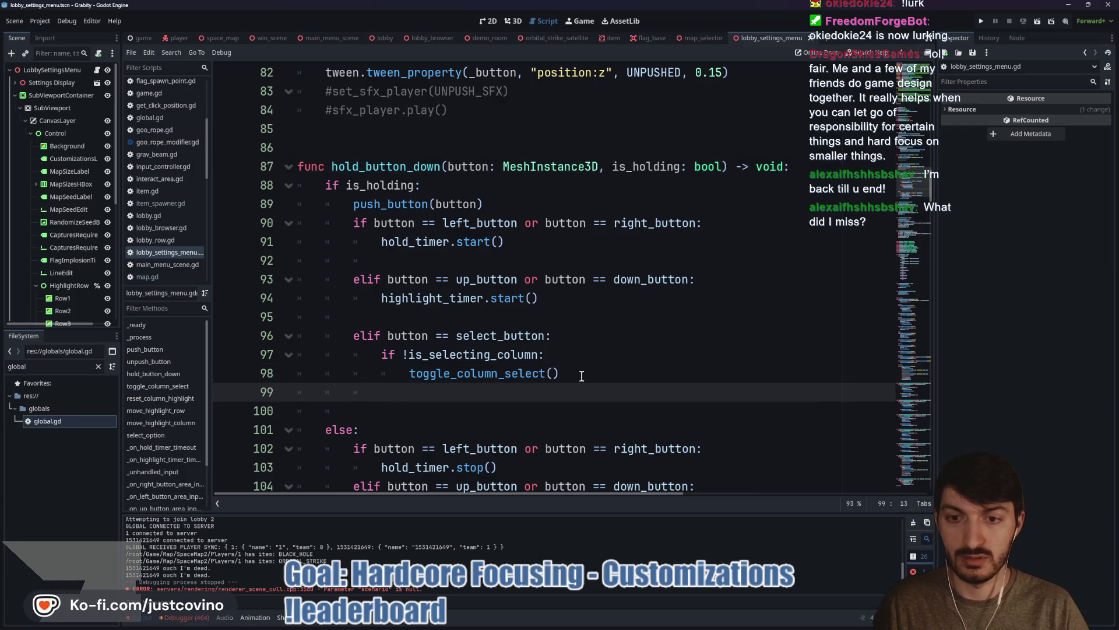
pyautogui.write('else:')
pyautogui.press('Return')
pyautogui.write('select_option()')
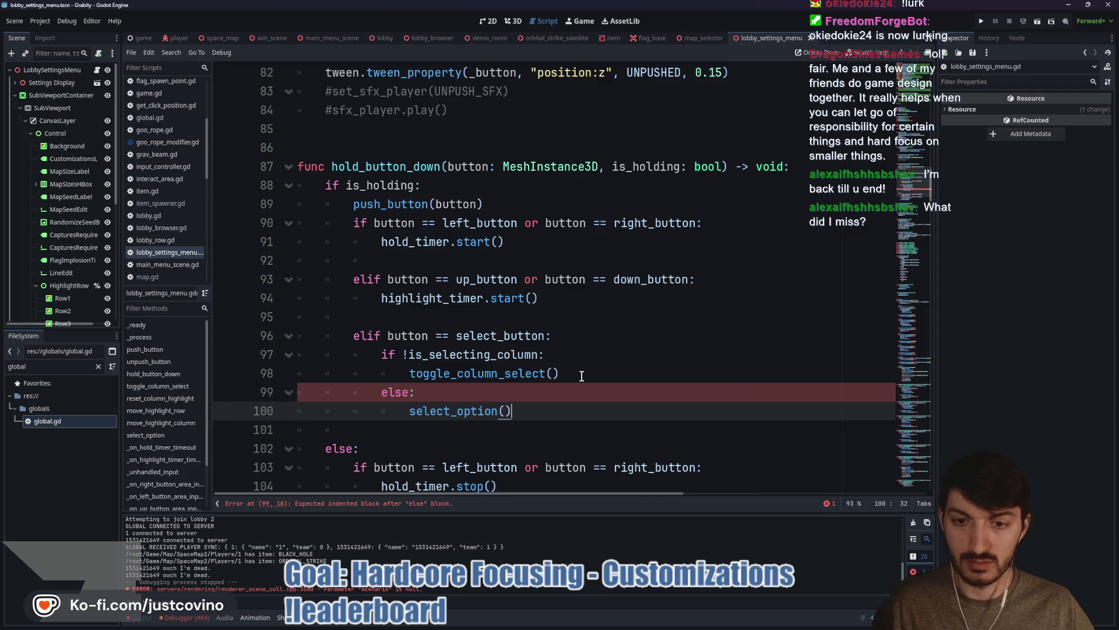
pyautogui.hotkey('ctrl', 's')
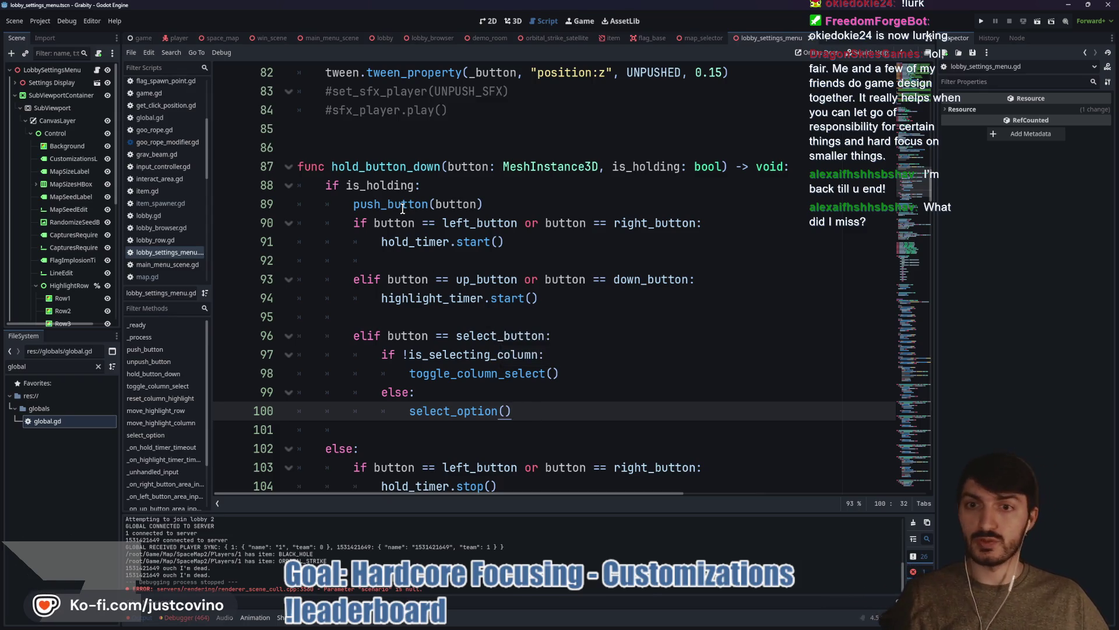
pyautogui.click(587, 374)
pyautogui.press('F5')
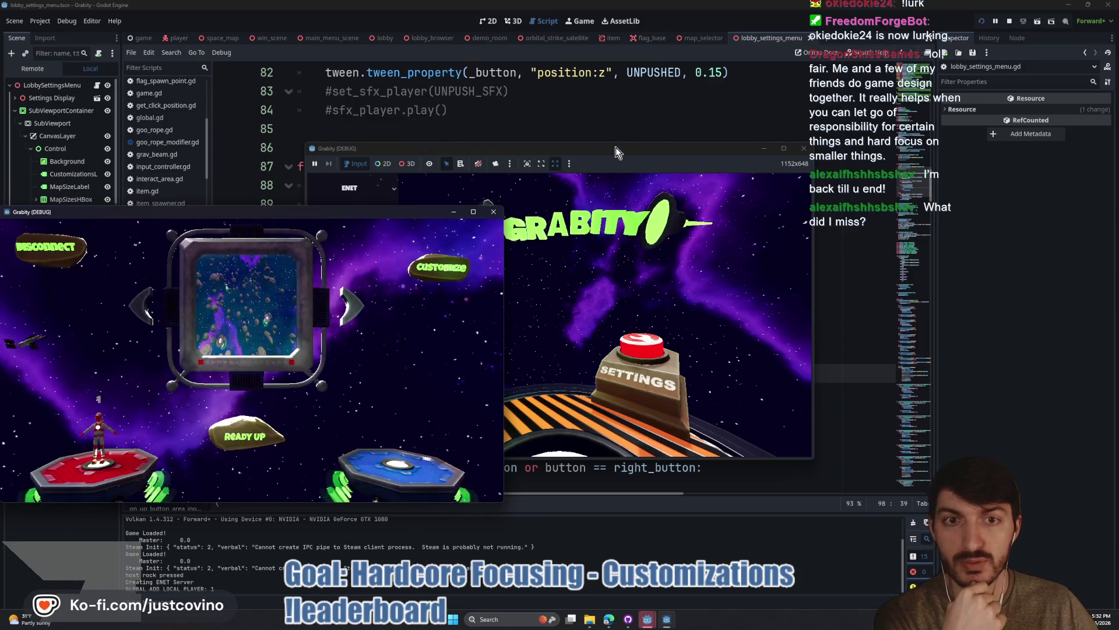
# In the second game window, join a lobby from the lobby list and ready up.
pyautogui.moveTo(615, 147); pyautogui.dragTo(840, 150)
pyautogui.click(665, 343)
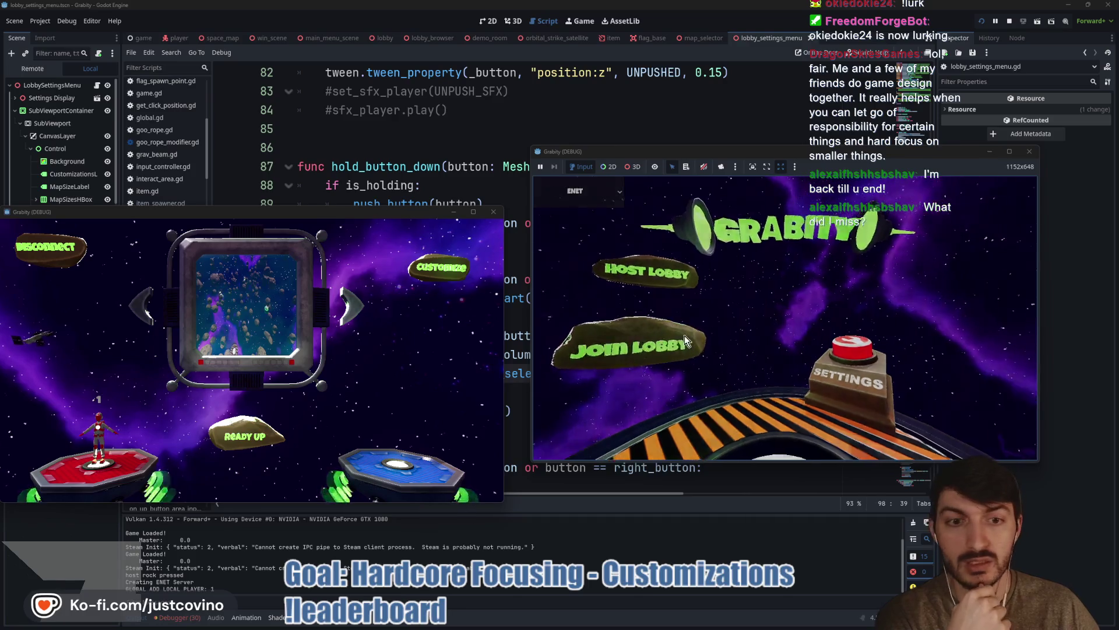
pyautogui.click(793, 328)
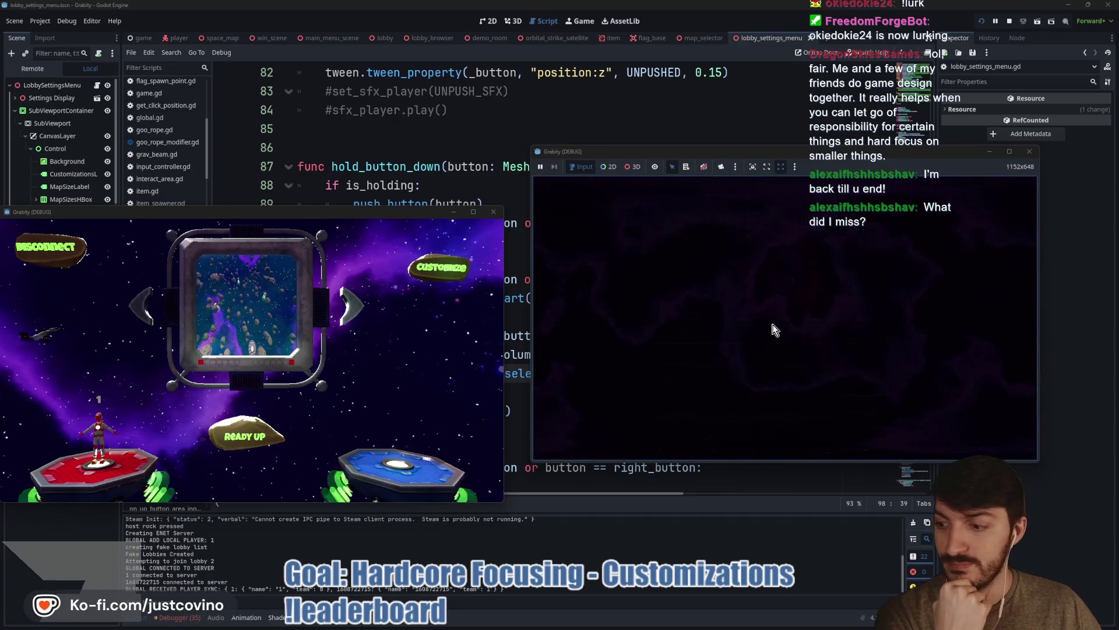
pyautogui.click(760, 386)
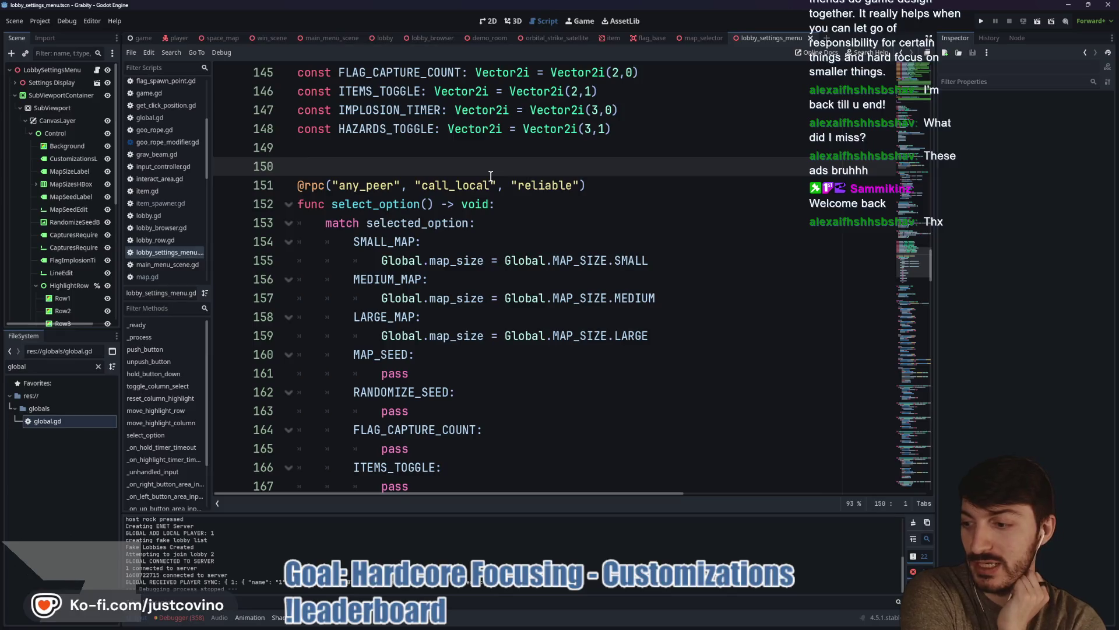
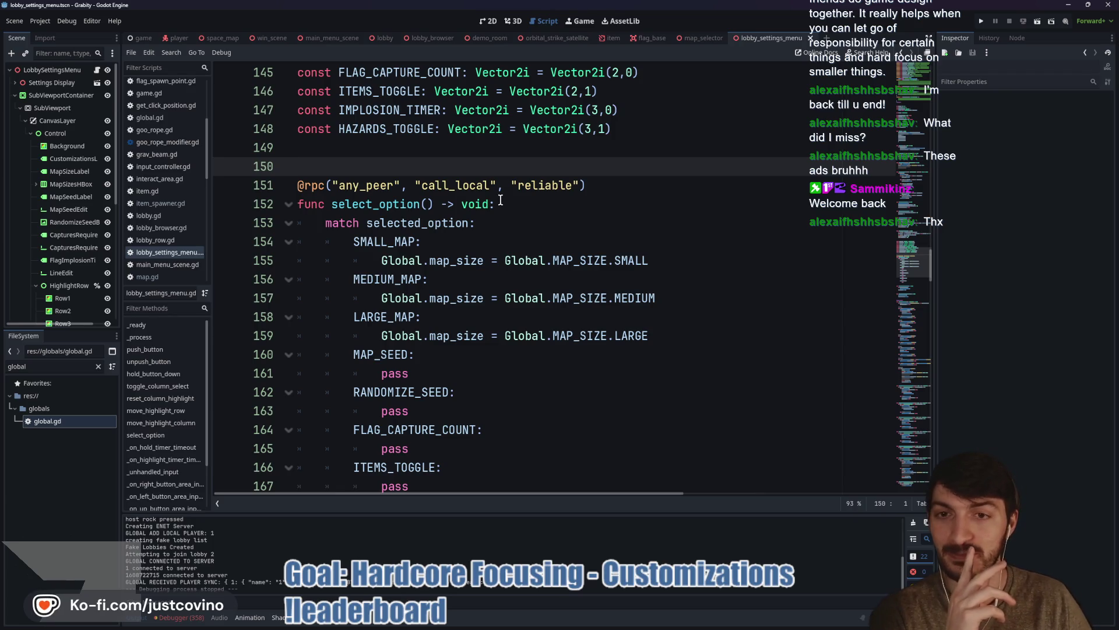
# Review the select_option function down to the MAP_SEED case on line 160.
pyautogui.click(508, 204)
pyautogui.scroll(-2, 505, 203)
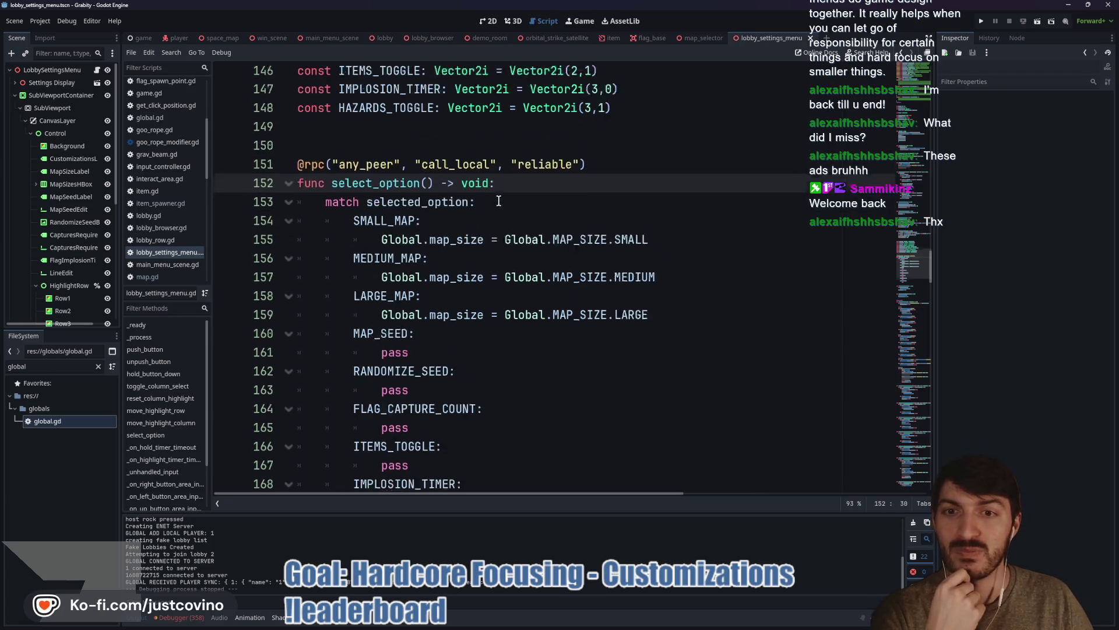
pyautogui.click(472, 244)
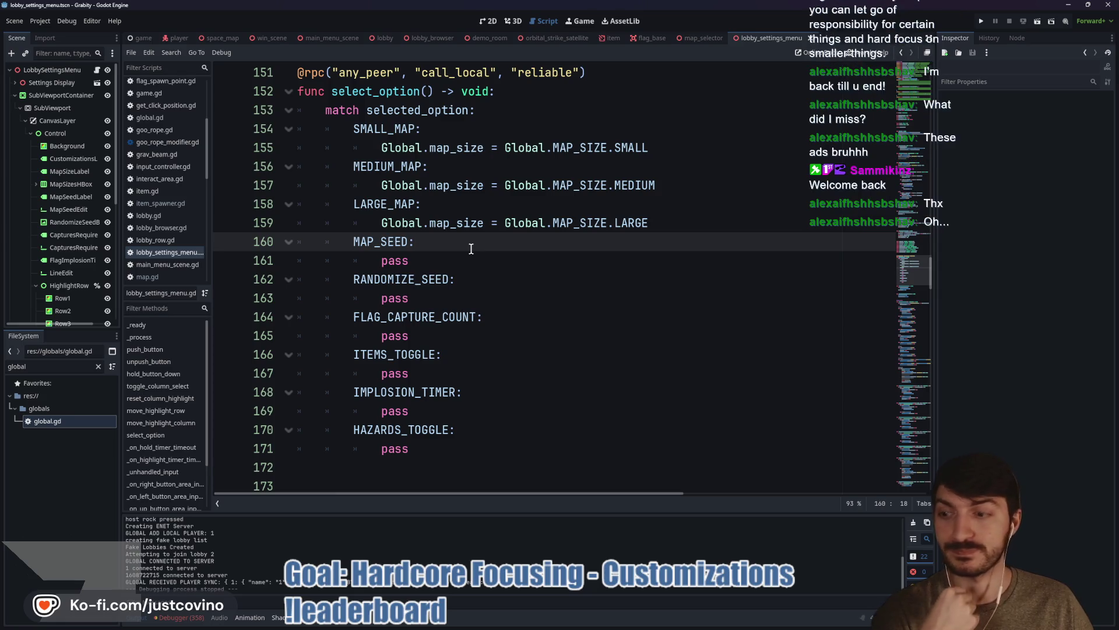
pyautogui.scroll(1, 460, 243)
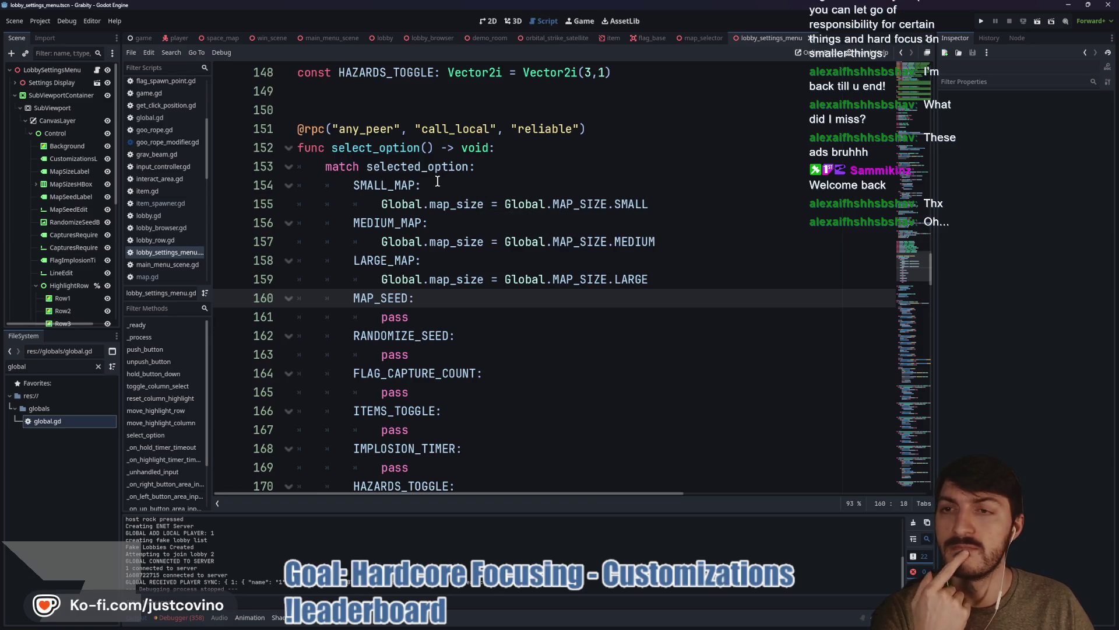
# Run the game, host and join a lobby, set Map Size to large, and start.
pyautogui.click(983, 22)
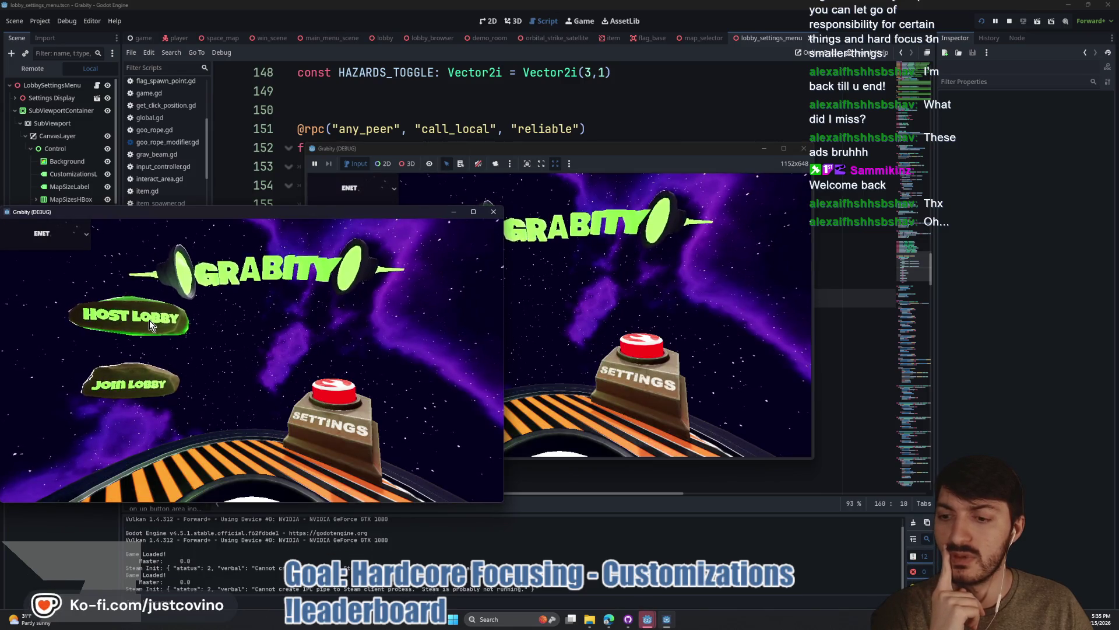
pyautogui.click(150, 320)
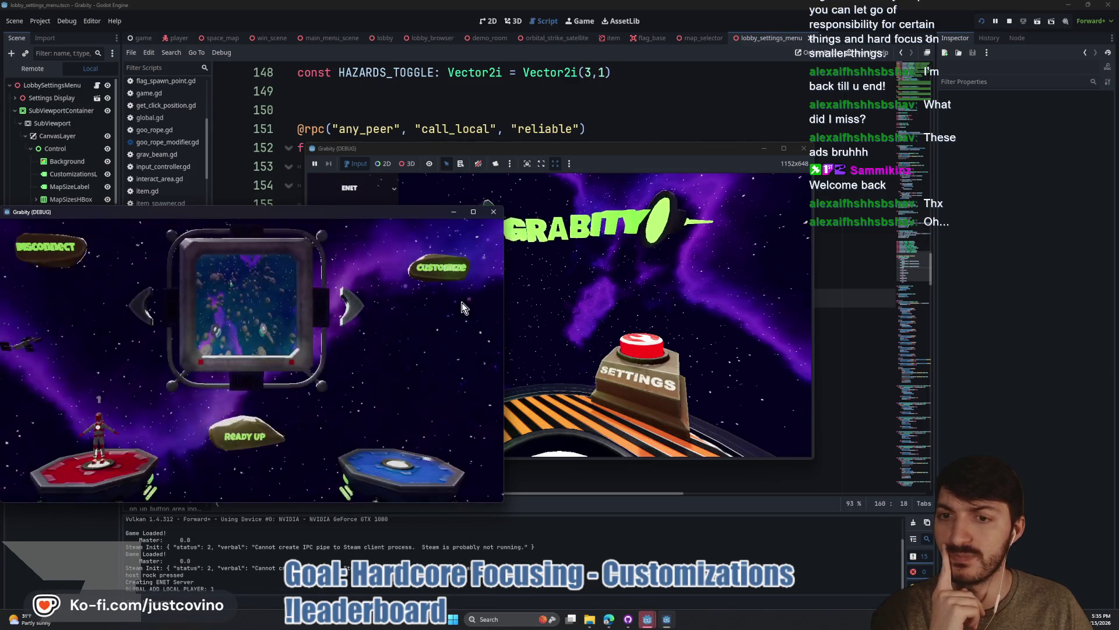
pyautogui.click(546, 385)
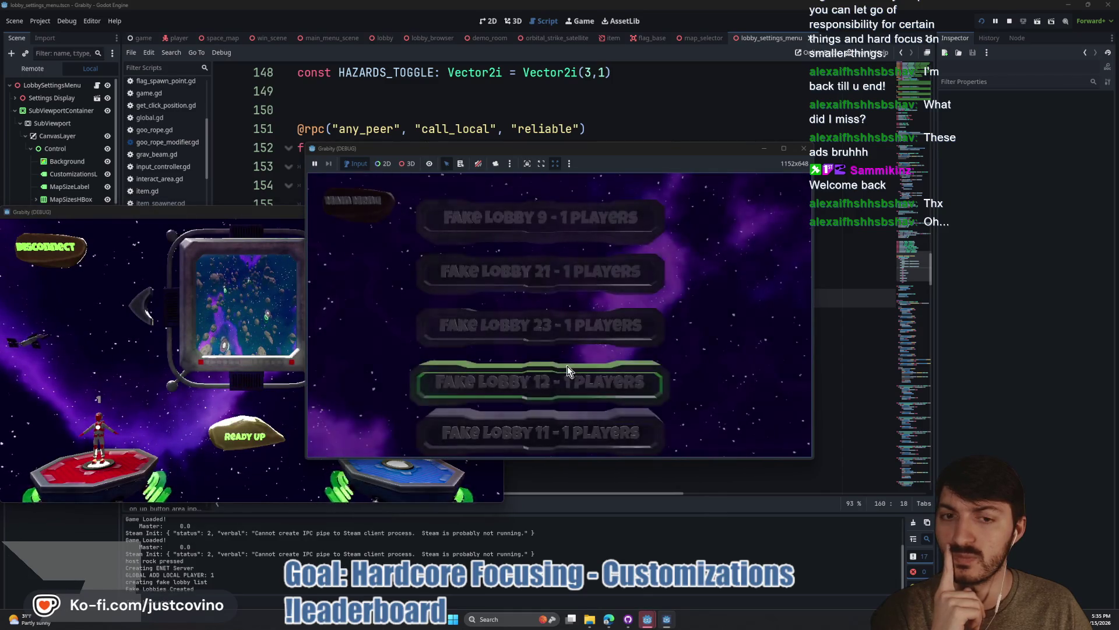
pyautogui.click(565, 379)
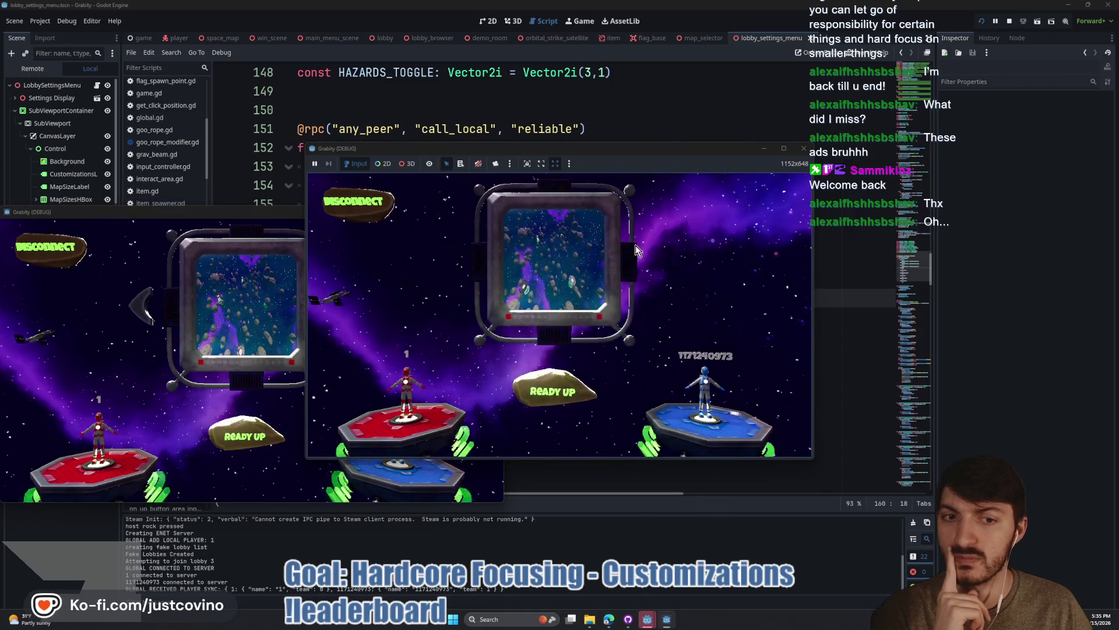
pyautogui.moveTo(466, 148); pyautogui.dragTo(707, 140)
pyautogui.click(407, 305)
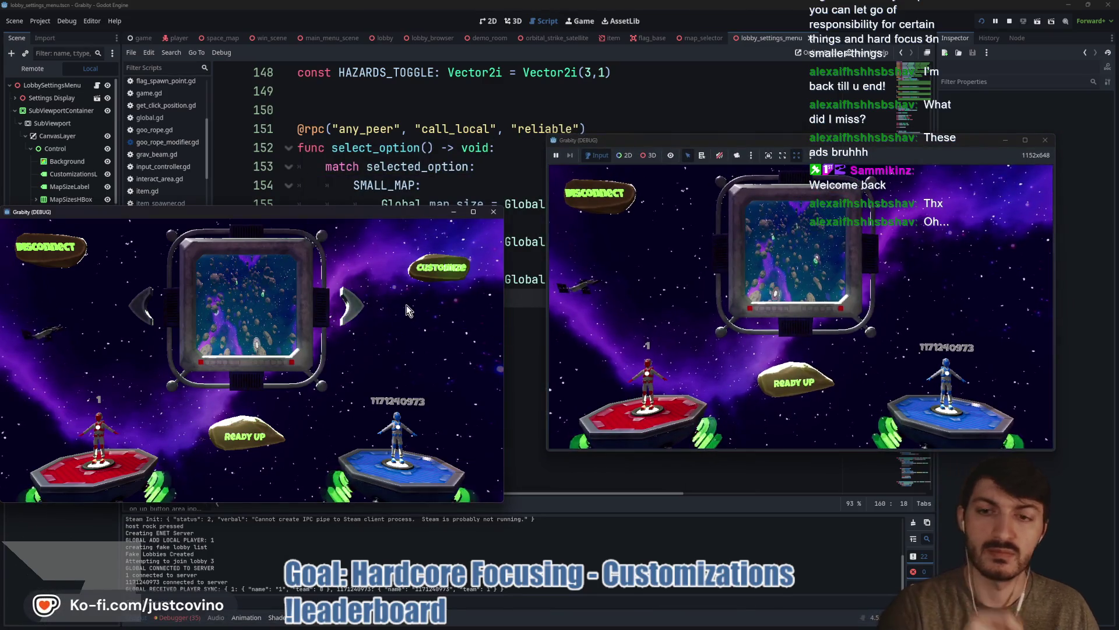
pyautogui.click(427, 277)
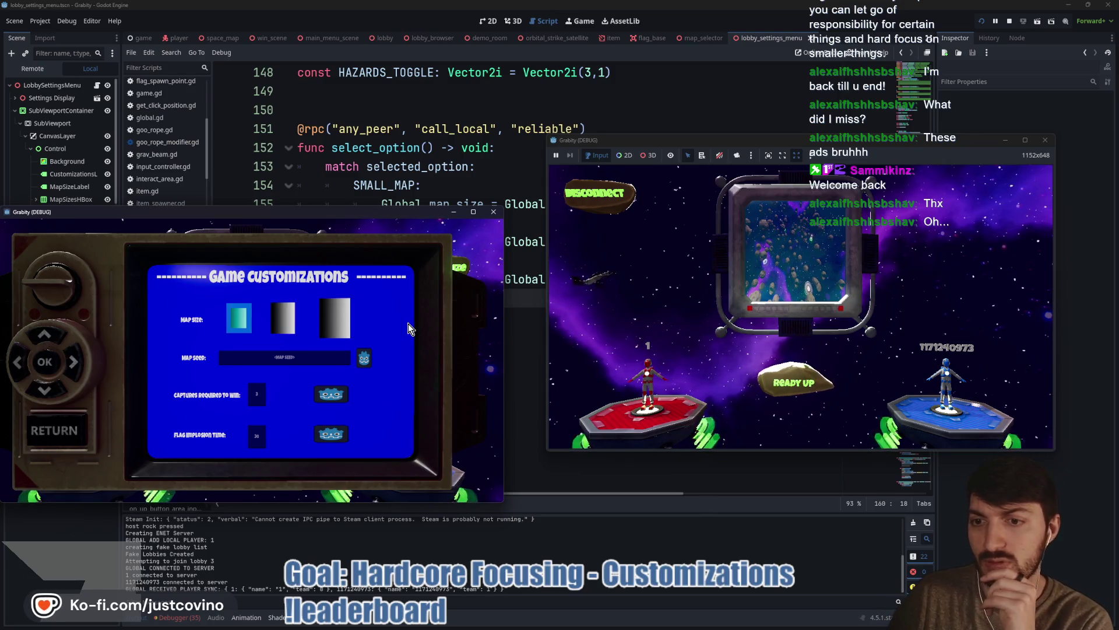
pyautogui.press('Right')
pyautogui.press('Right')
pyautogui.press('Right')
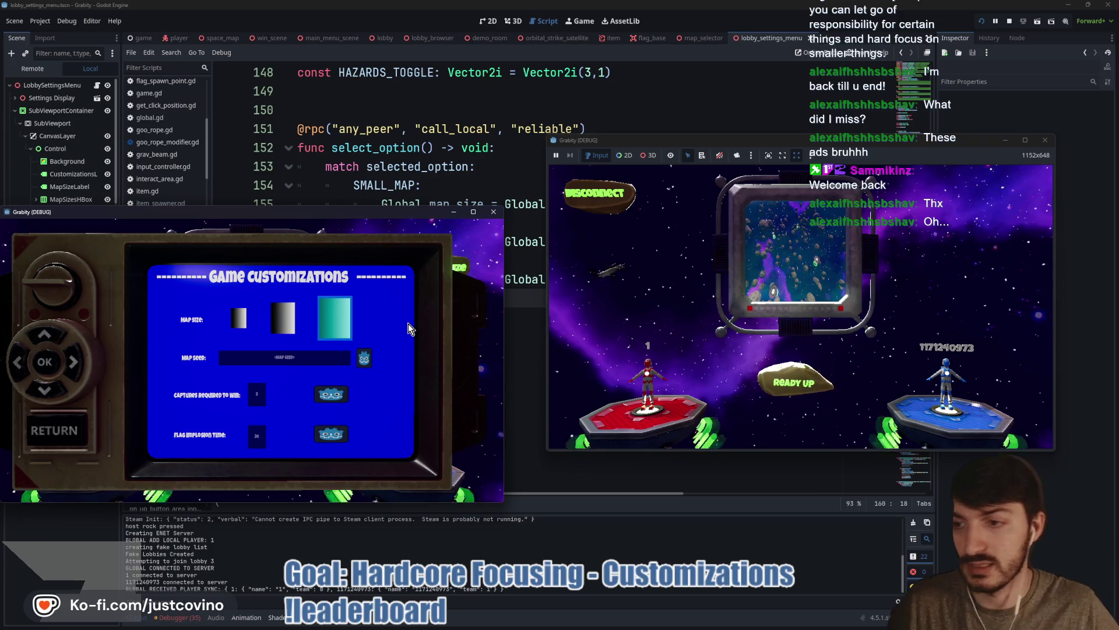
pyautogui.click(66, 429)
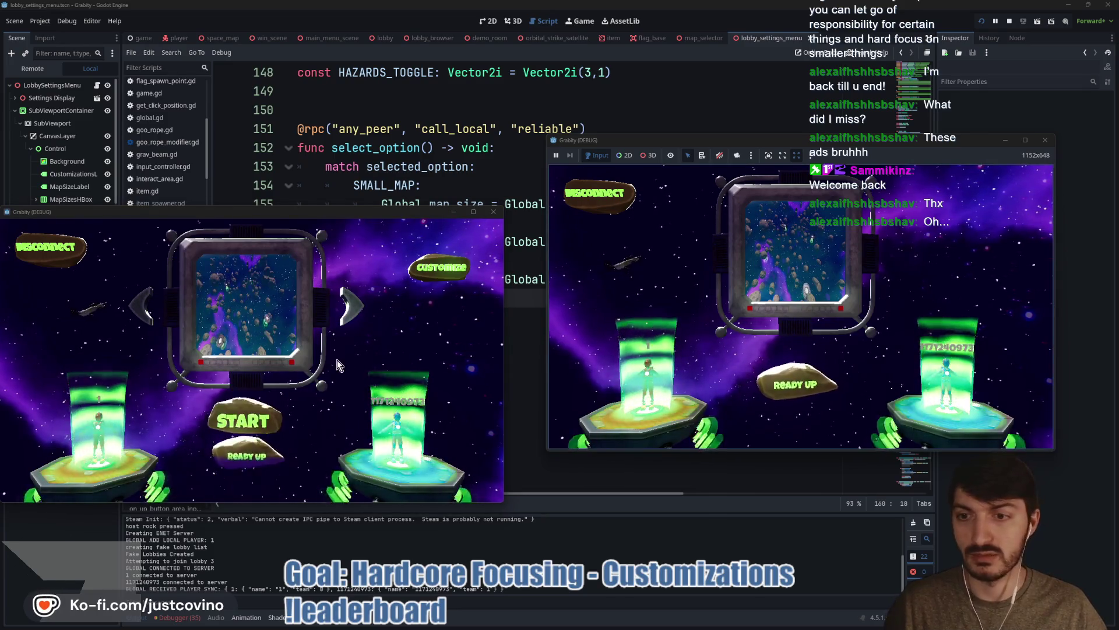
pyautogui.click(245, 425)
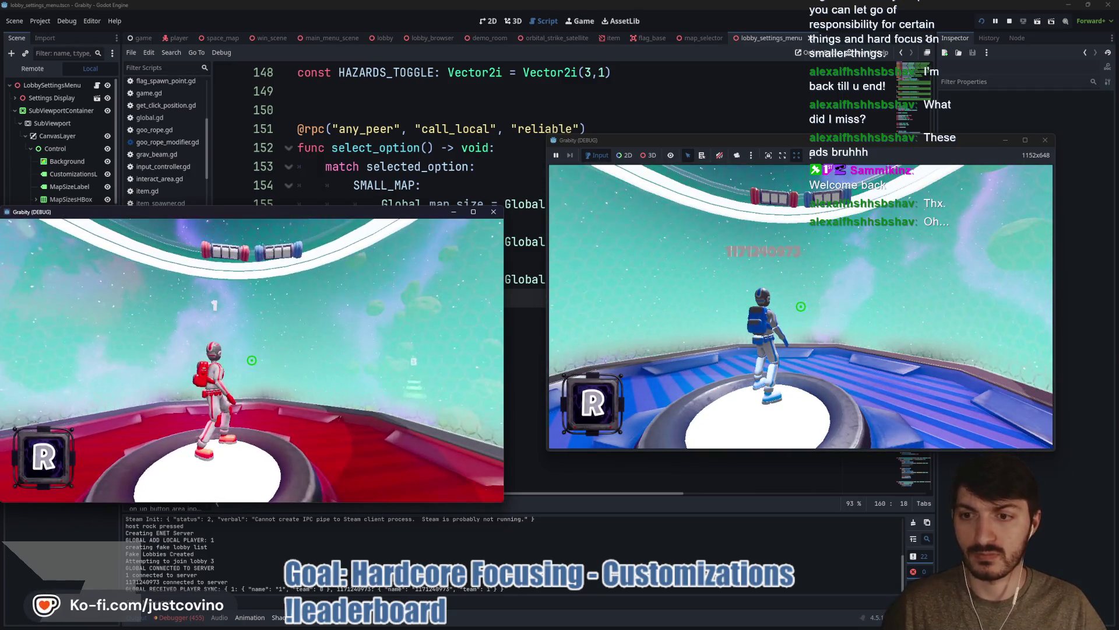
# Move the red and blue players off their spawn pads, then stop the game with F8.
pyautogui.press('w')
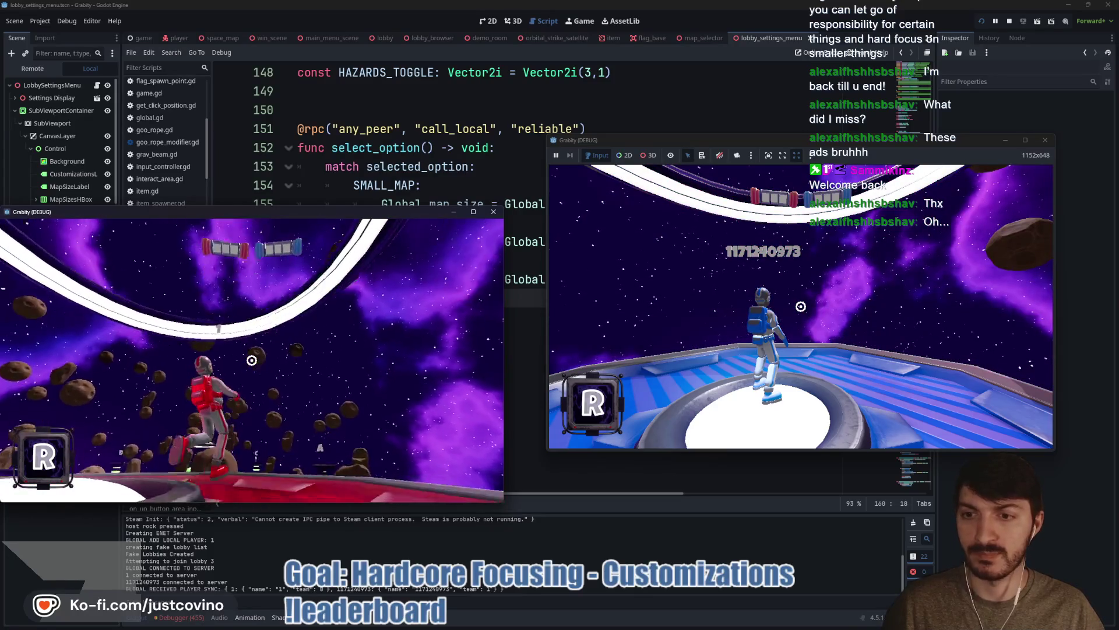
pyautogui.press('space')
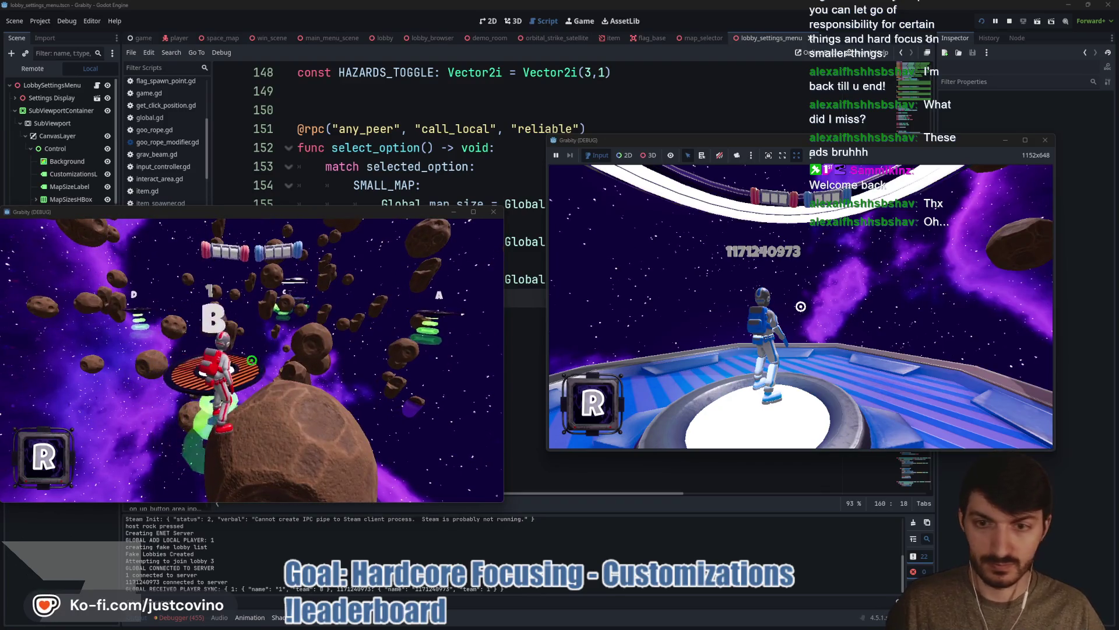
pyautogui.press('super')
pyautogui.press('super')
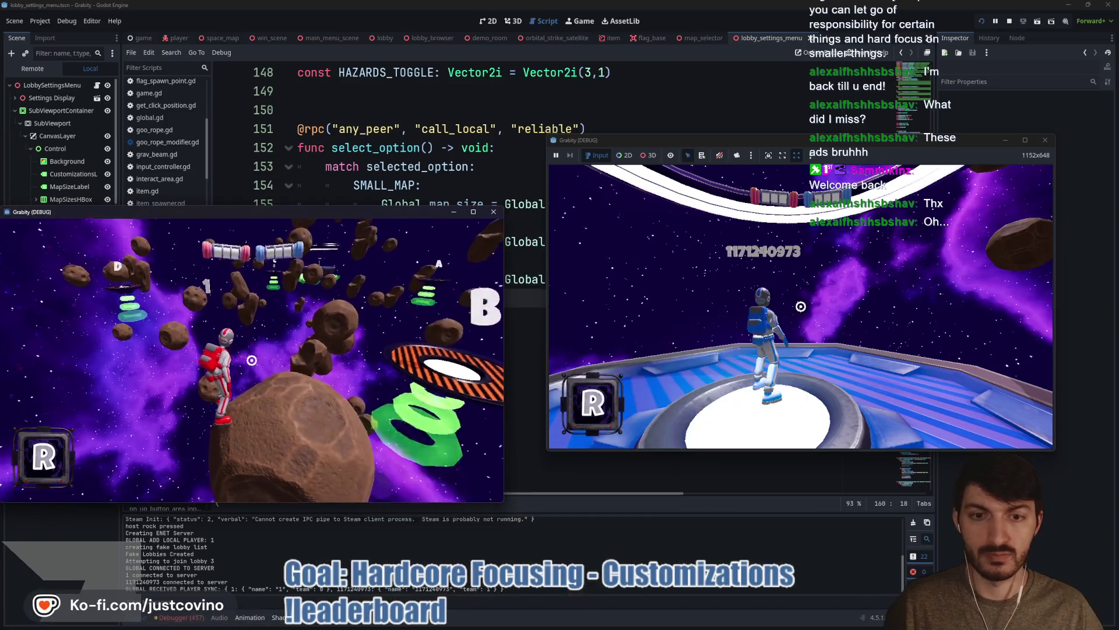
pyautogui.moveTo(666, 619)
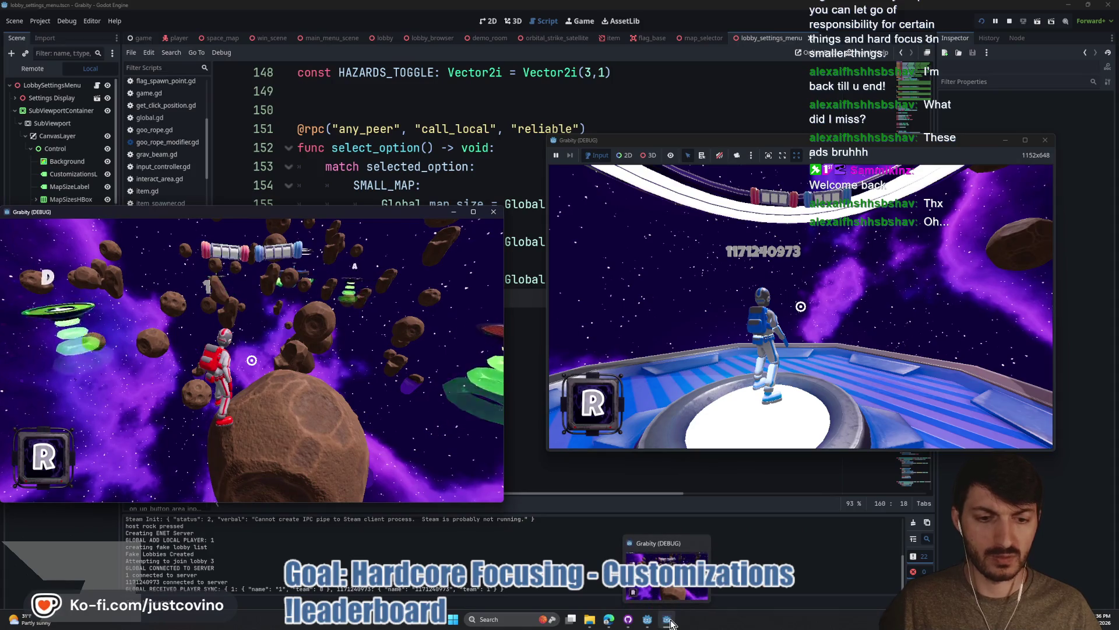
pyautogui.click(681, 595)
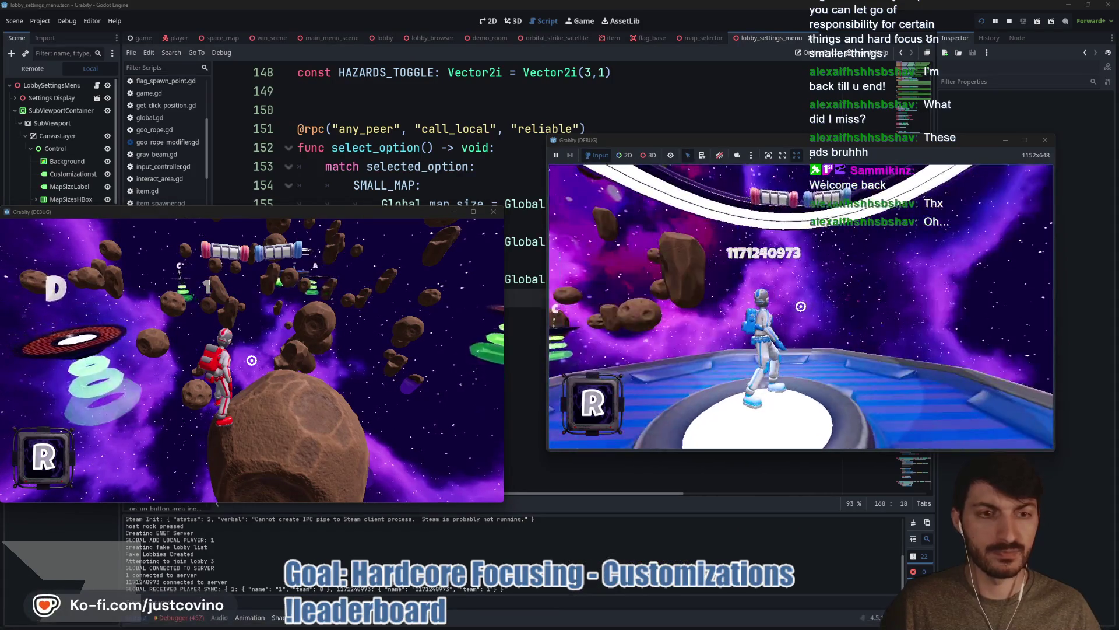
pyautogui.press('w')
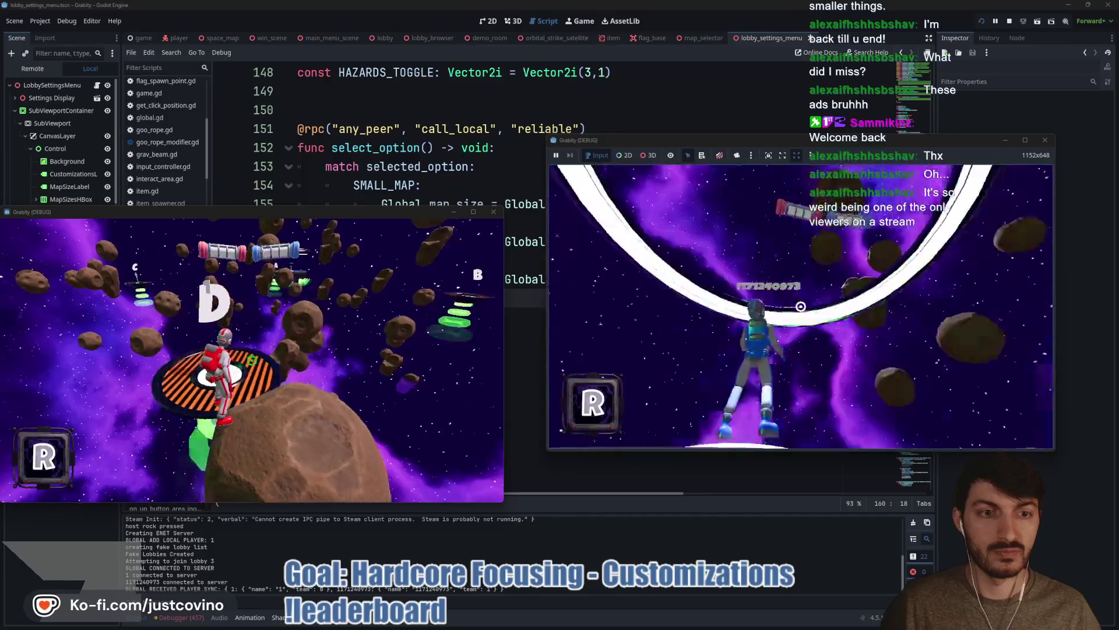
pyautogui.hotkey('alt', 'Tab')
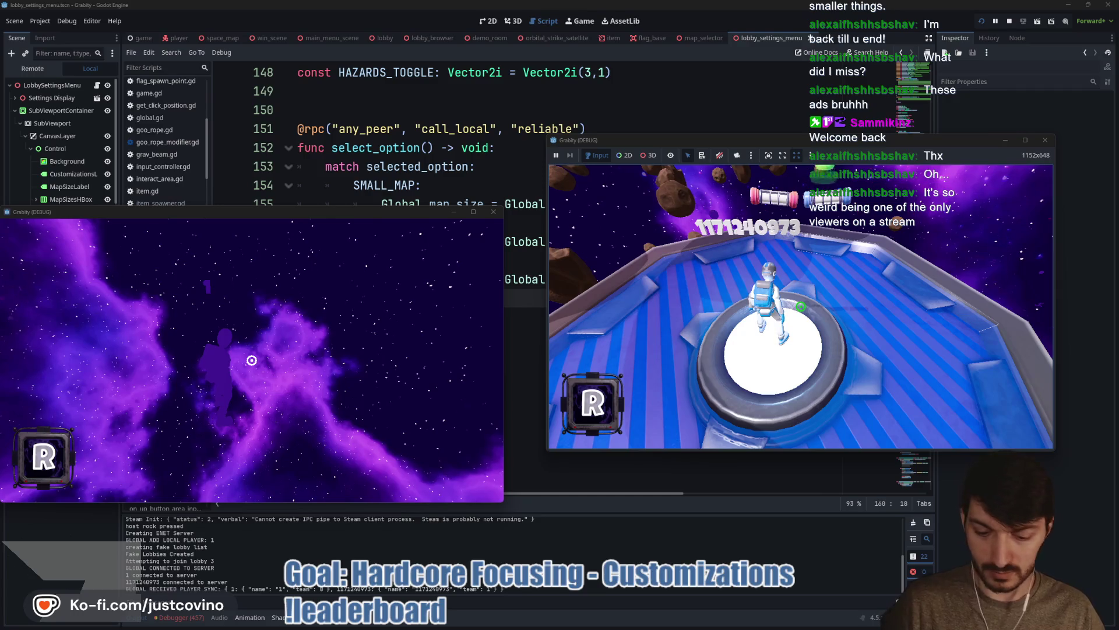
pyautogui.press('F8')
pyautogui.click(613, 281)
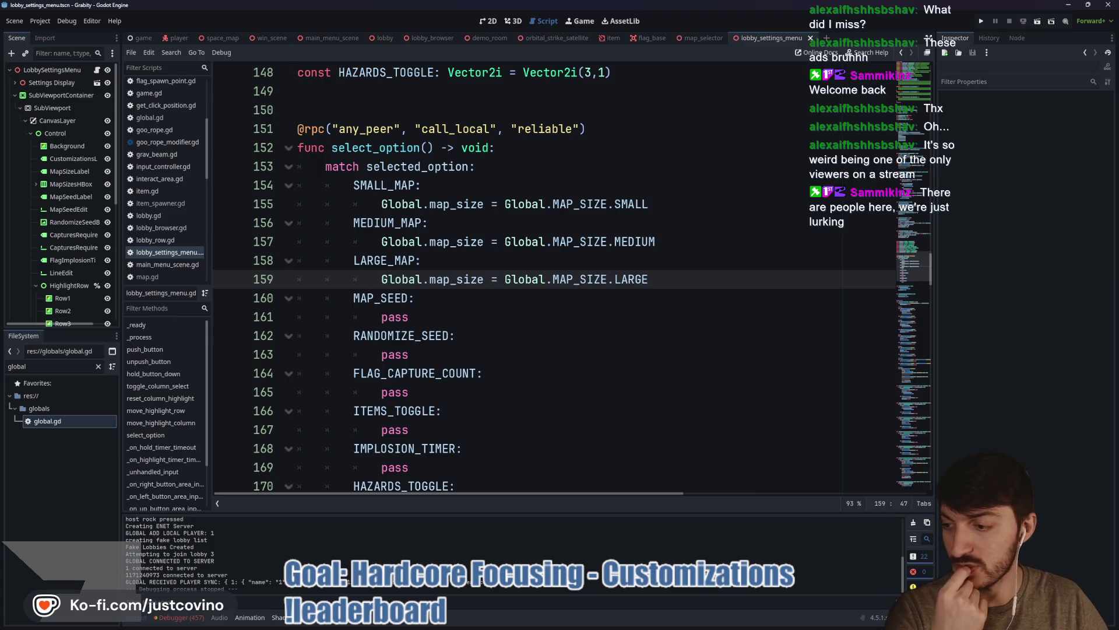
pyautogui.click(513, 298)
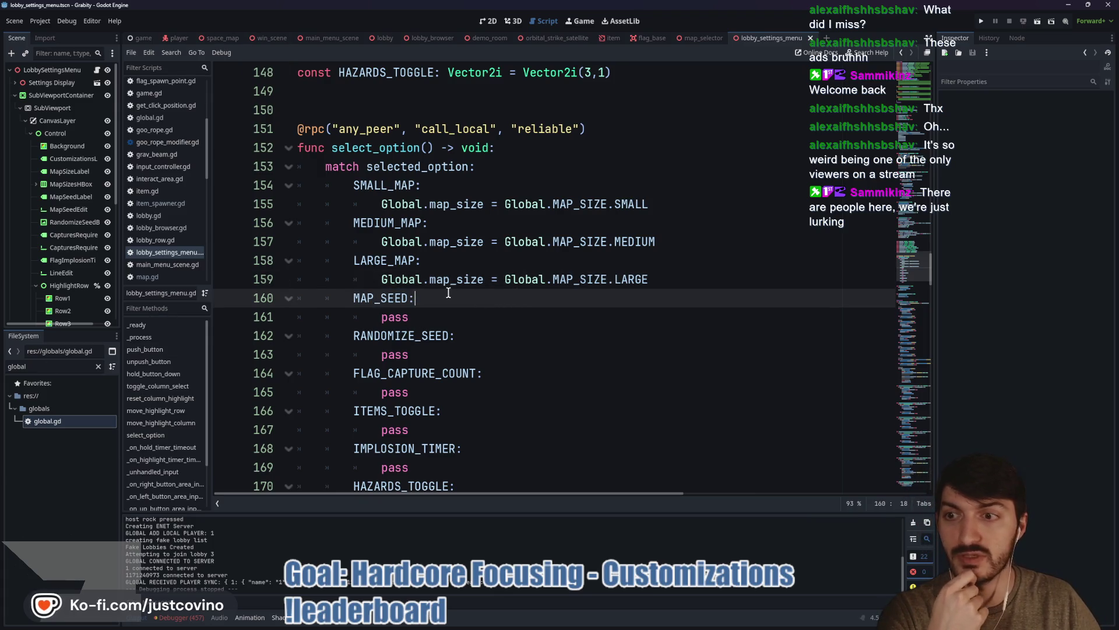
pyautogui.click(456, 266)
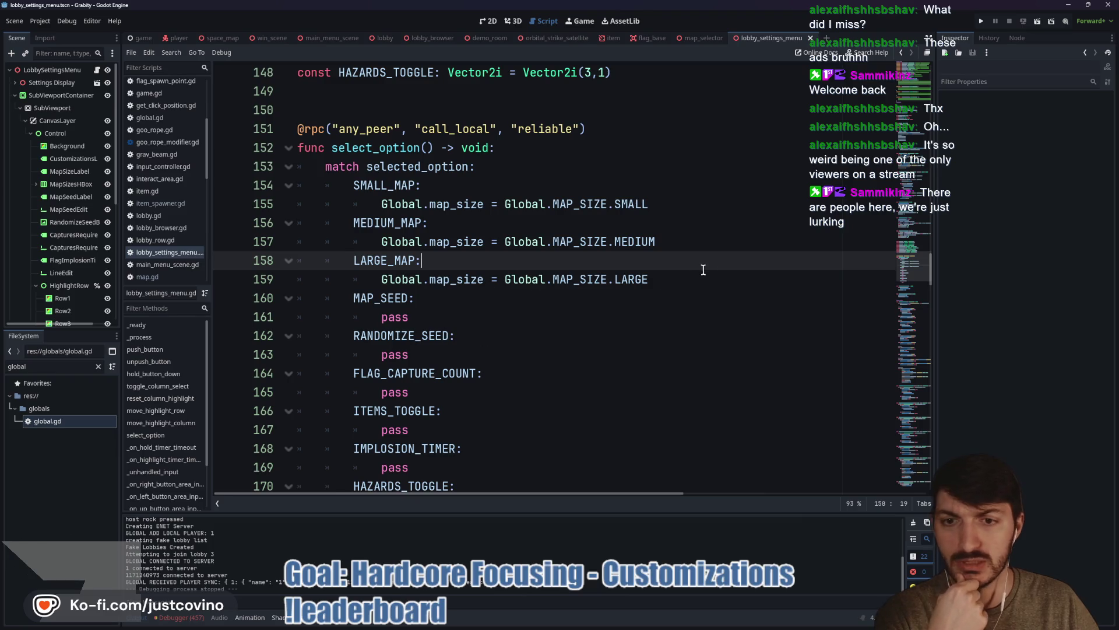
pyautogui.click(683, 280)
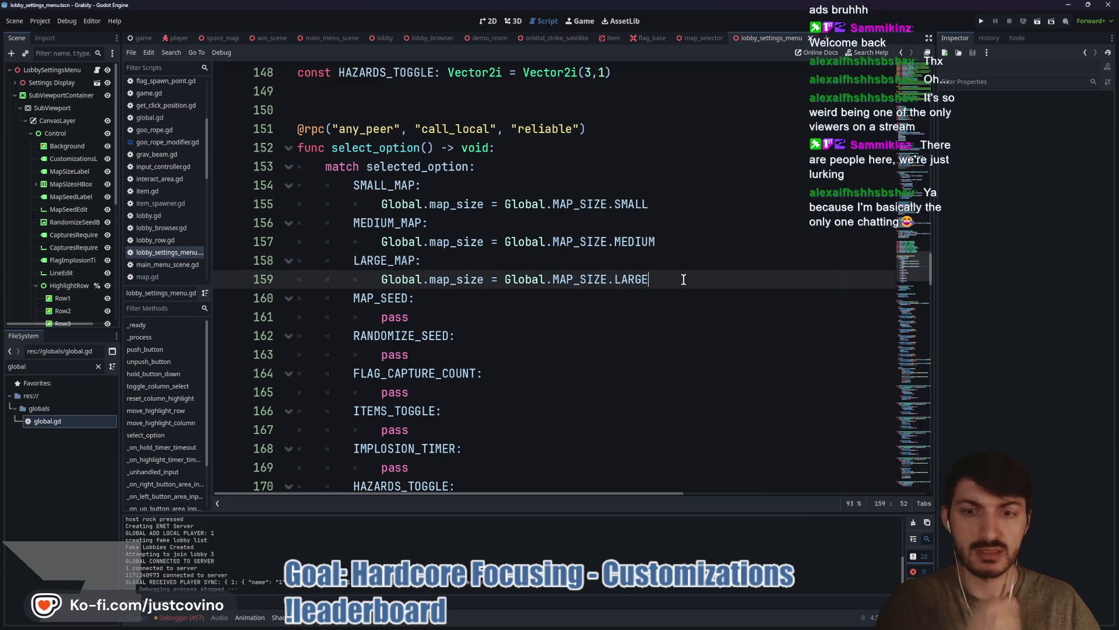
pyautogui.press('Return')
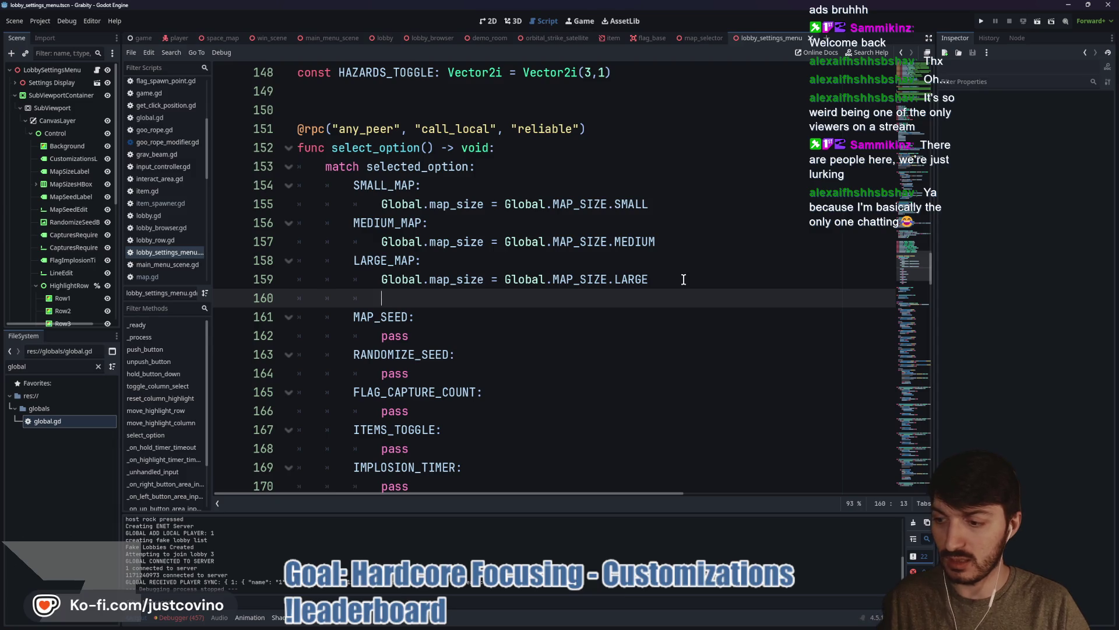
# Finish print("Large") and add print("Medium") under the medium map assignment.
pyautogui.write('print(')
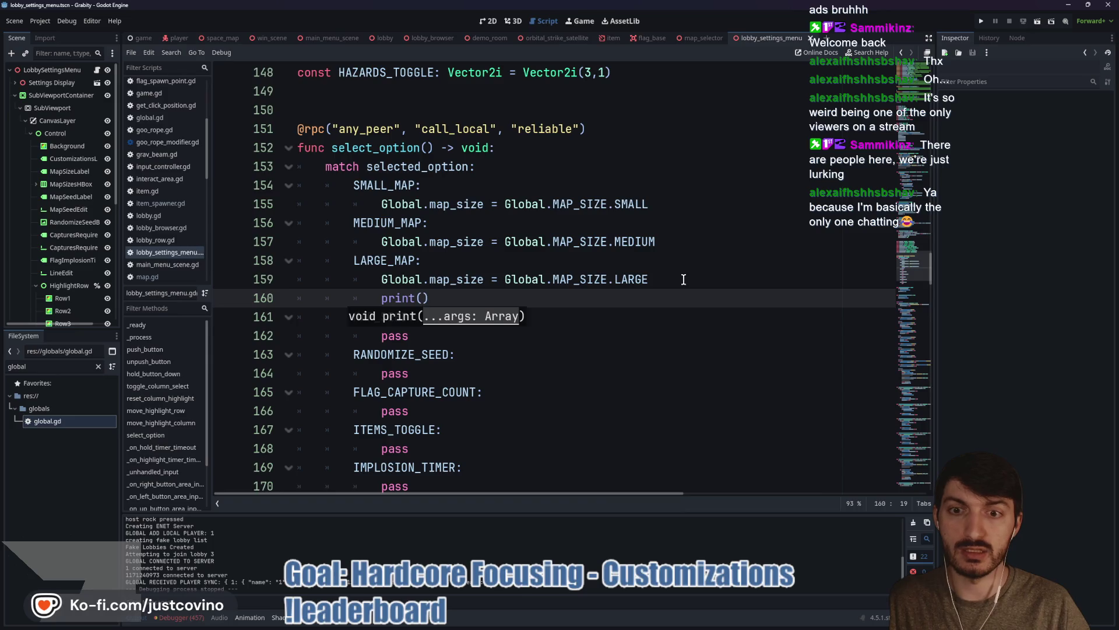
pyautogui.write('"LA')
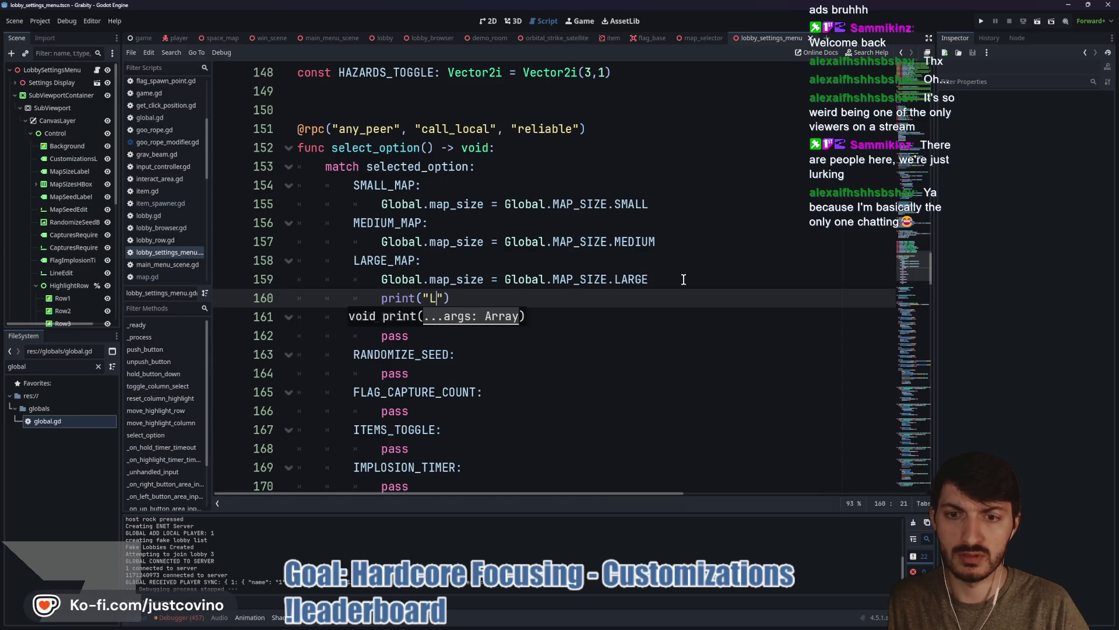
pyautogui.click(692, 235)
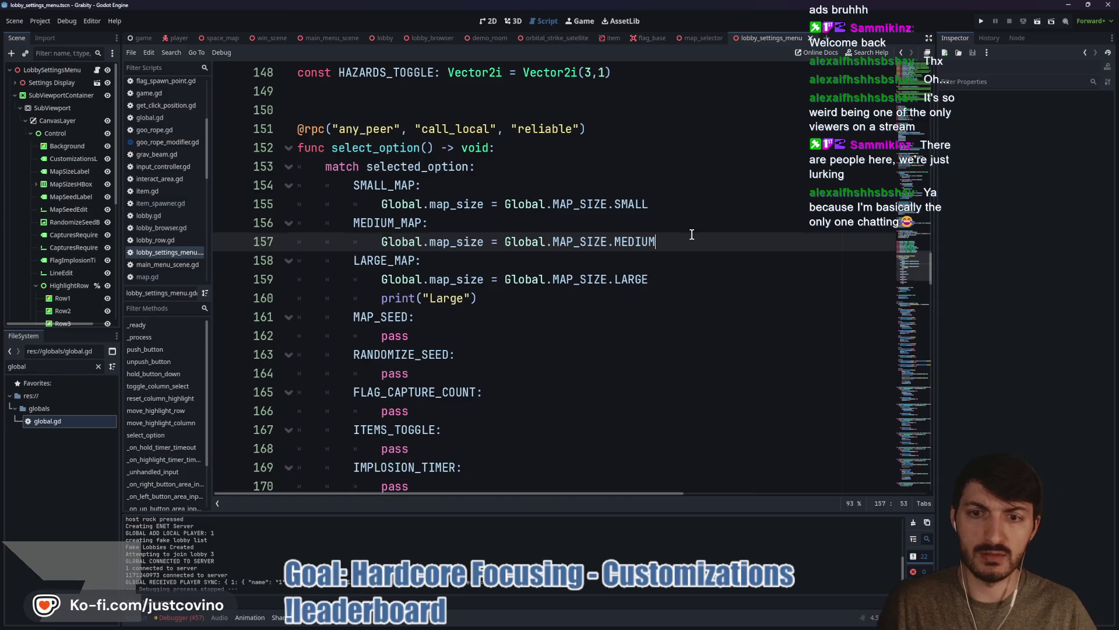
pyautogui.press('Return')
pyautogui.write('print("')
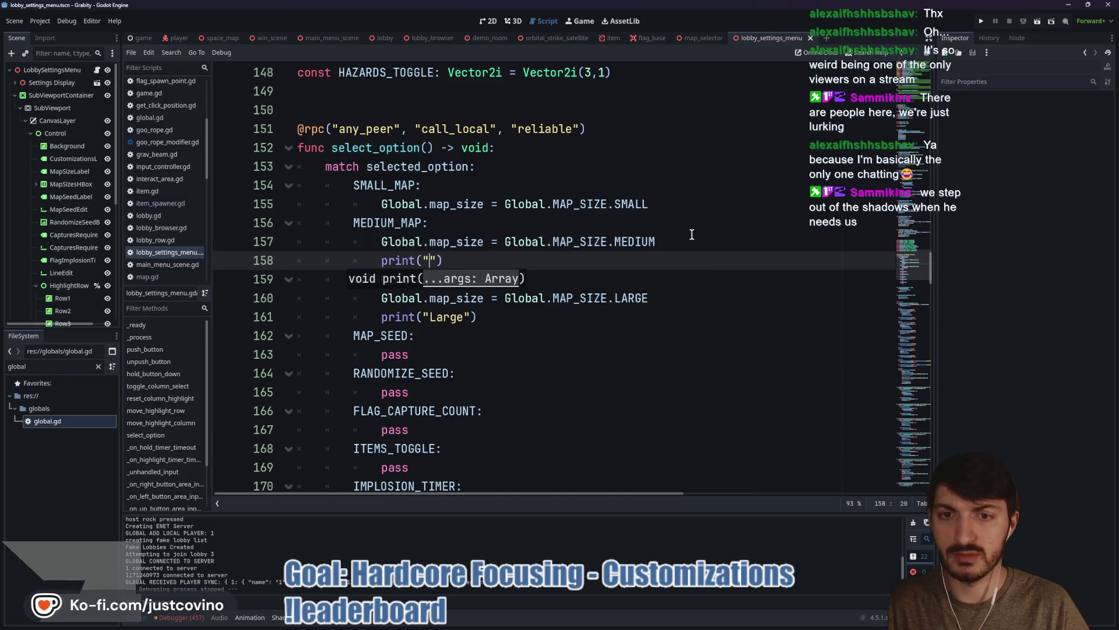
pyautogui.write('Medium')
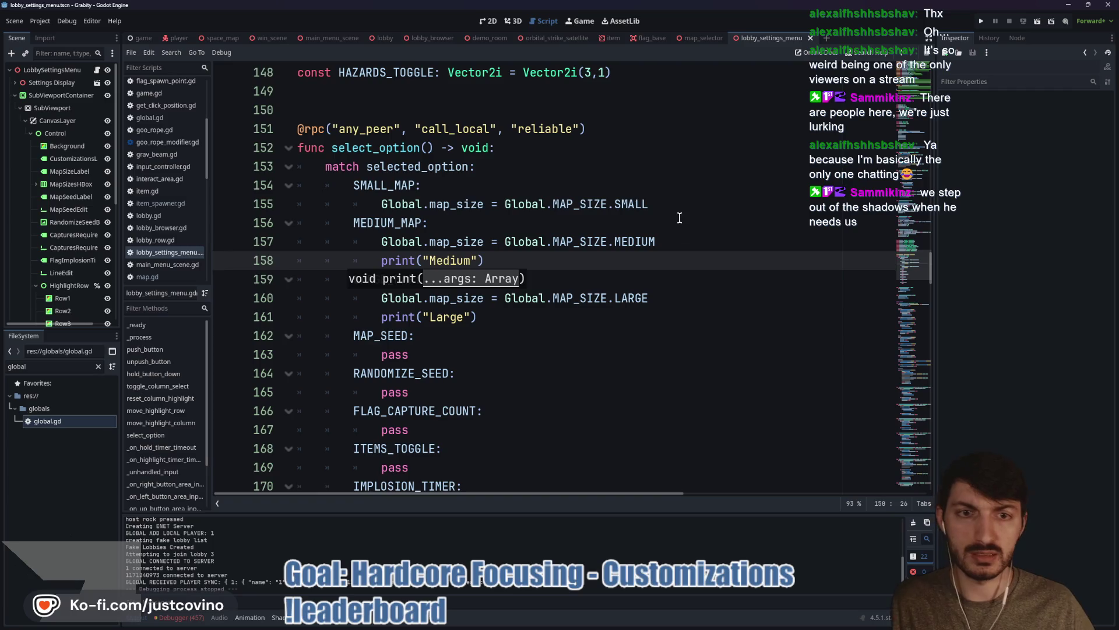
# Add print("Small") under the small-map assignment on line 155.
pyautogui.click(674, 204)
pyautogui.press('Return')
pyautogui.write('rint("')
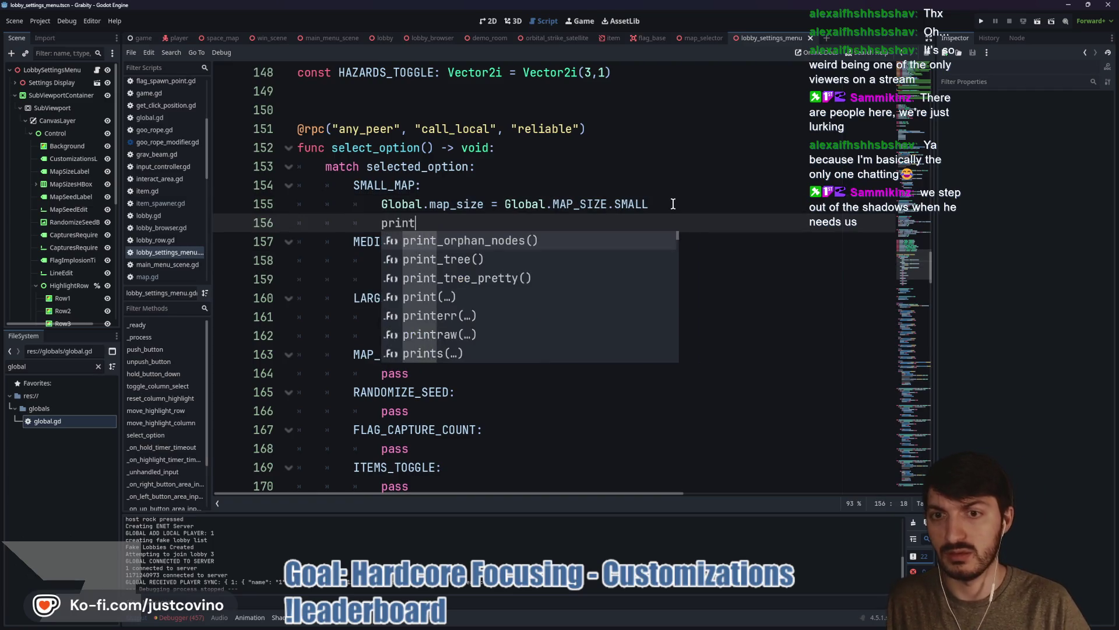
pyautogui.write('Small')
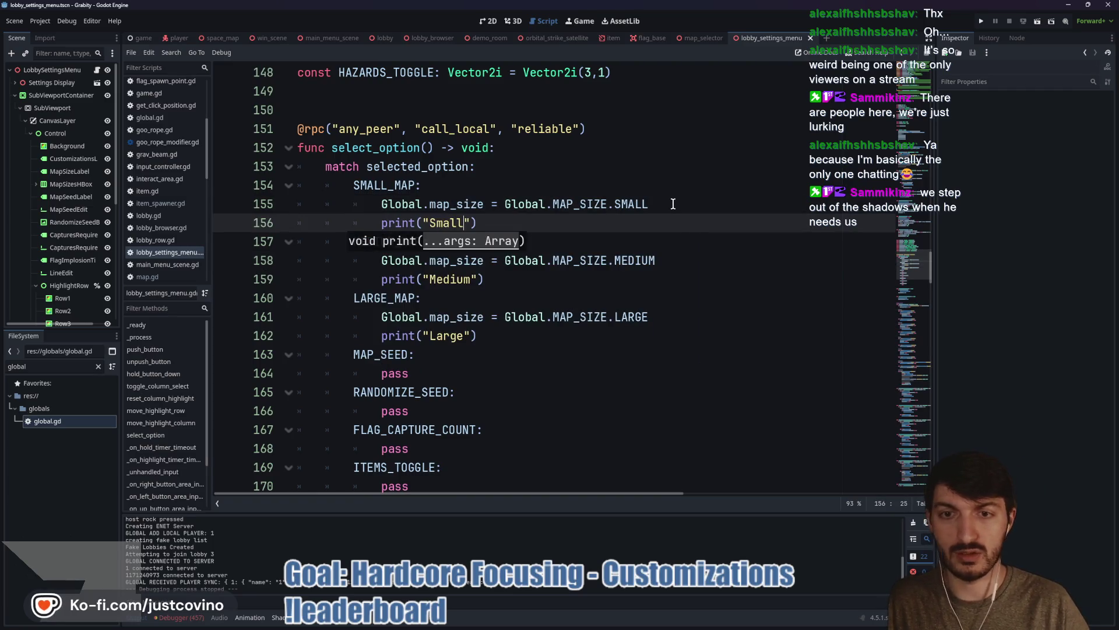
pyautogui.click(591, 225)
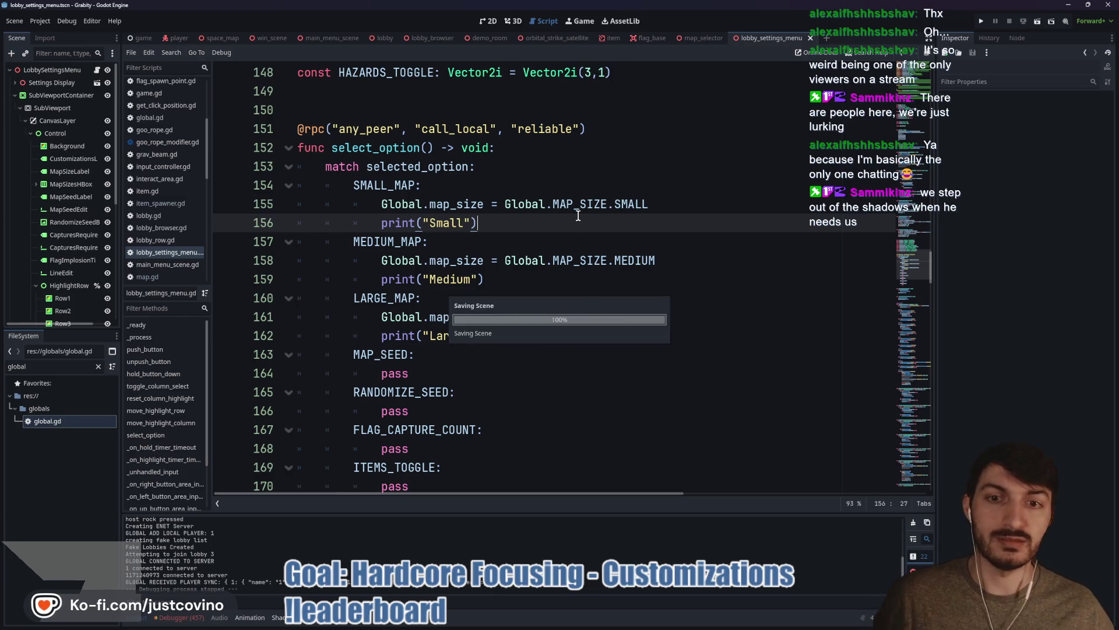
# Launch the game and join the hosted lobby from the second window.
pyautogui.click(981, 21)
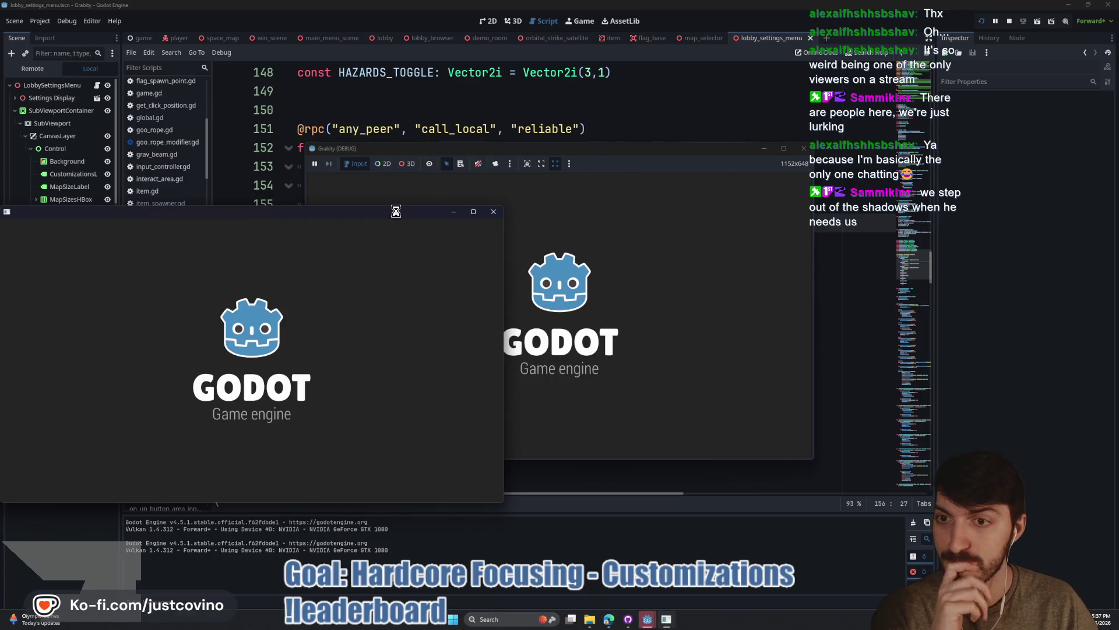
pyautogui.moveTo(337, 215)
pyautogui.mouseDown()
pyautogui.moveTo(365, 156)
pyautogui.moveTo(602, 151)
pyautogui.mouseUp()
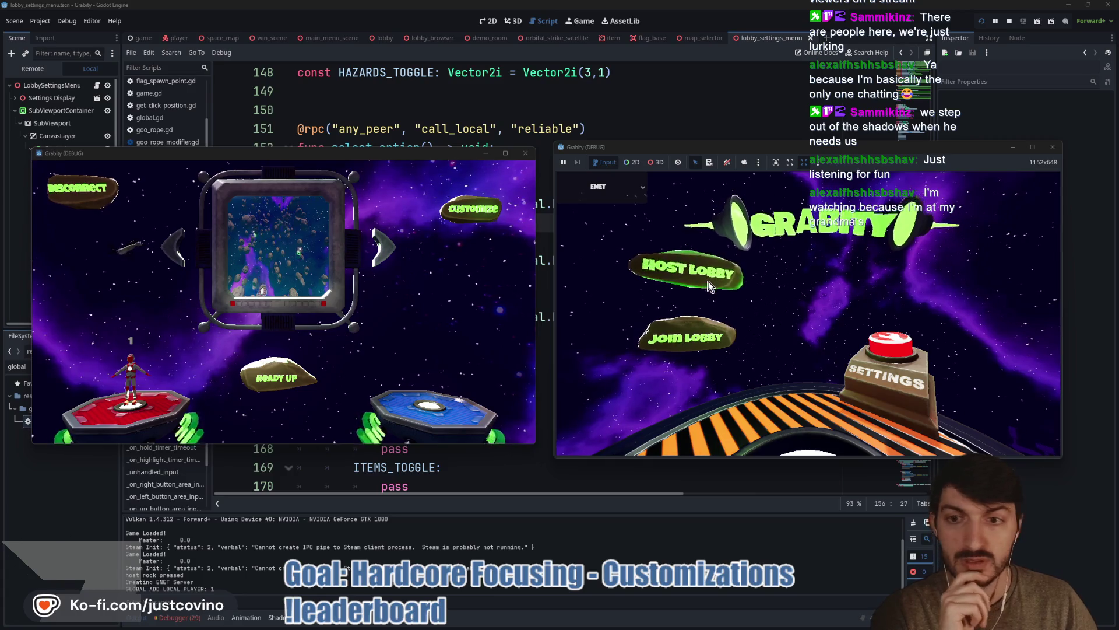
pyautogui.click(683, 344)
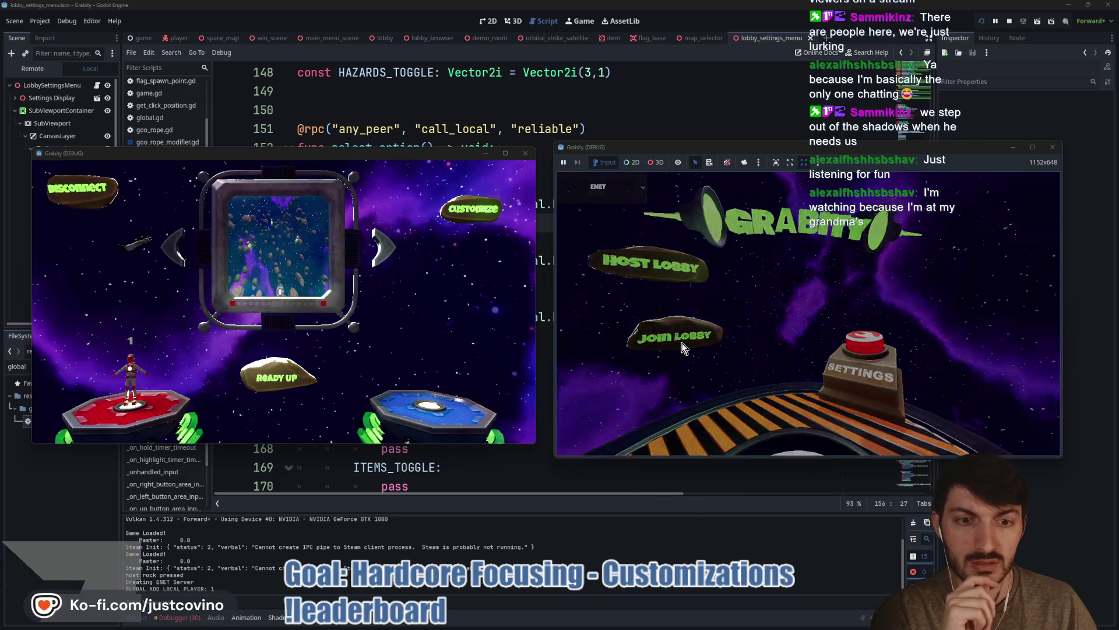
pyautogui.click(772, 336)
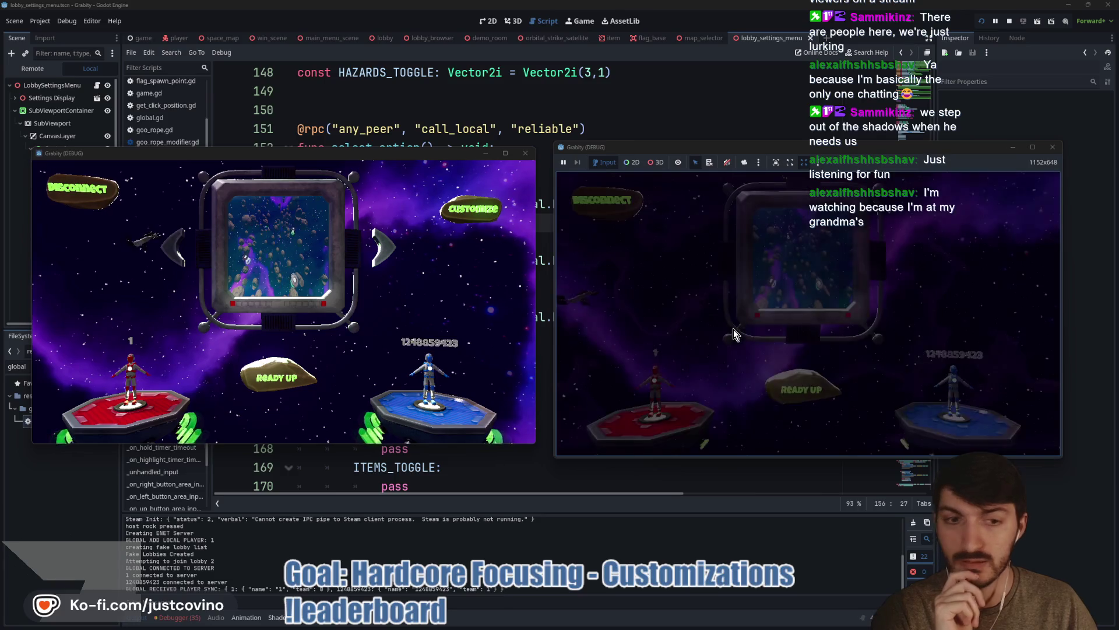
# Cycle Map Size through small, medium and large in the host's customizations, checking the log.
pyautogui.click(454, 210)
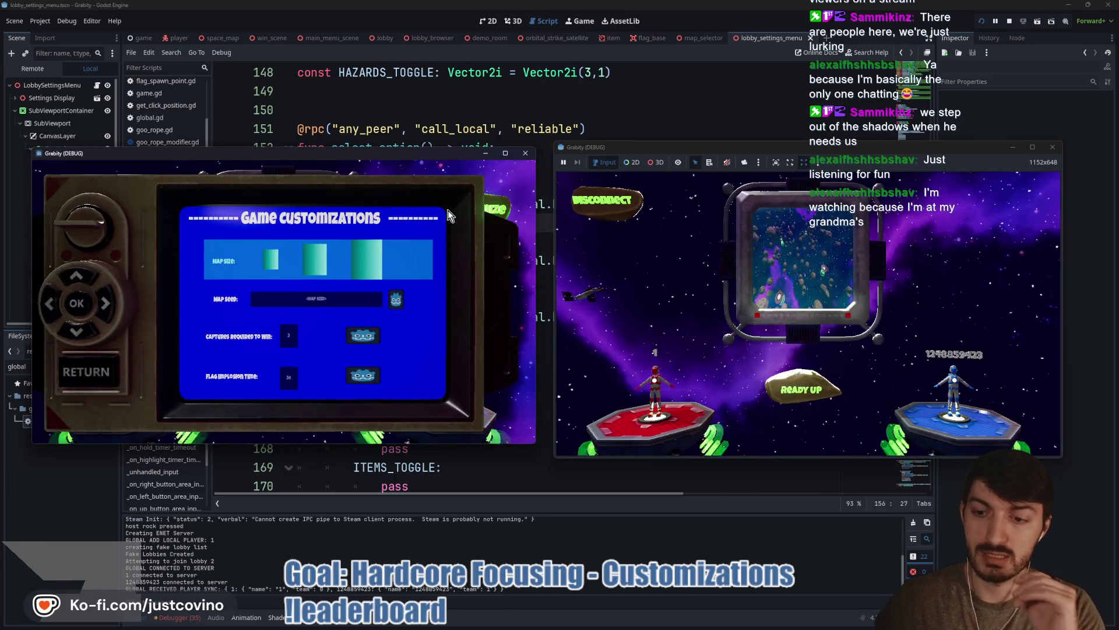
pyautogui.press('Right')
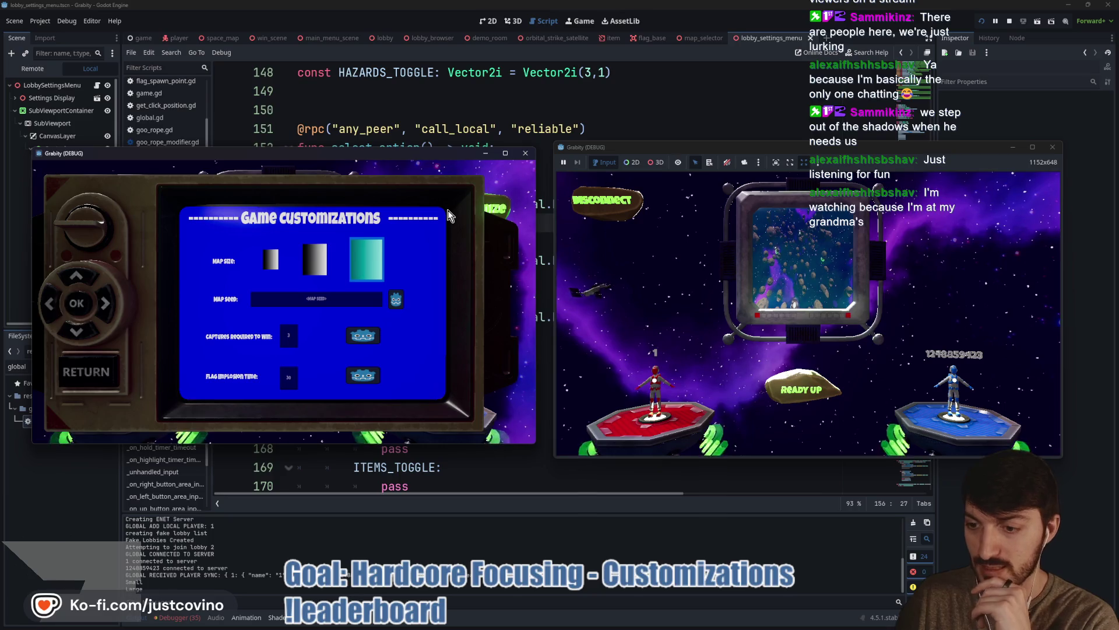
pyautogui.press('Right')
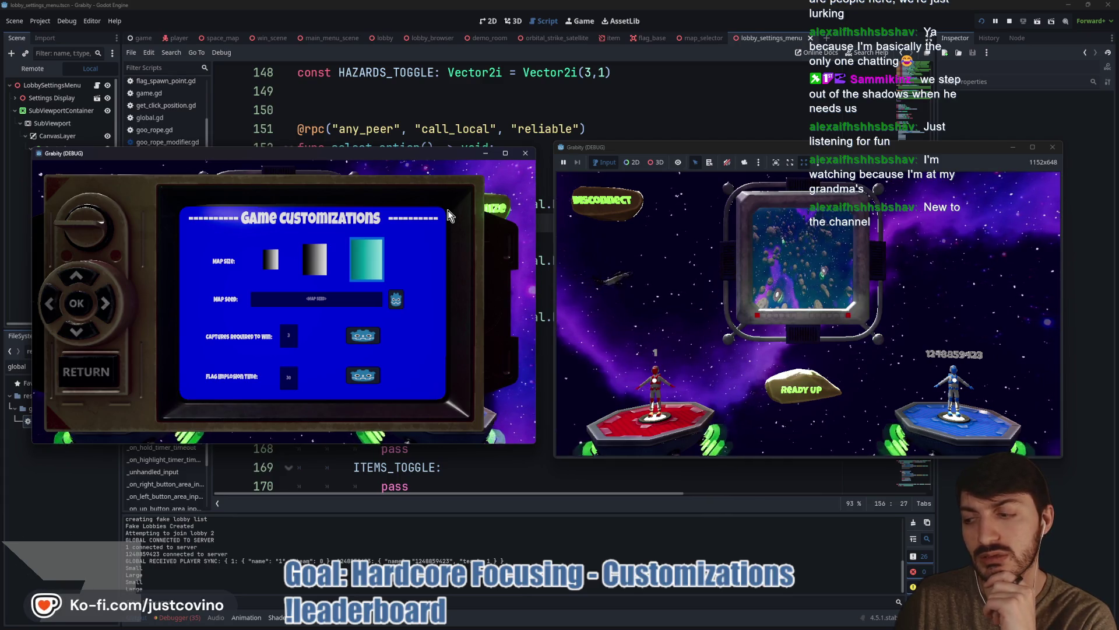
pyautogui.press('Left')
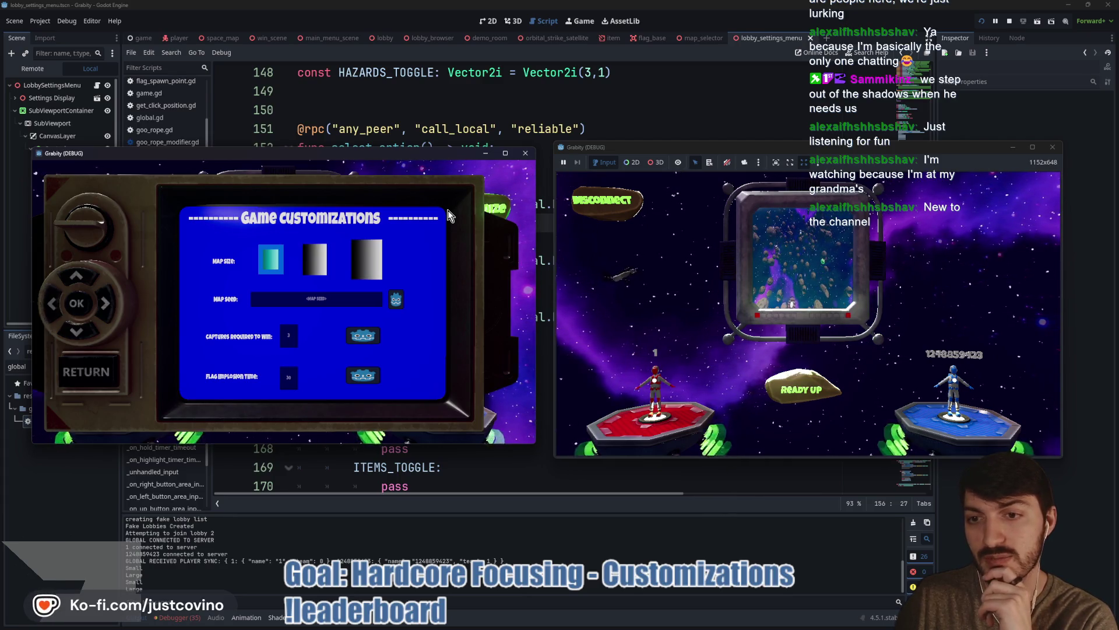
pyautogui.press('Right')
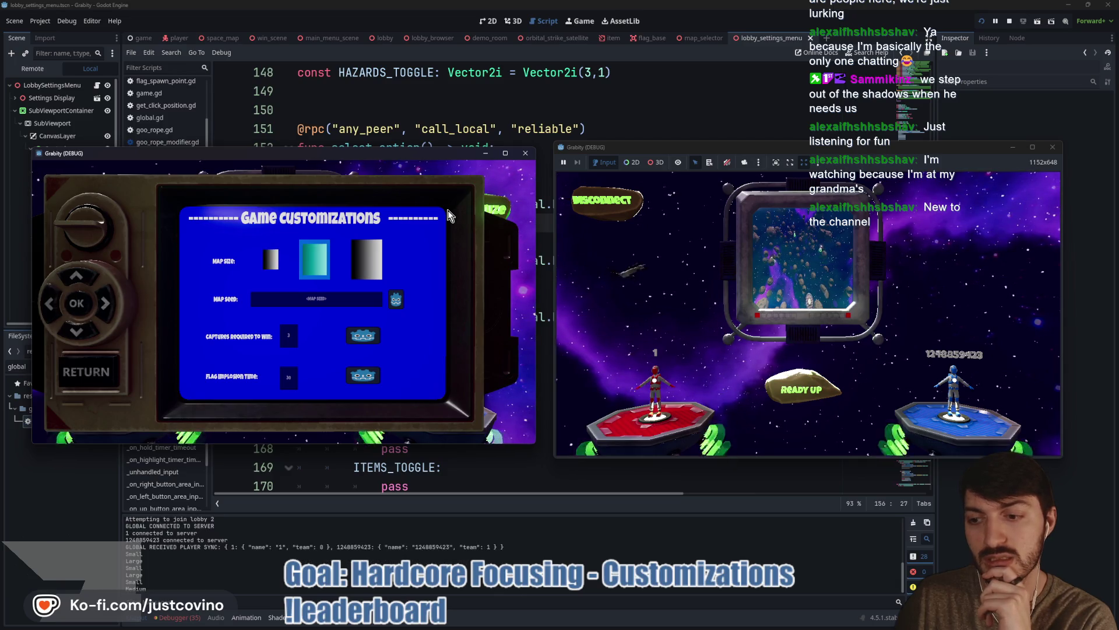
pyautogui.press('Left')
pyautogui.press('Left')
pyautogui.press('Right')
pyautogui.press('Right')
pyautogui.press('Right')
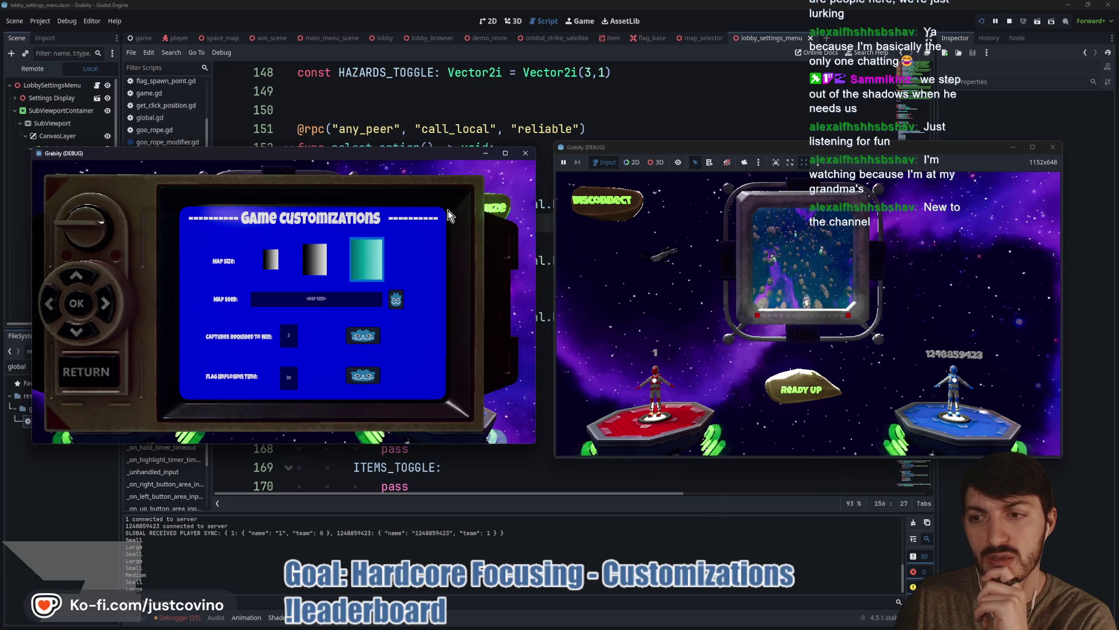
# Return to the lobby, ready up both players, and start the match.
pyautogui.press('Escape')
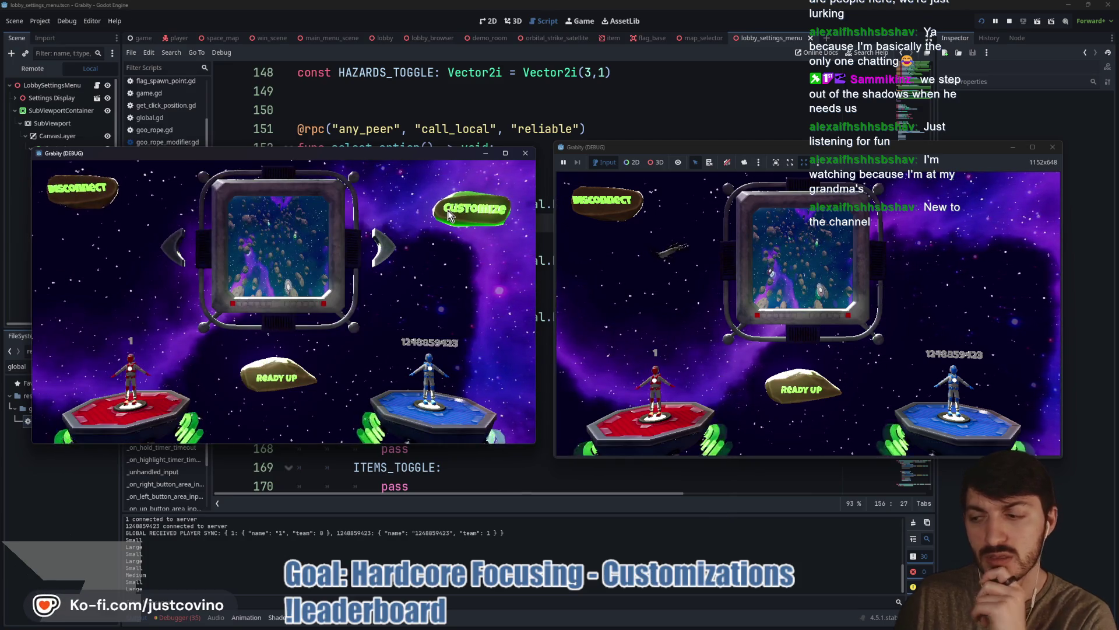
pyautogui.click(793, 385)
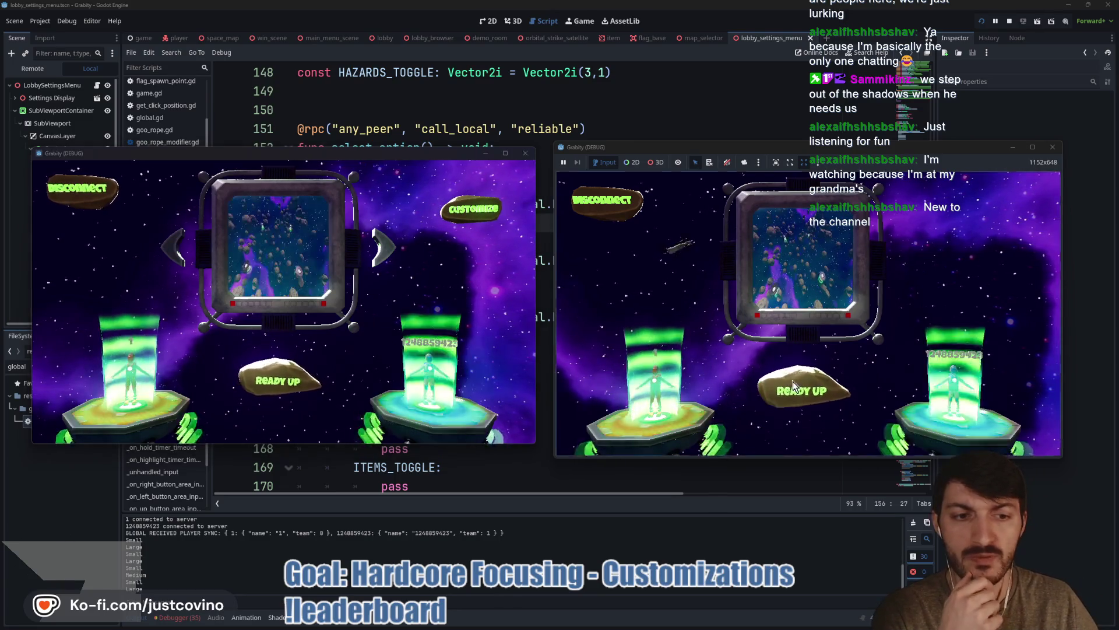
pyautogui.click(279, 377)
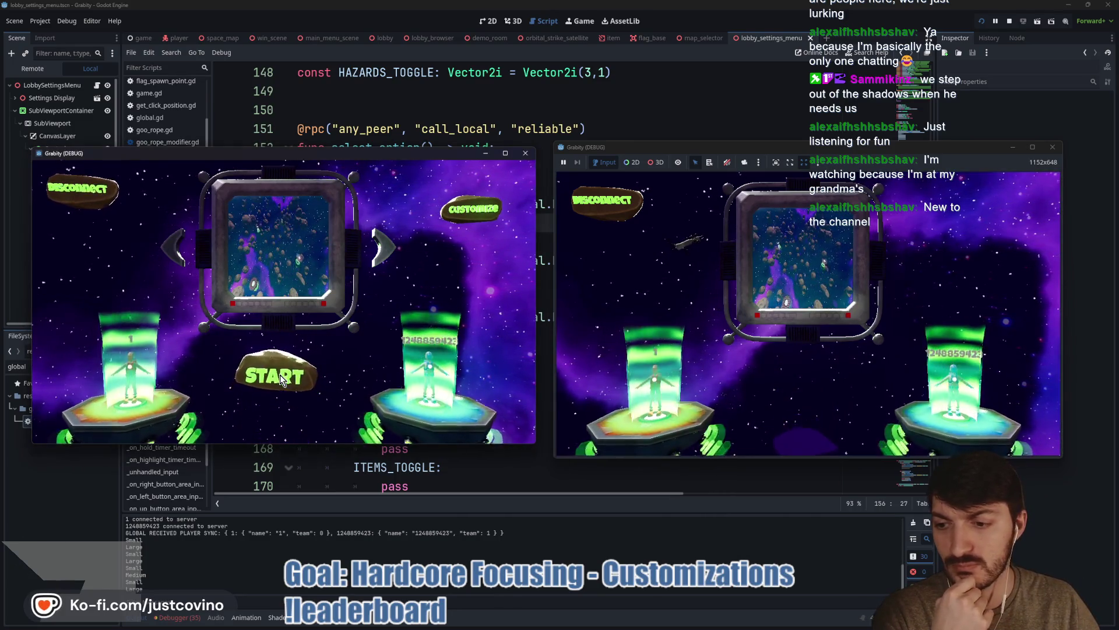
pyautogui.click(280, 375)
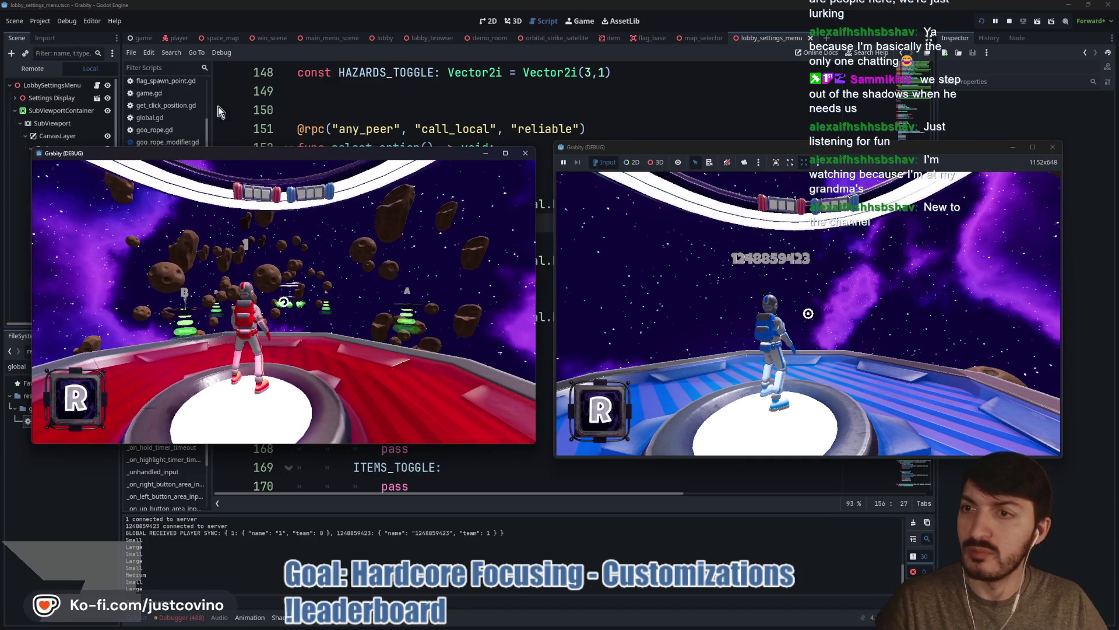
# Inspect the live Global, Map and AsteroidSpawner nodes in the Remote tree, then stop the game.
pyautogui.click(32, 68)
pyautogui.click(35, 124)
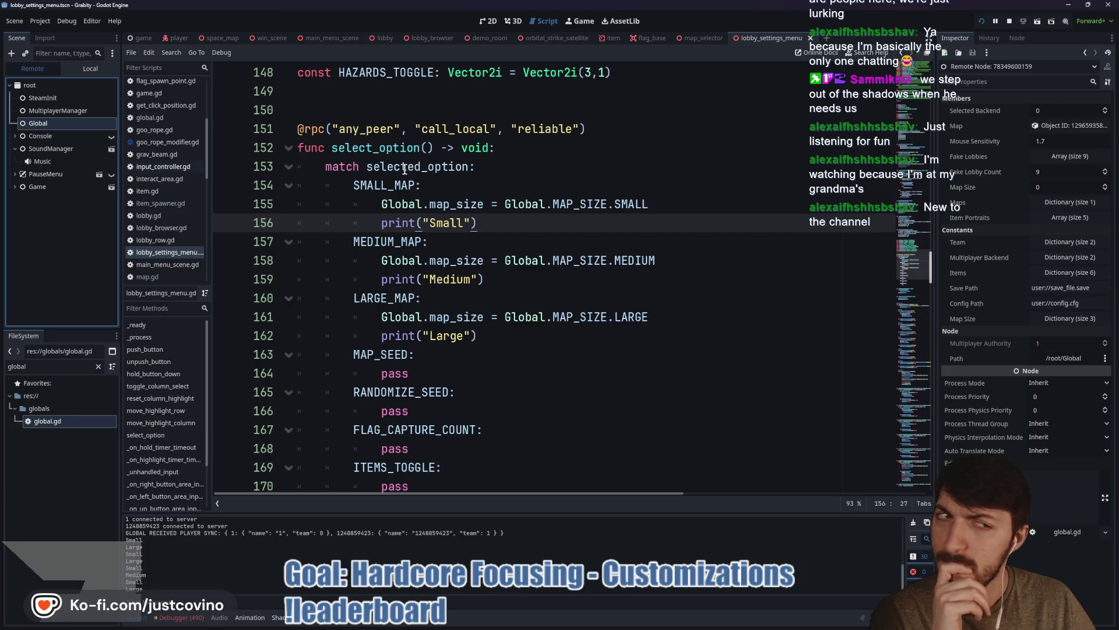
pyautogui.click(13, 187)
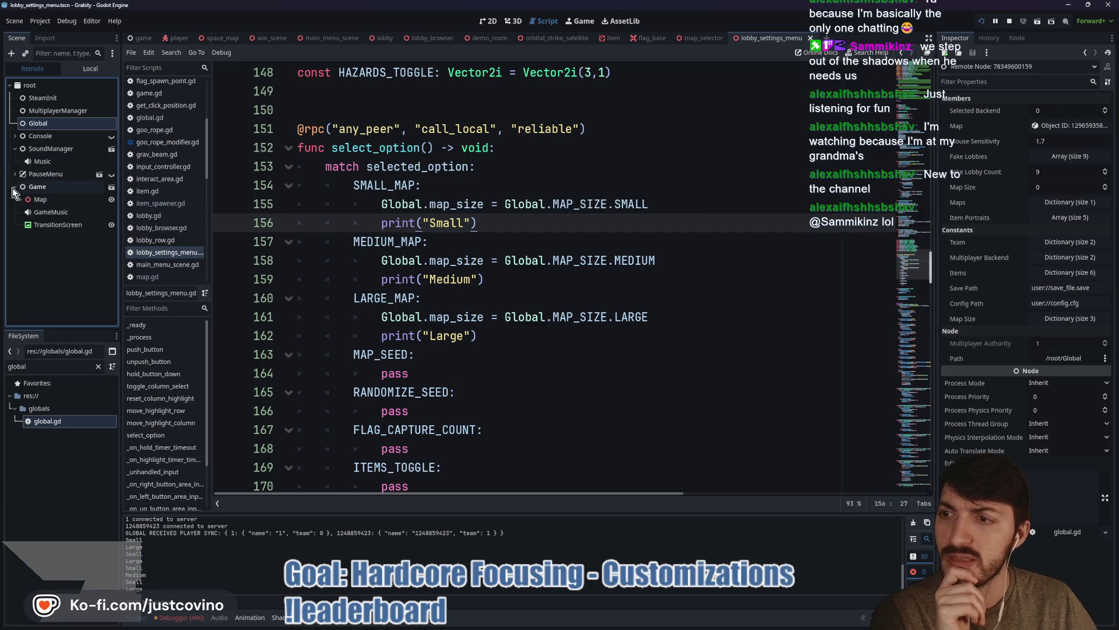
pyautogui.click(23, 200)
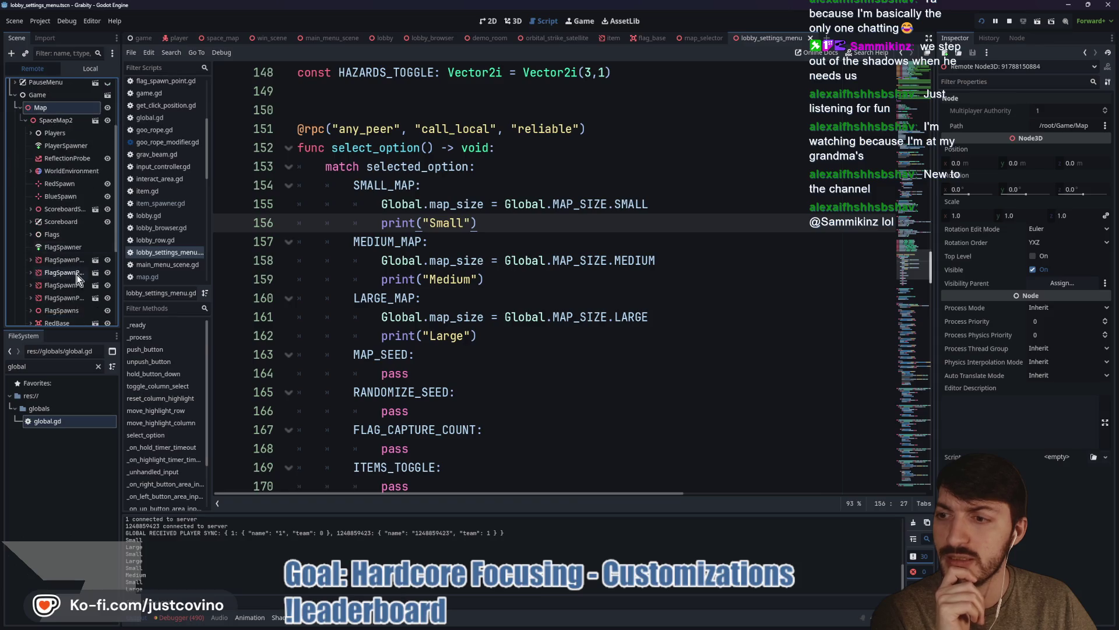
pyautogui.scroll(-3, 62, 242)
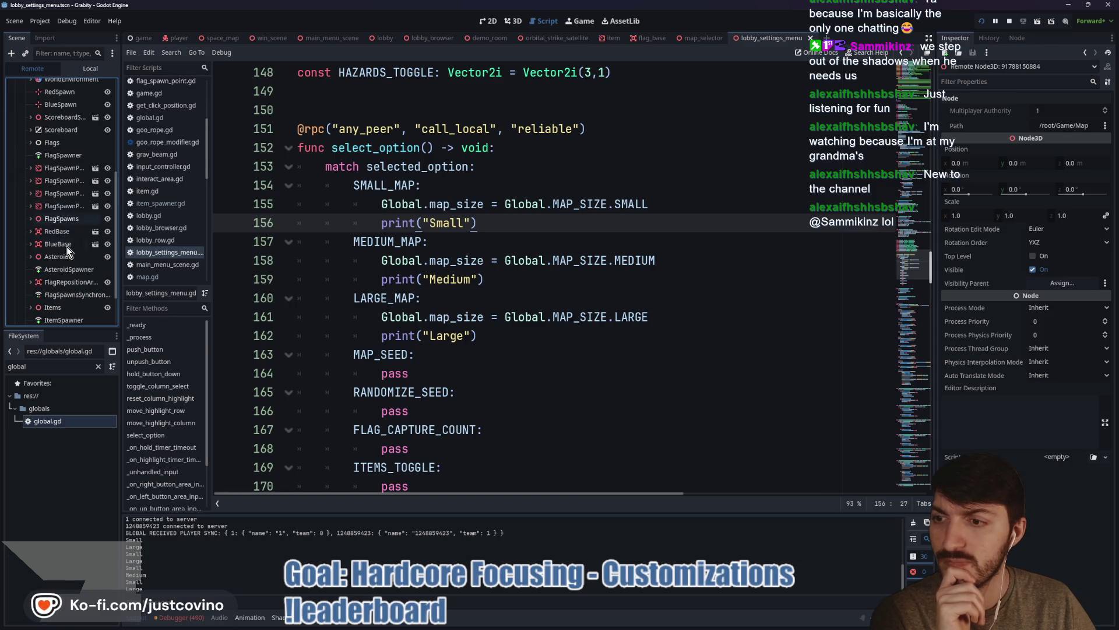
pyautogui.click(82, 272)
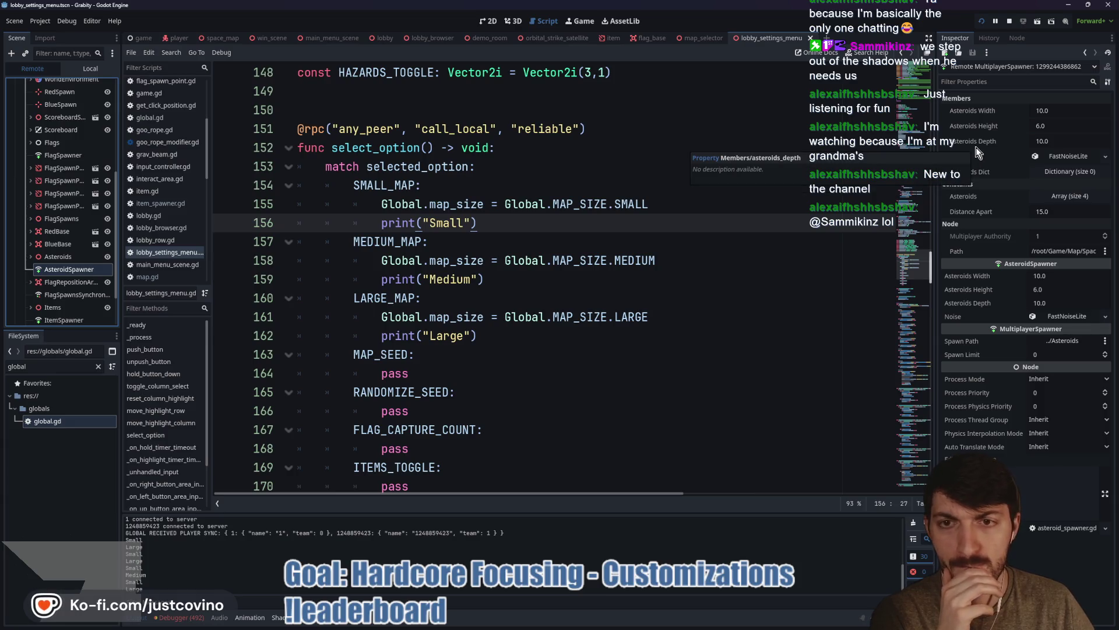
pyautogui.click(1010, 22)
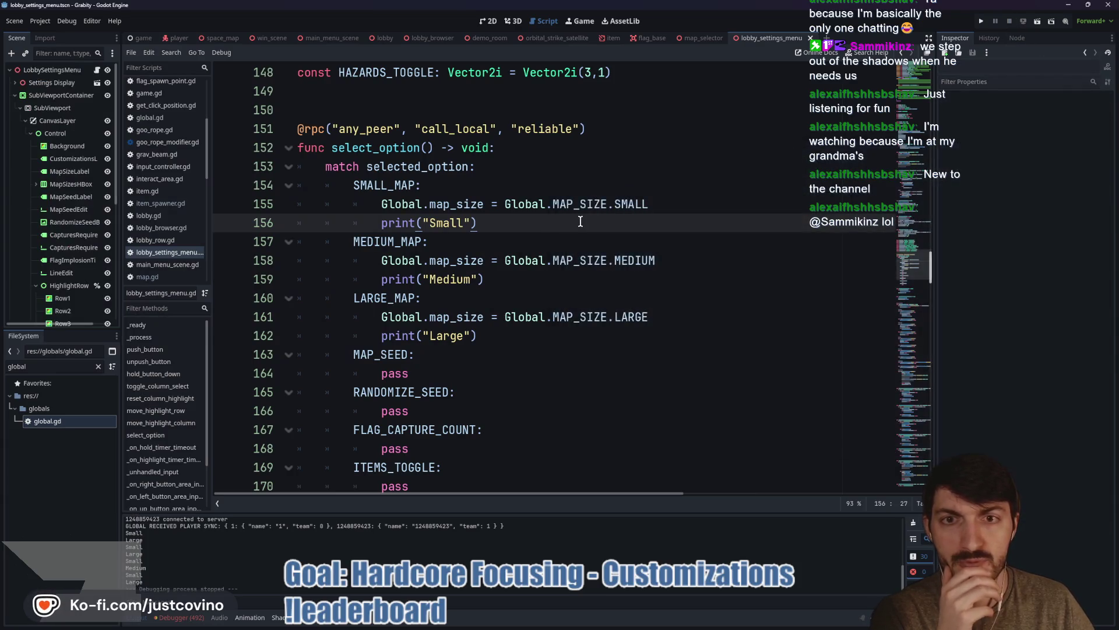
# Search the script for select_option and jump to its rpc() call on line 100.
pyautogui.scroll(12, 573, 211)
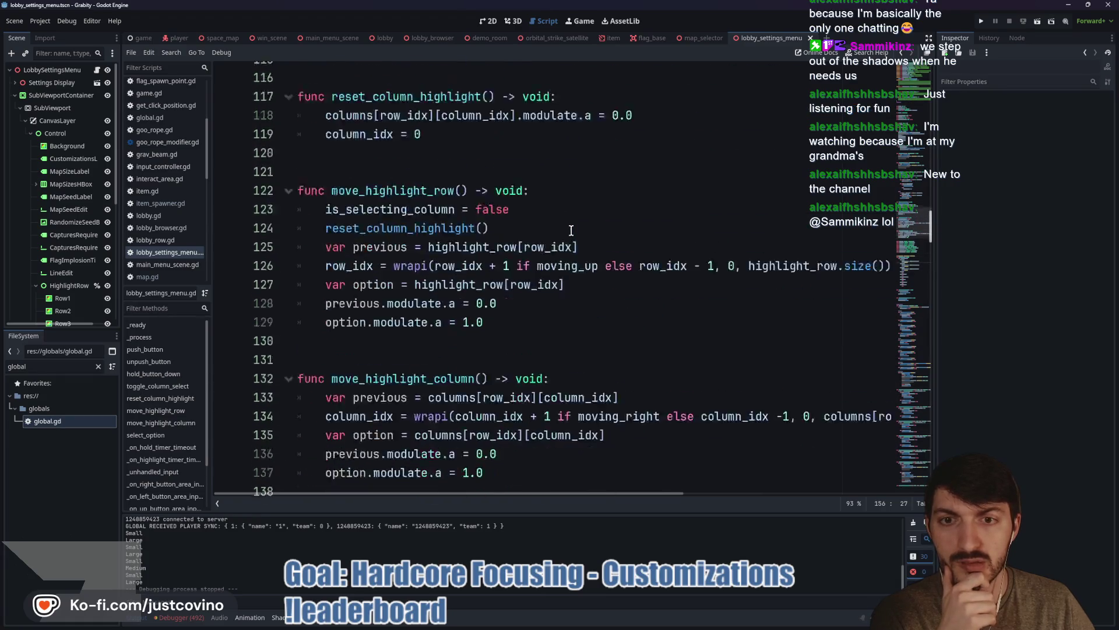
pyautogui.scroll(15, 571, 230)
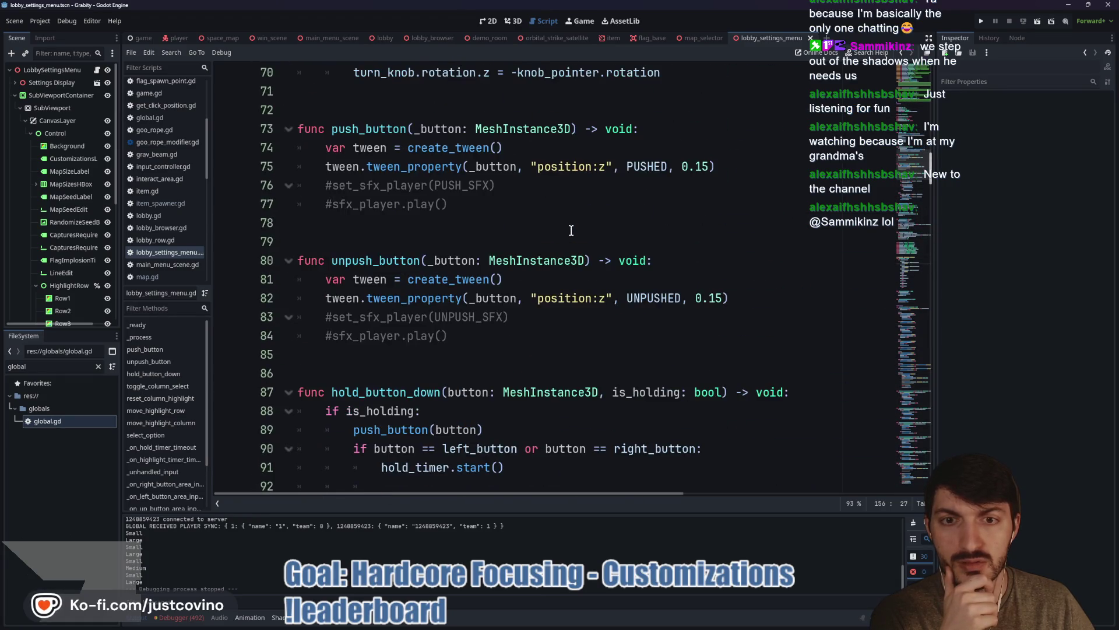
pyautogui.scroll(3, 571, 231)
pyautogui.scroll(-20, 572, 231)
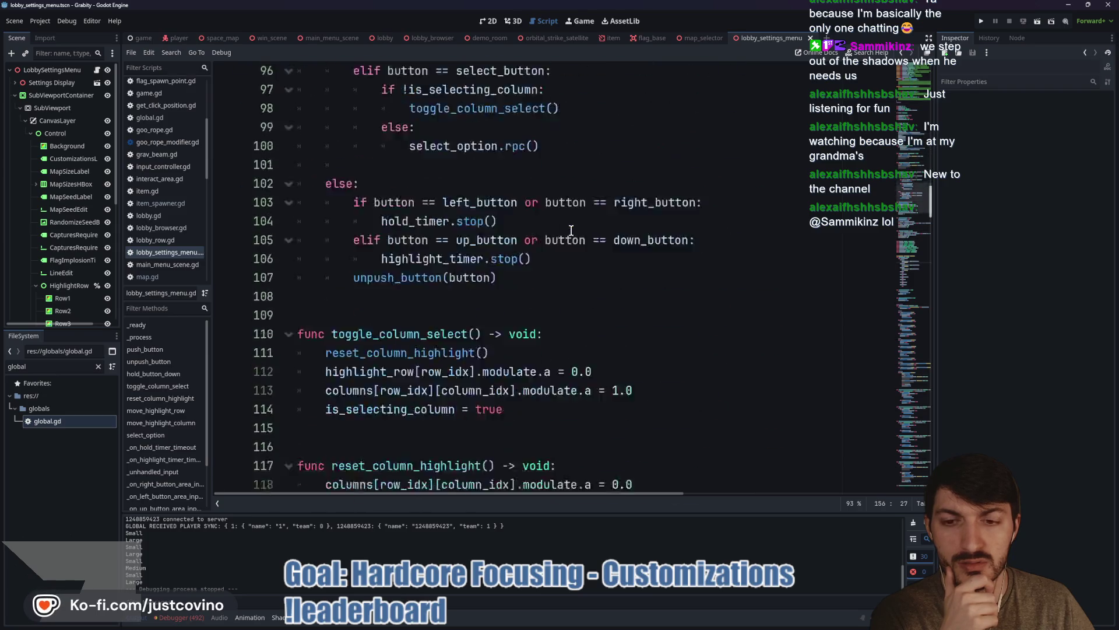
pyautogui.scroll(1, 491, 237)
pyautogui.doubleClick(362, 215)
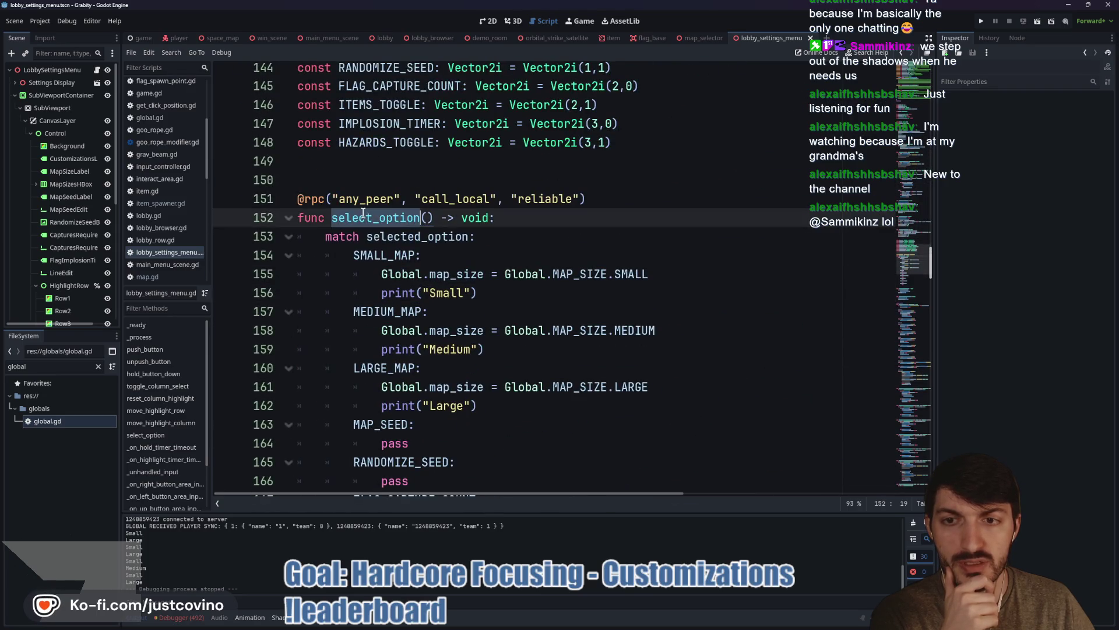
pyautogui.hotkey('ctrl', 'f')
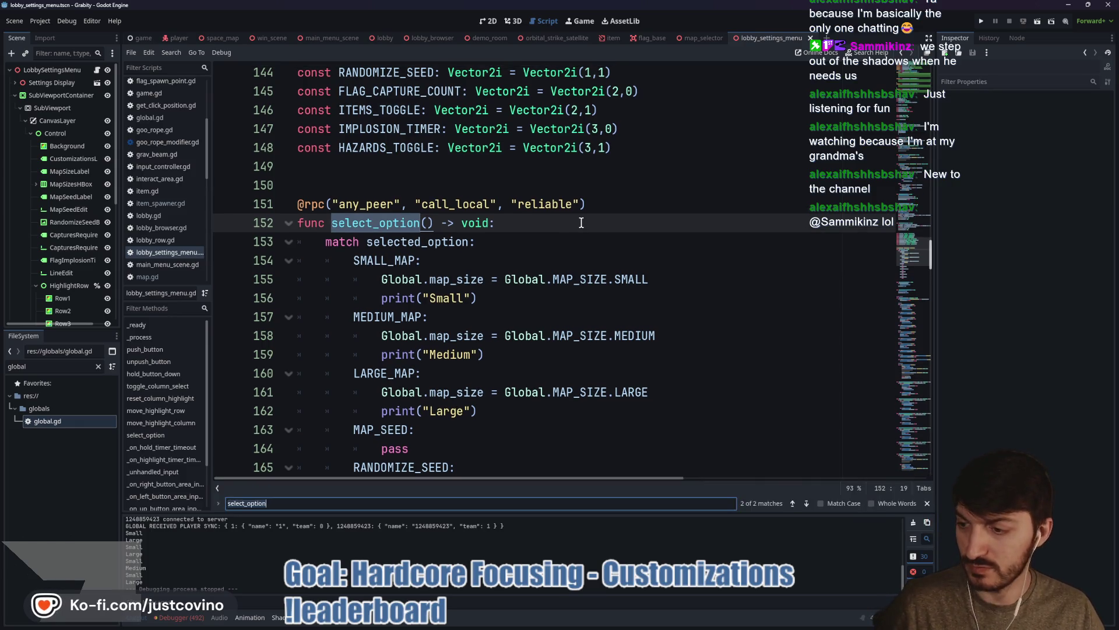
pyautogui.click(792, 503)
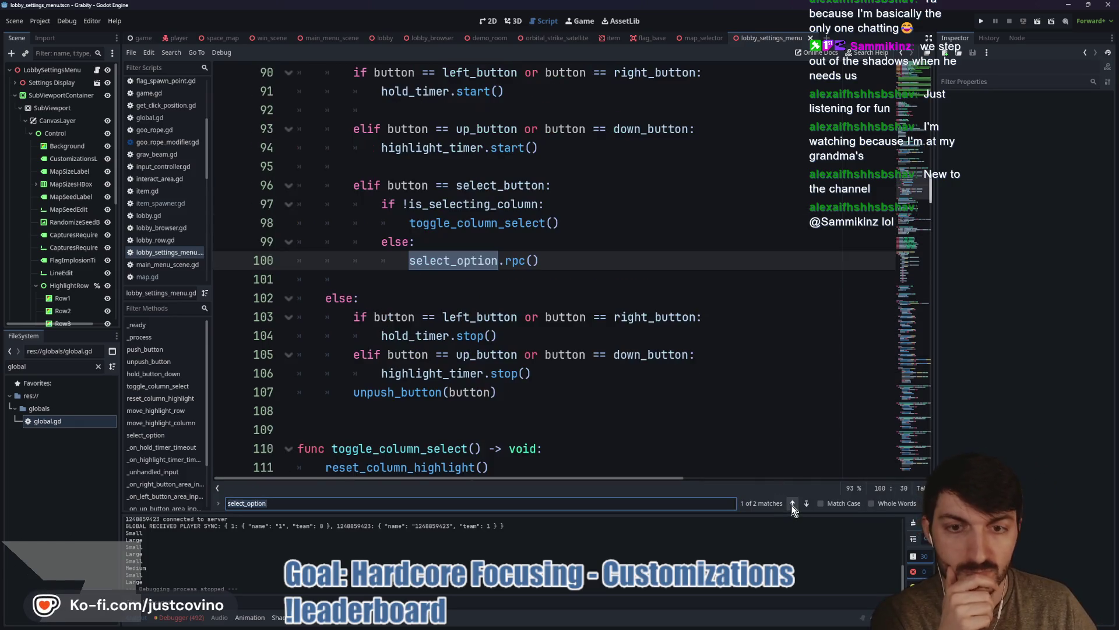
# Change select_option.rpc() to select_option.rpc_id(1) on line 100.
pyautogui.click(527, 261)
pyautogui.write('_id')
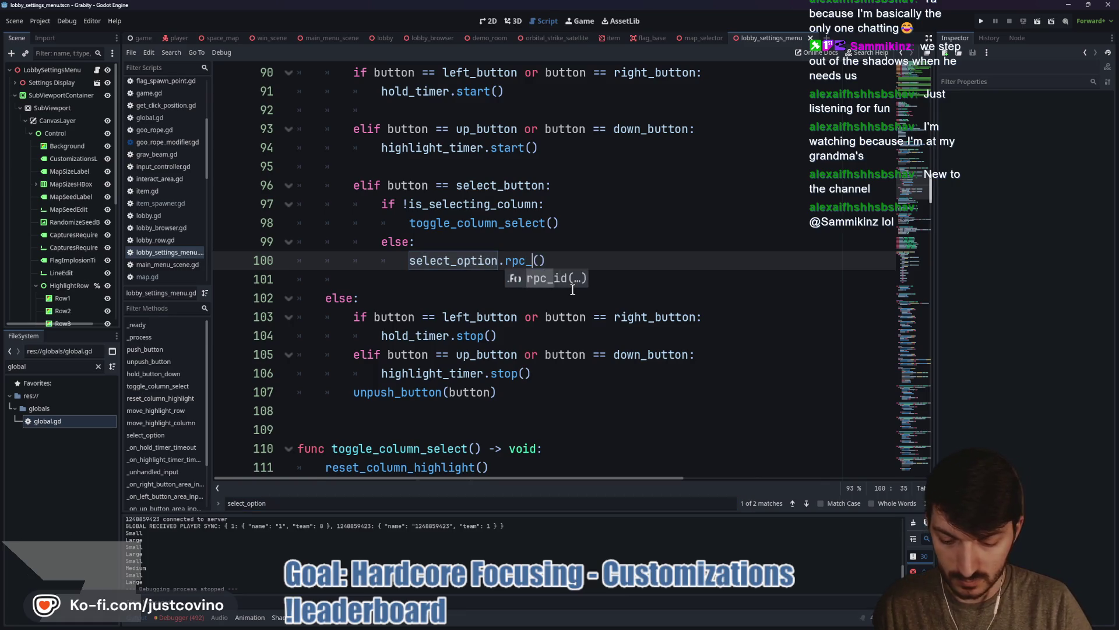
pyautogui.press('Return')
pyautogui.write('1')
pyautogui.click(602, 244)
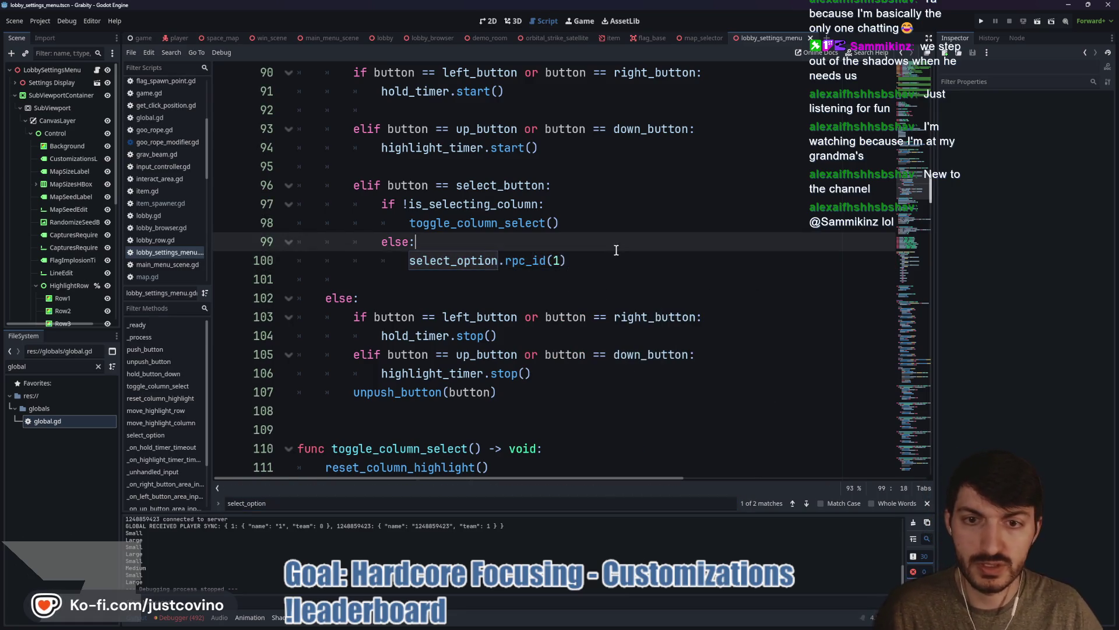
pyautogui.click(567, 259)
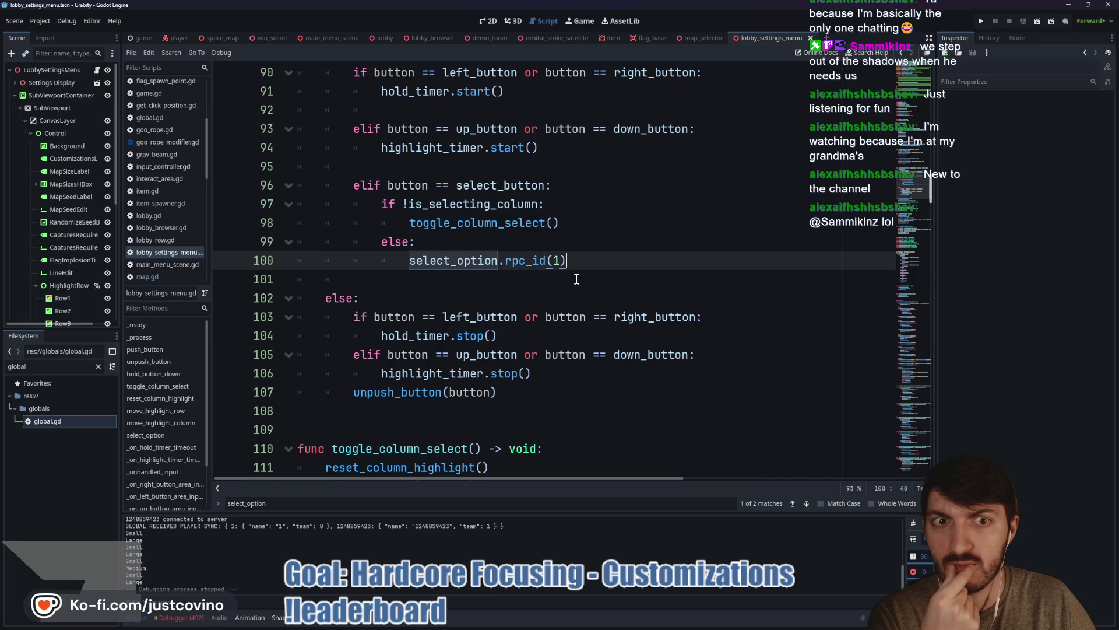
# Scroll down to review the select_option function body.
pyautogui.scroll(-15, 576, 278)
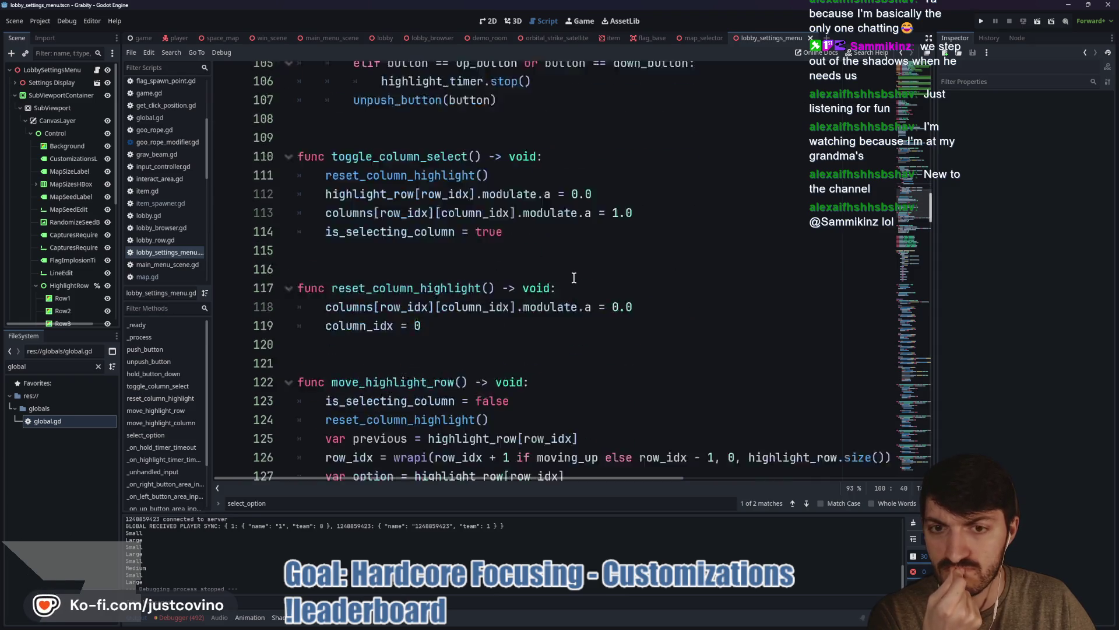
pyautogui.scroll(2, 562, 276)
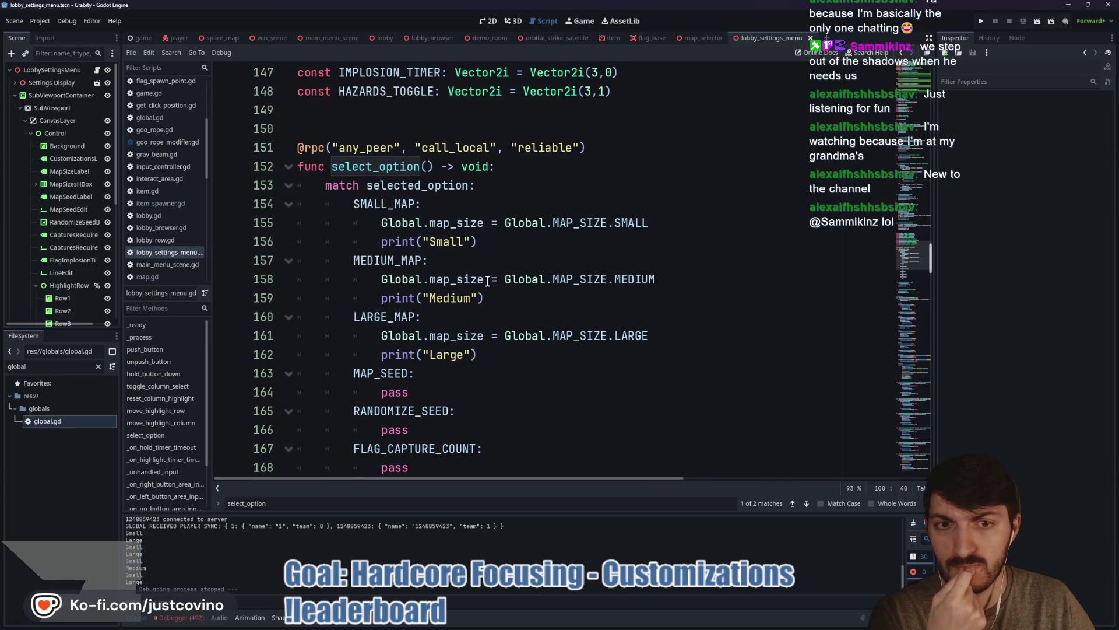
pyautogui.scroll(-1, 587, 216)
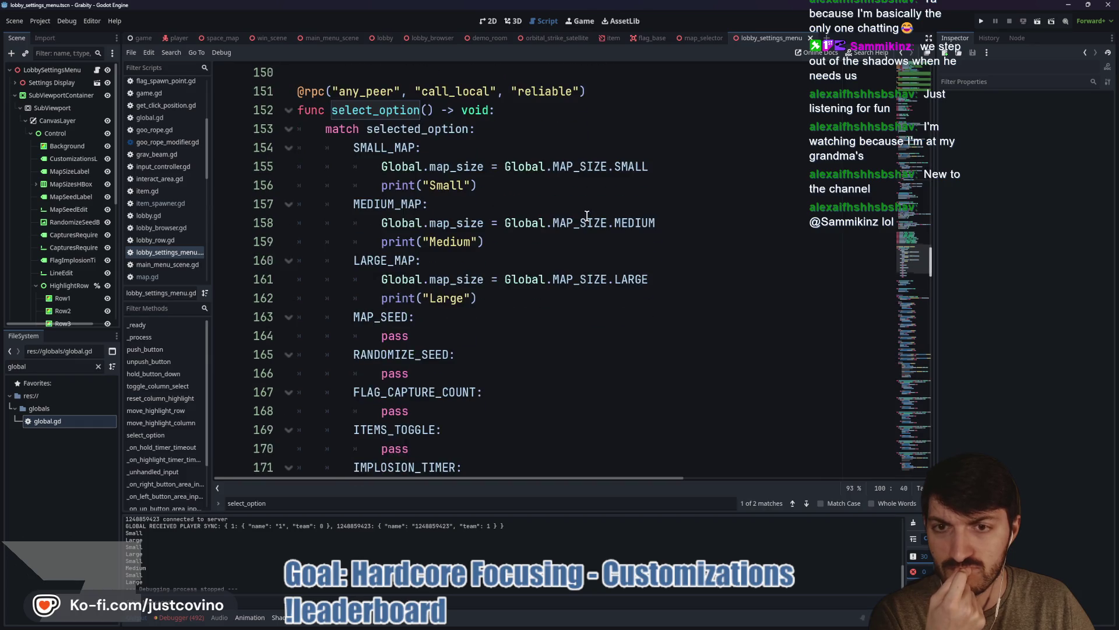
pyautogui.scroll(-2, 587, 216)
pyautogui.scroll(-3, 586, 215)
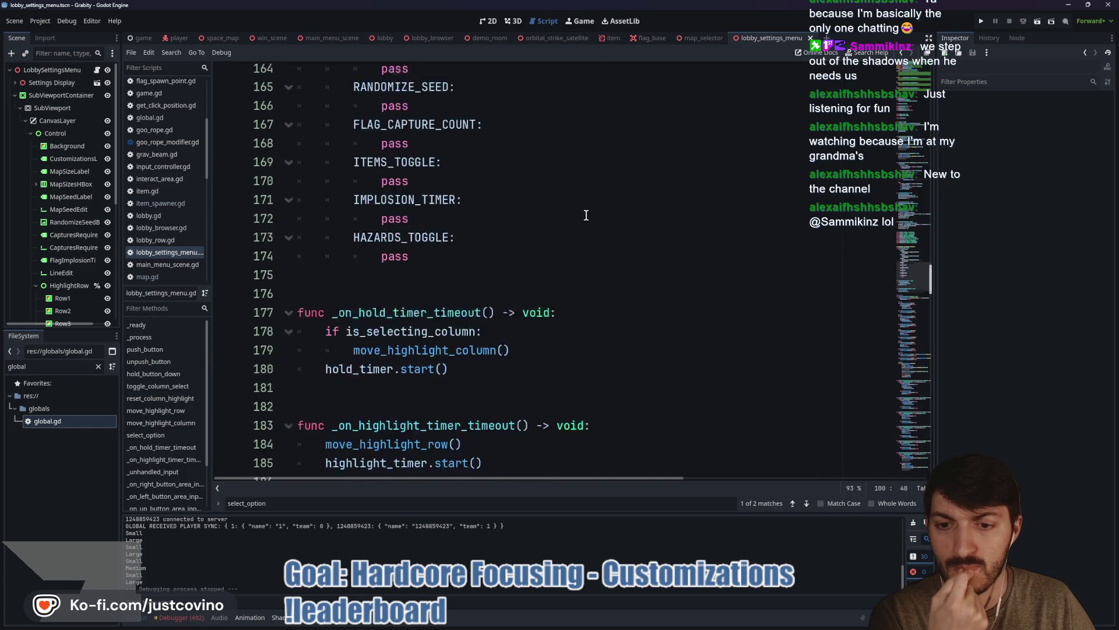
pyautogui.scroll(-1, 586, 215)
pyautogui.scroll(-3, 586, 215)
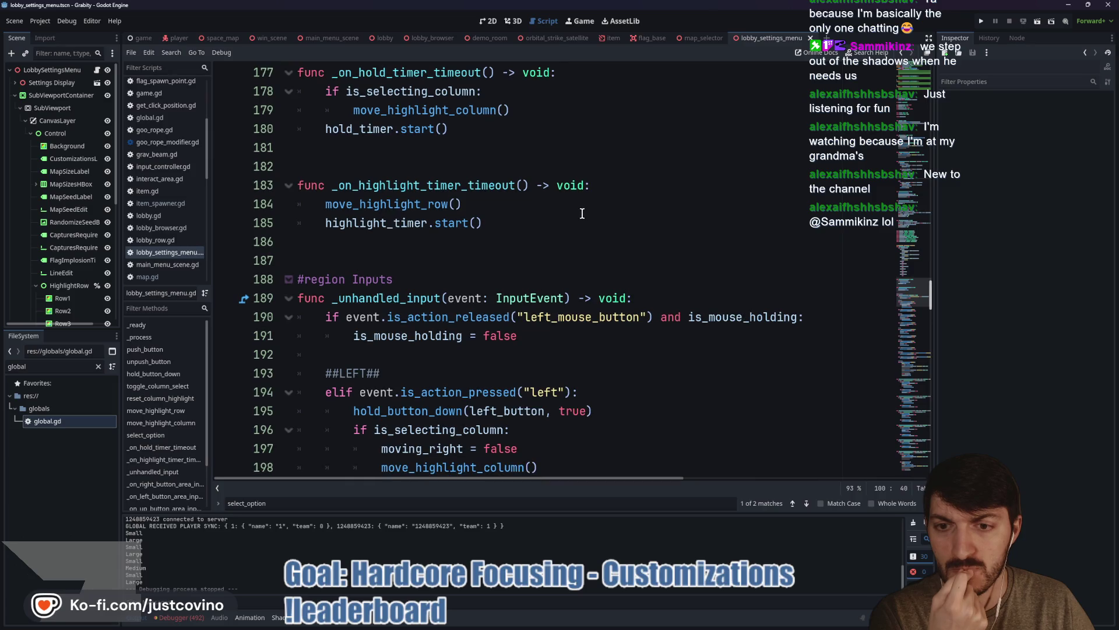
pyautogui.scroll(10, 580, 211)
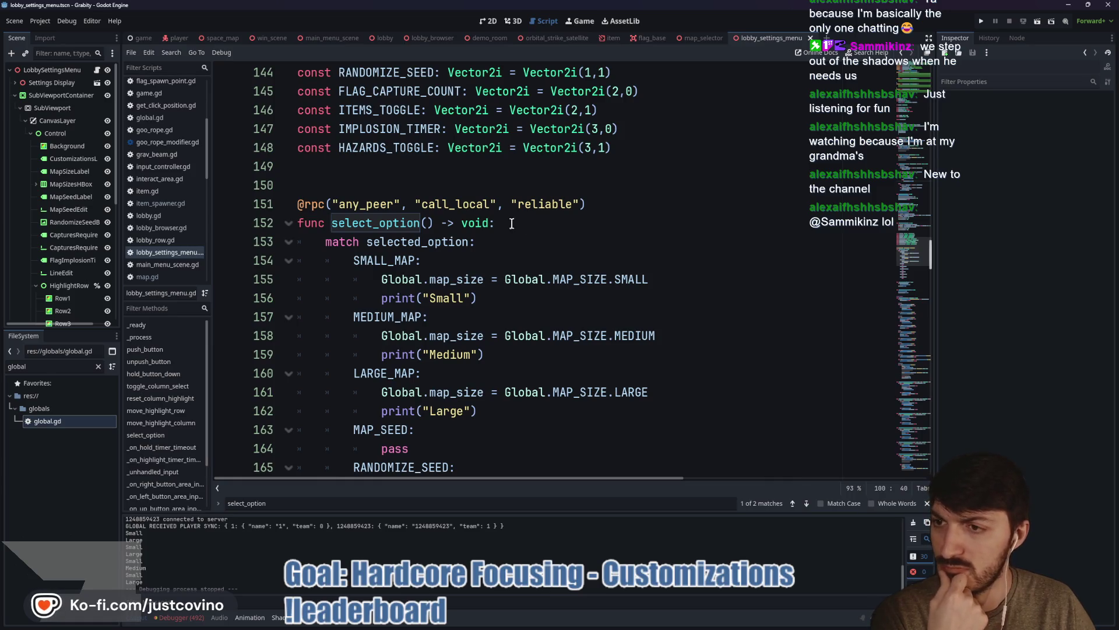
pyautogui.click(500, 240)
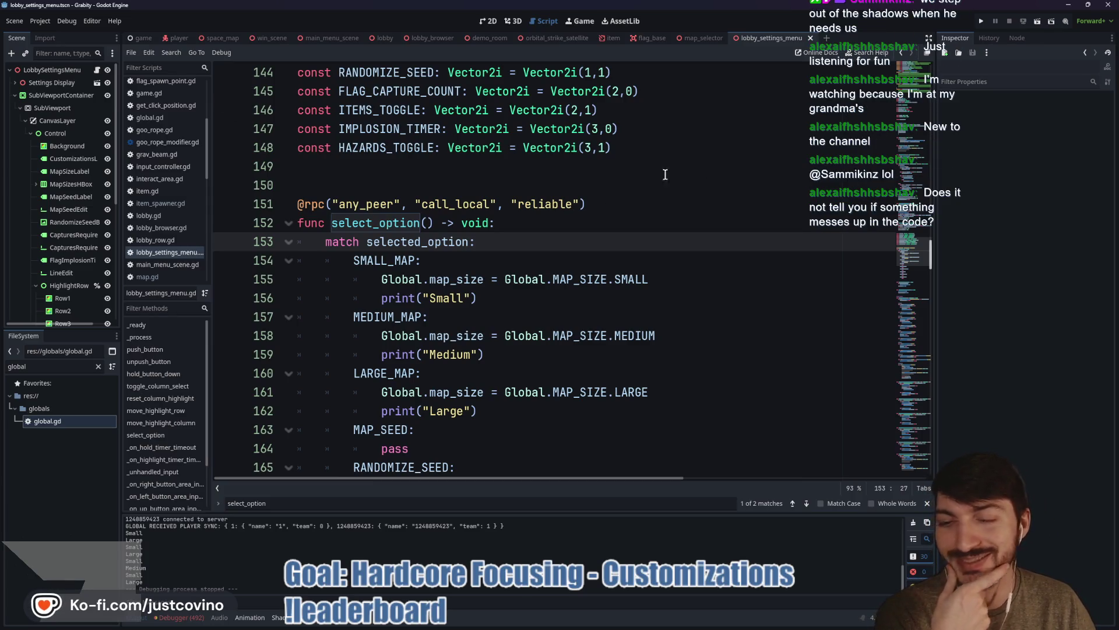
# Run the project, host a lobby in the first instance, and arrange both game windows.
pyautogui.click(979, 23)
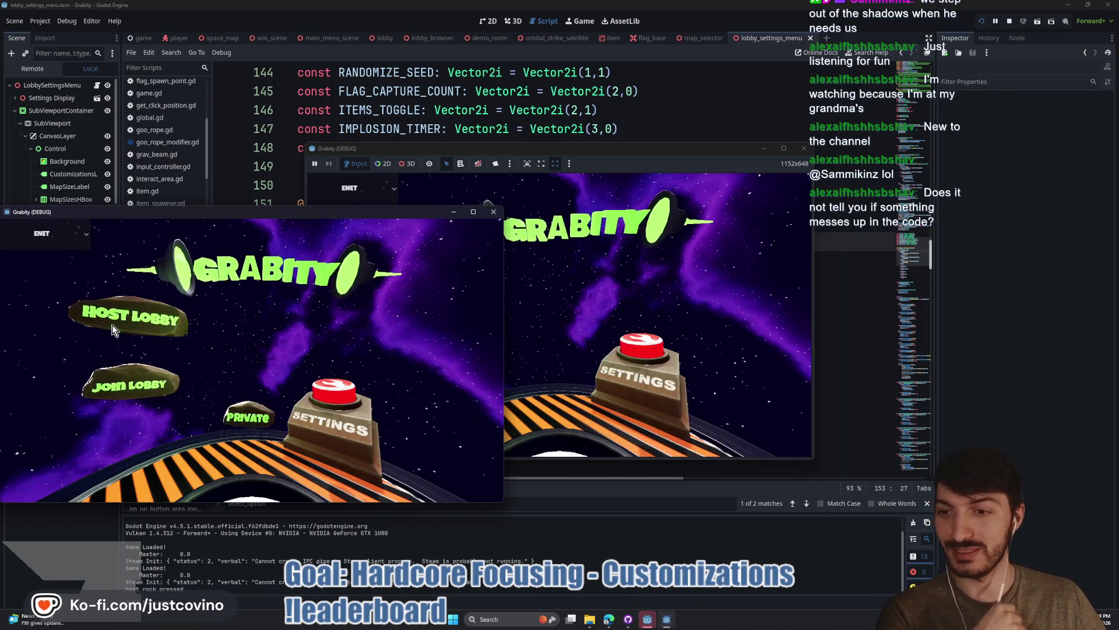
pyautogui.click(112, 324)
pyautogui.moveTo(582, 152); pyautogui.dragTo(801, 158)
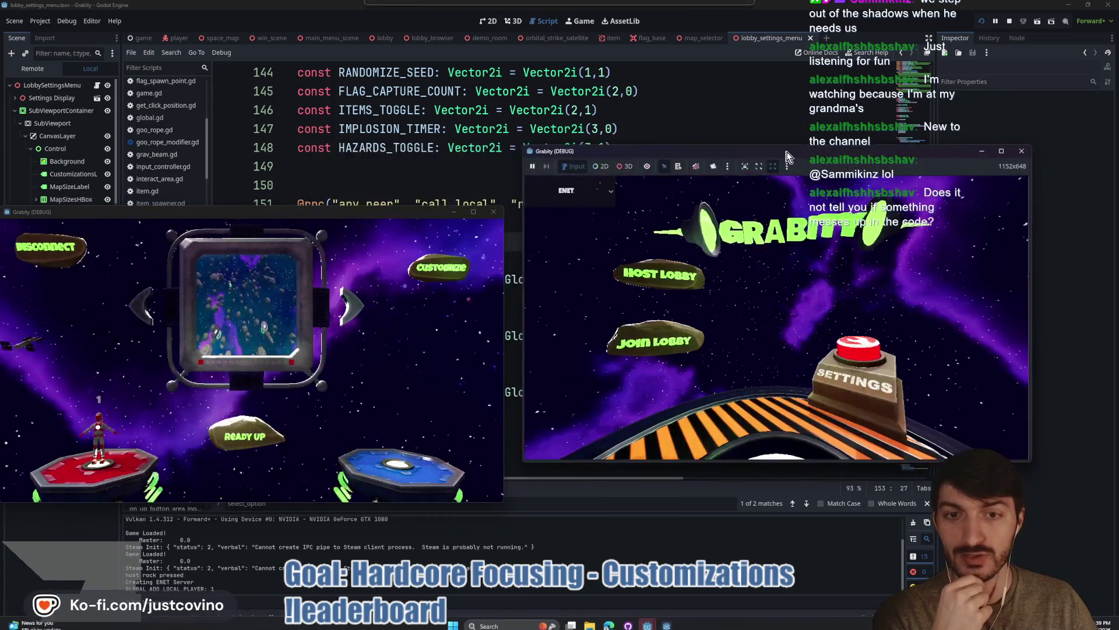
pyautogui.moveTo(378, 218); pyautogui.dragTo(389, 142)
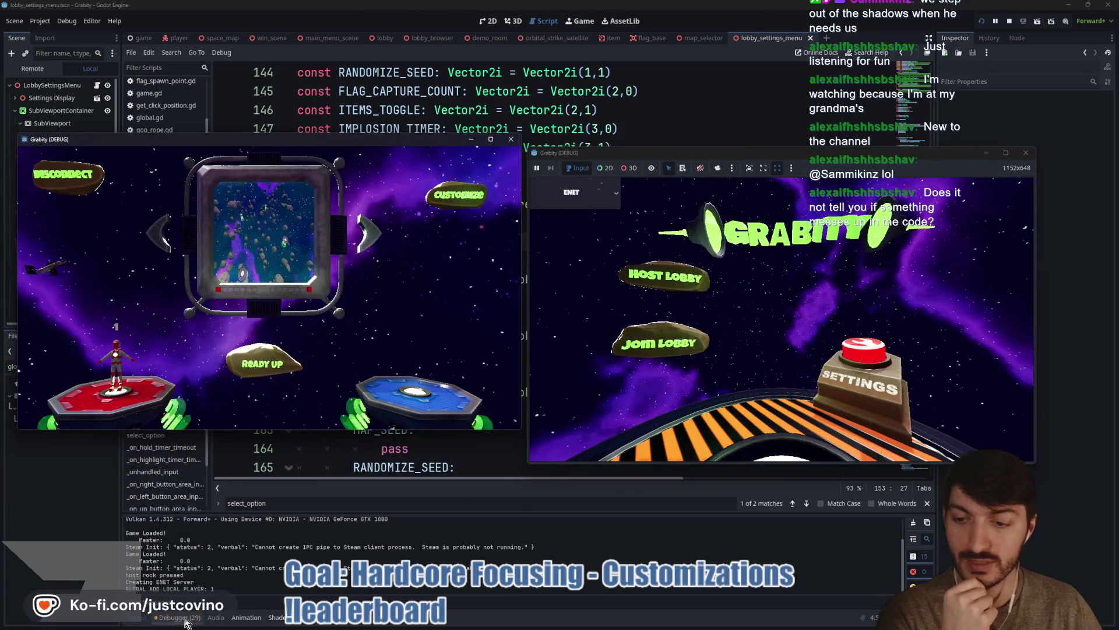
pyautogui.click(176, 618)
# Enlarge Session 2's Errors list and jump to the change_map error in global.gd.
pyautogui.click(192, 507)
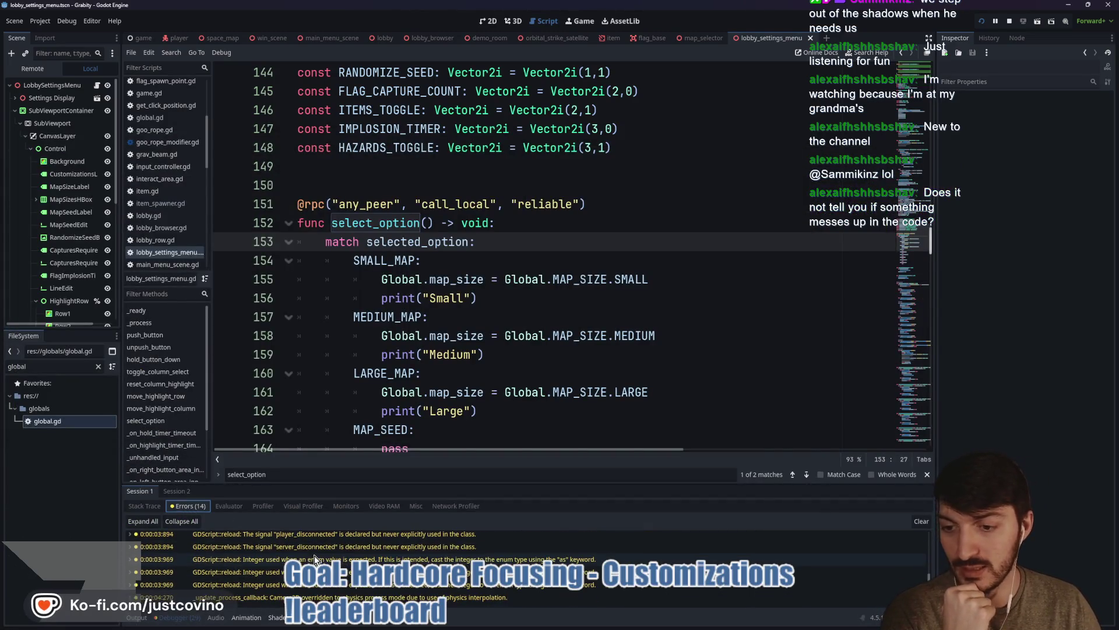
pyautogui.click(184, 491)
pyautogui.click(188, 506)
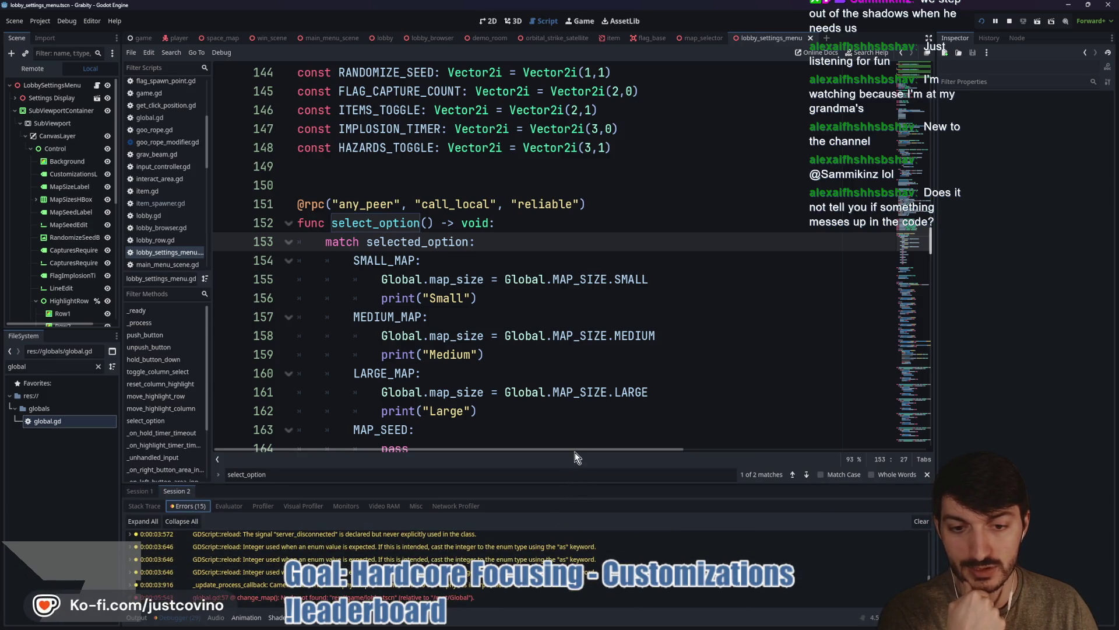
pyautogui.moveTo(558, 485); pyautogui.dragTo(574, 242)
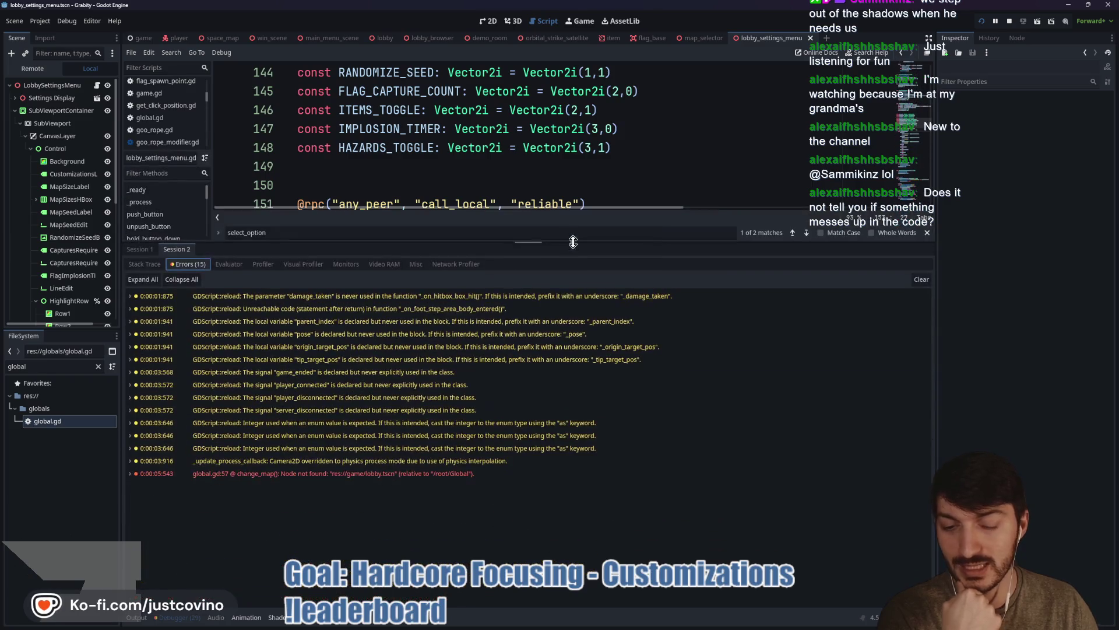
pyautogui.moveTo(473, 478)
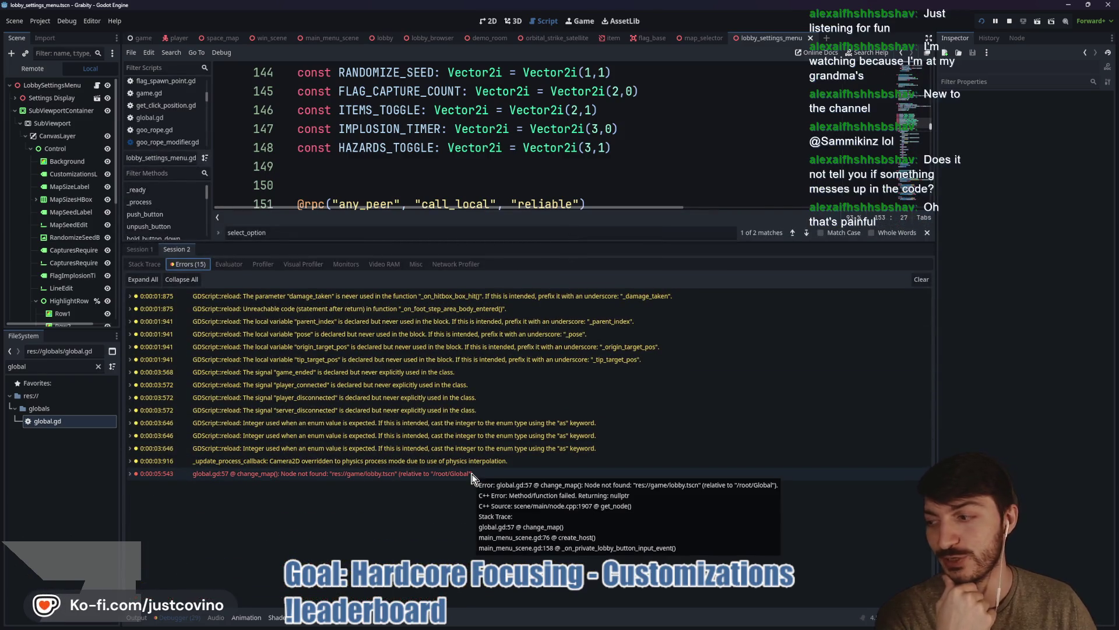
pyautogui.click(289, 478)
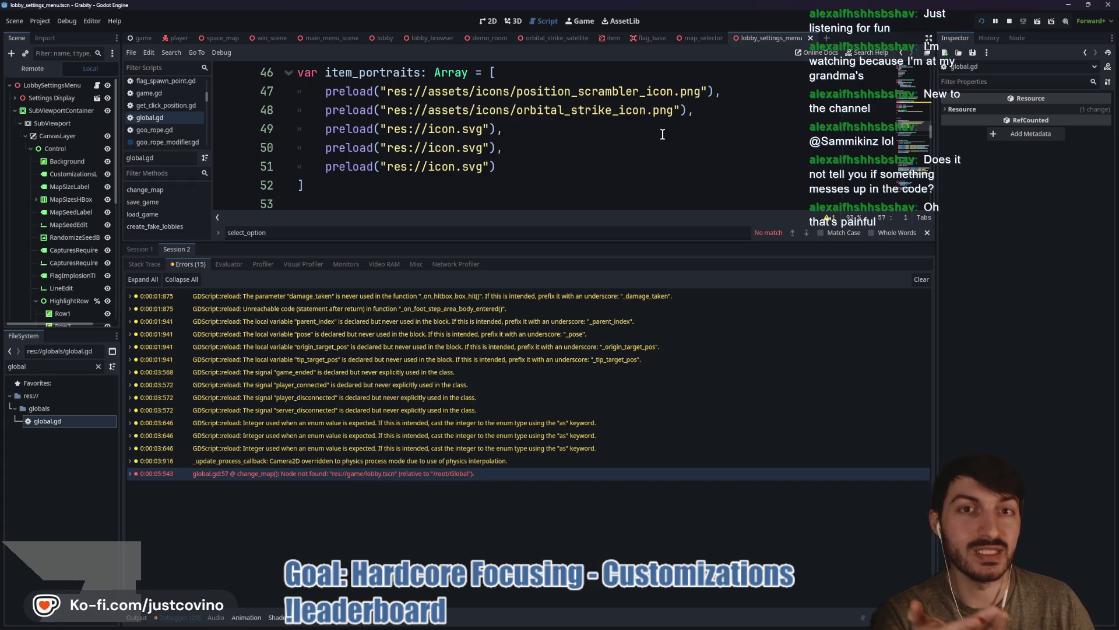
pyautogui.click(578, 20)
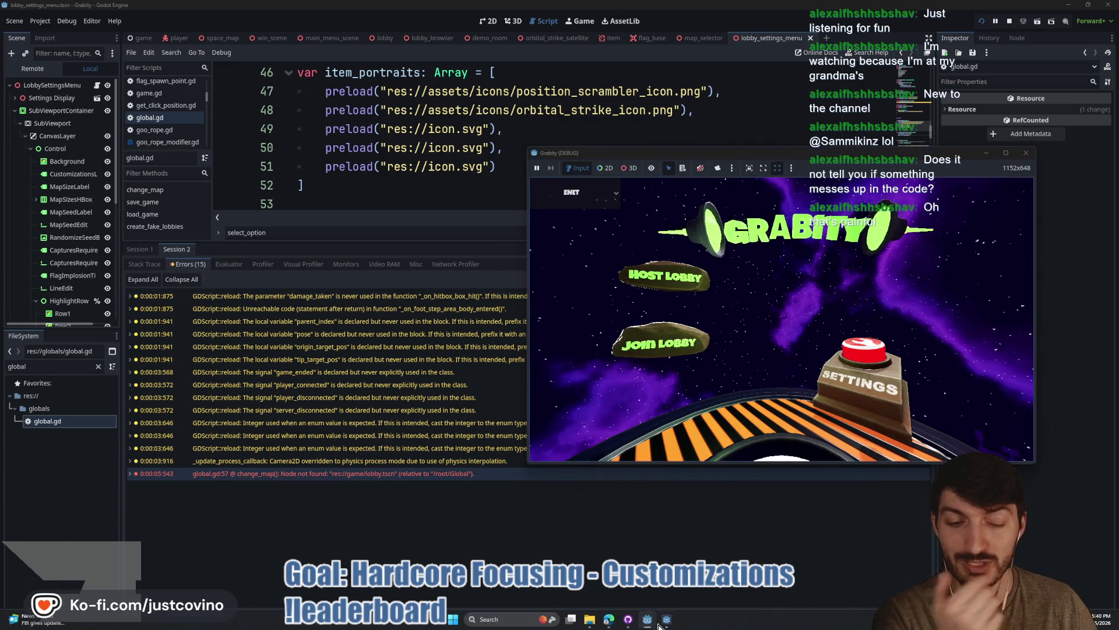
# Join the hosted lobby from the second game instance.
pyautogui.moveTo(657, 624)
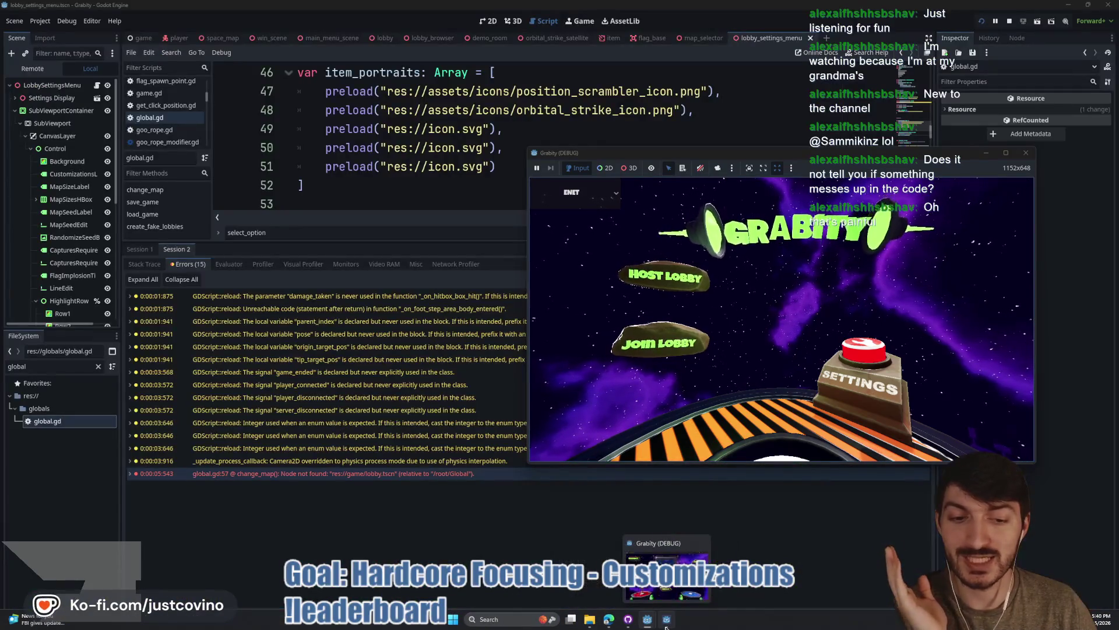
pyautogui.click(668, 554)
pyautogui.click(659, 347)
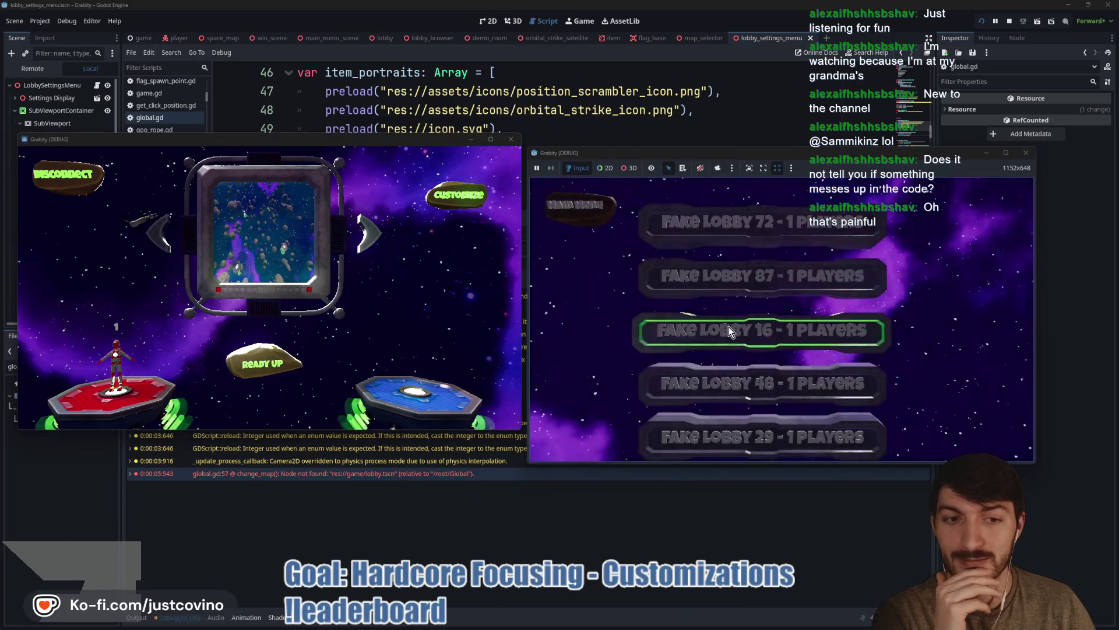
pyautogui.click(751, 346)
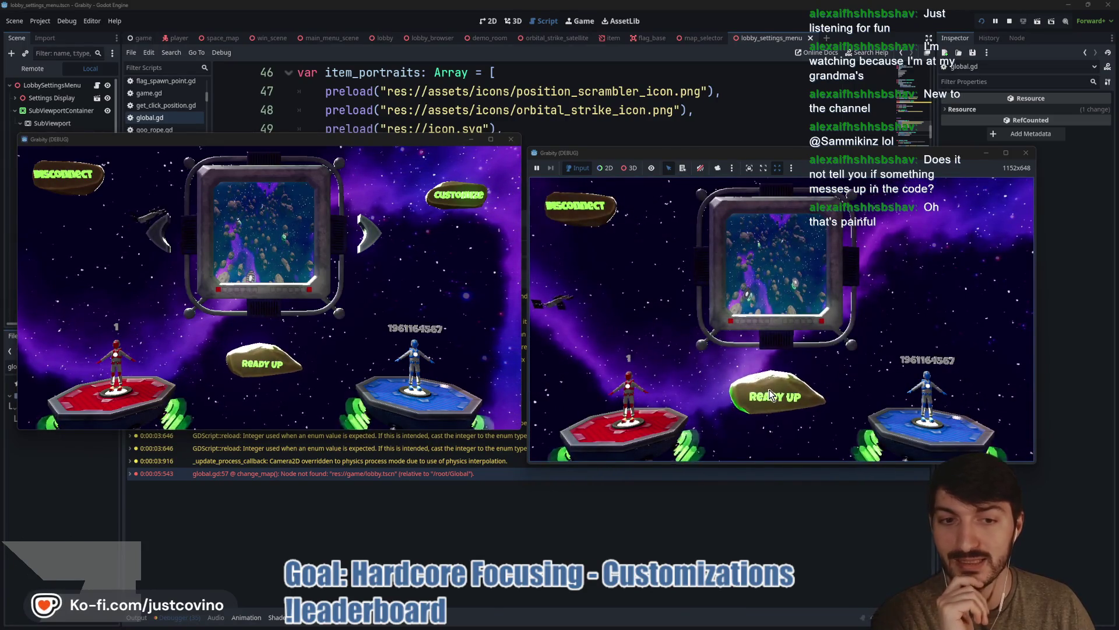
# Set Map Size to large, ready the host, start the match and run onto the red ramp.
pyautogui.click(469, 260)
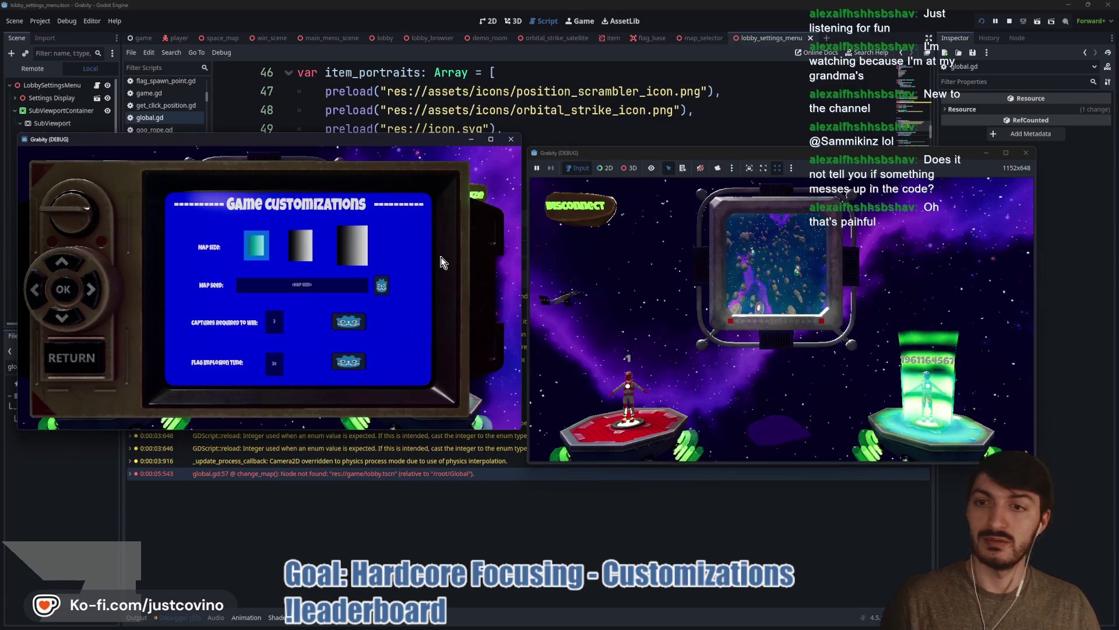
pyautogui.press('Right')
pyautogui.press('Right')
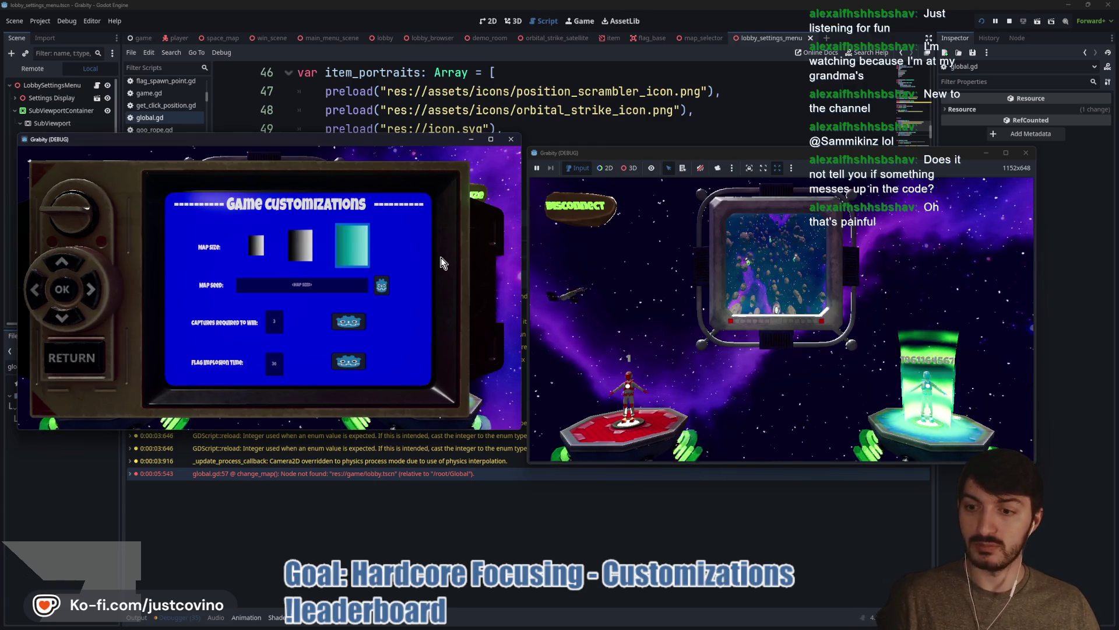
pyautogui.click(82, 362)
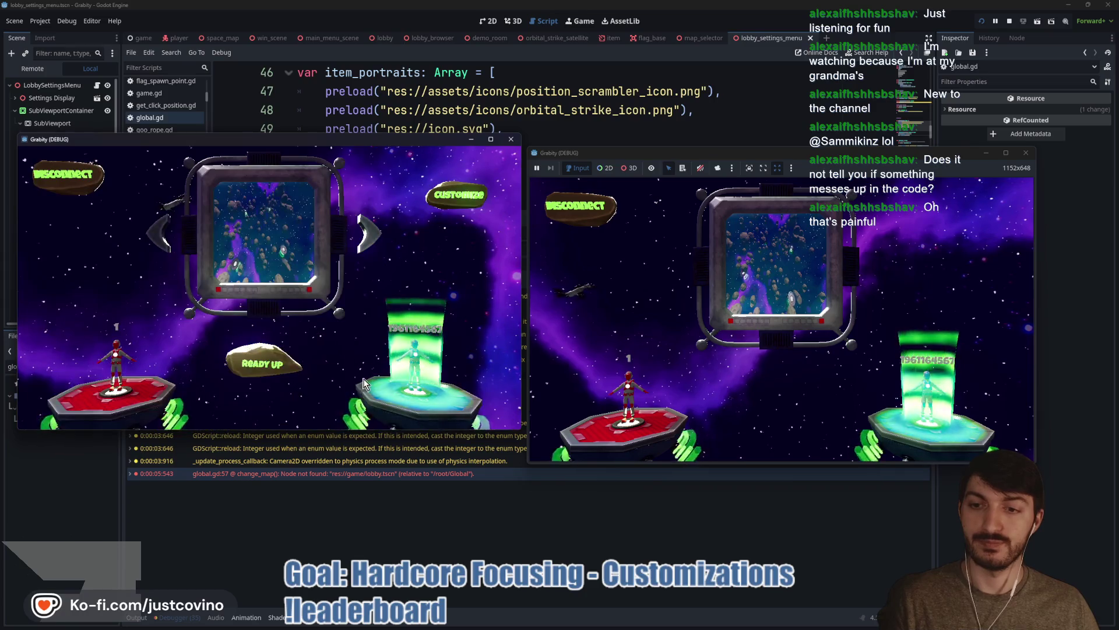
pyautogui.click(254, 359)
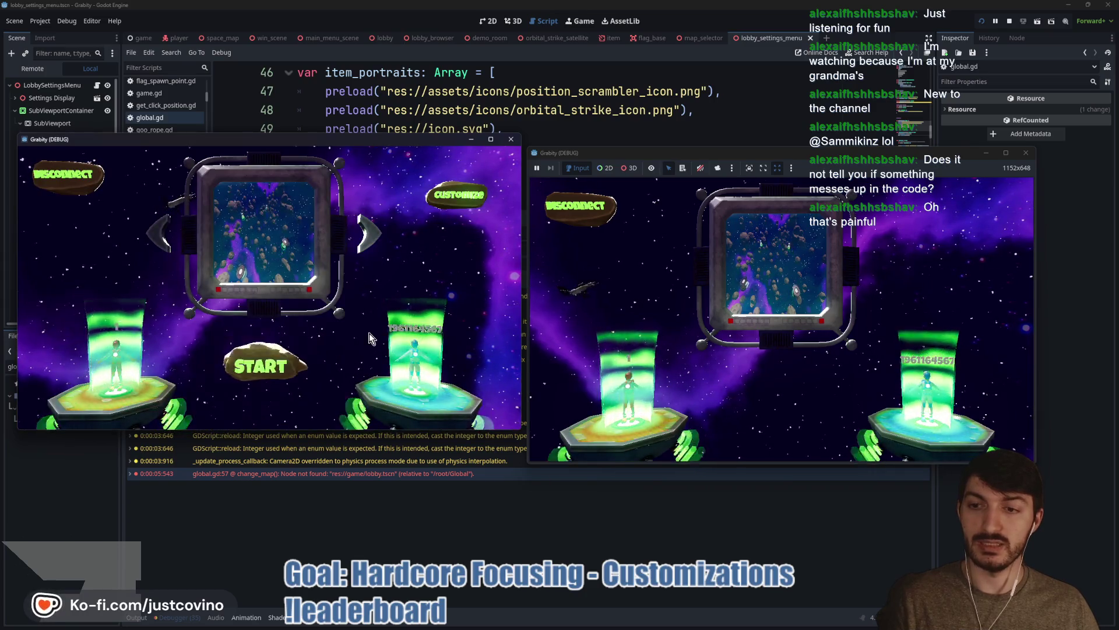
pyautogui.click(264, 364)
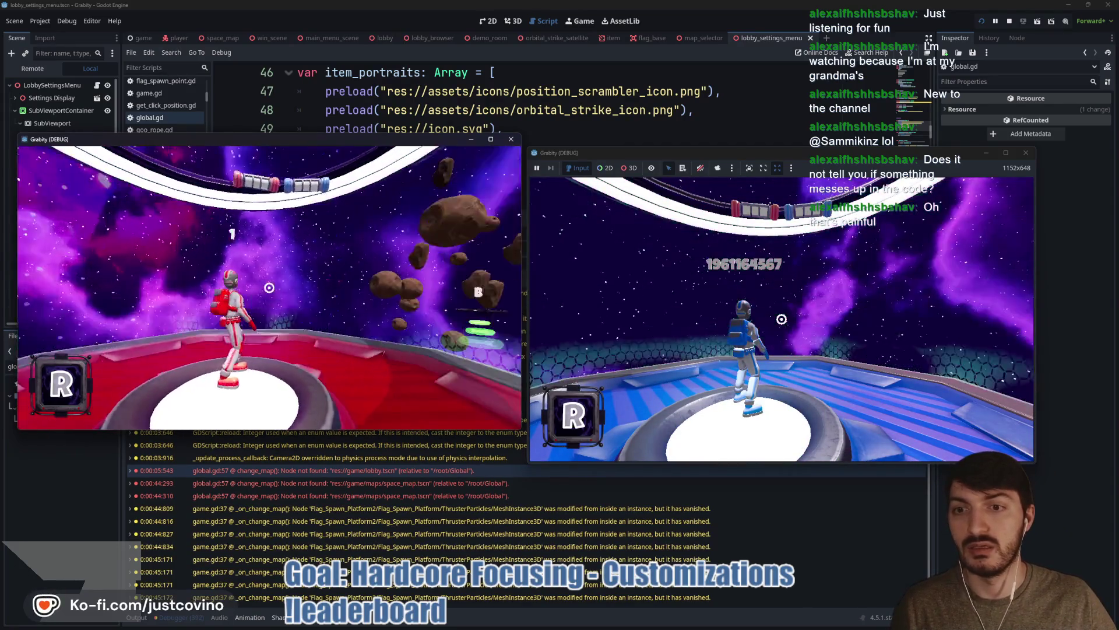
pyautogui.press('w')
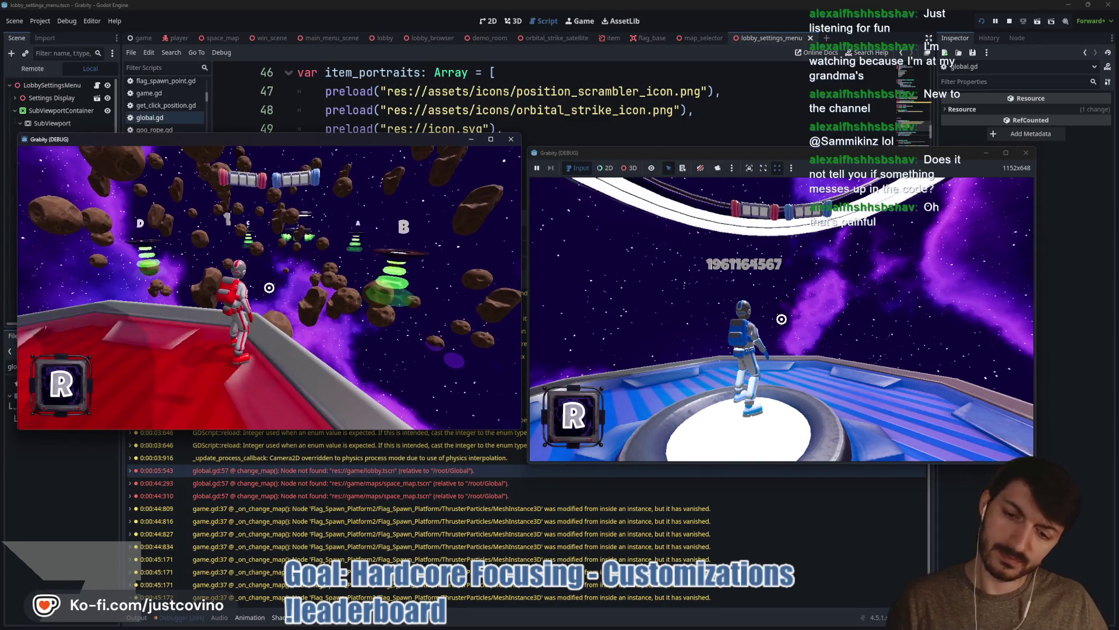
# Inspect Session 1's live Global, map and AsteroidSpawner nodes.
pyautogui.click(47, 69)
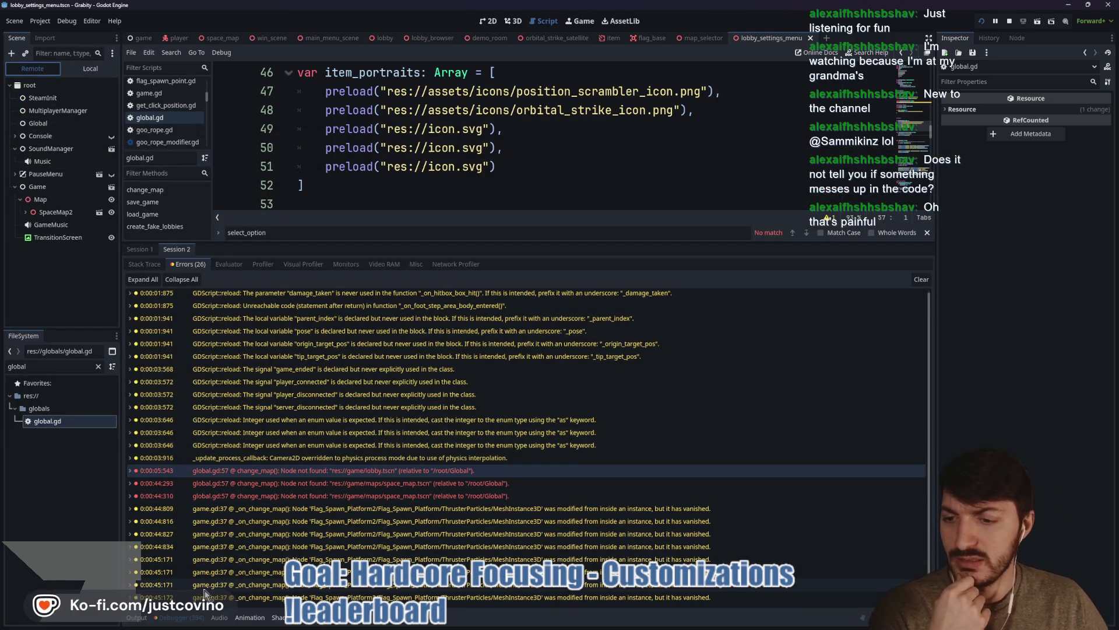
pyautogui.click(140, 249)
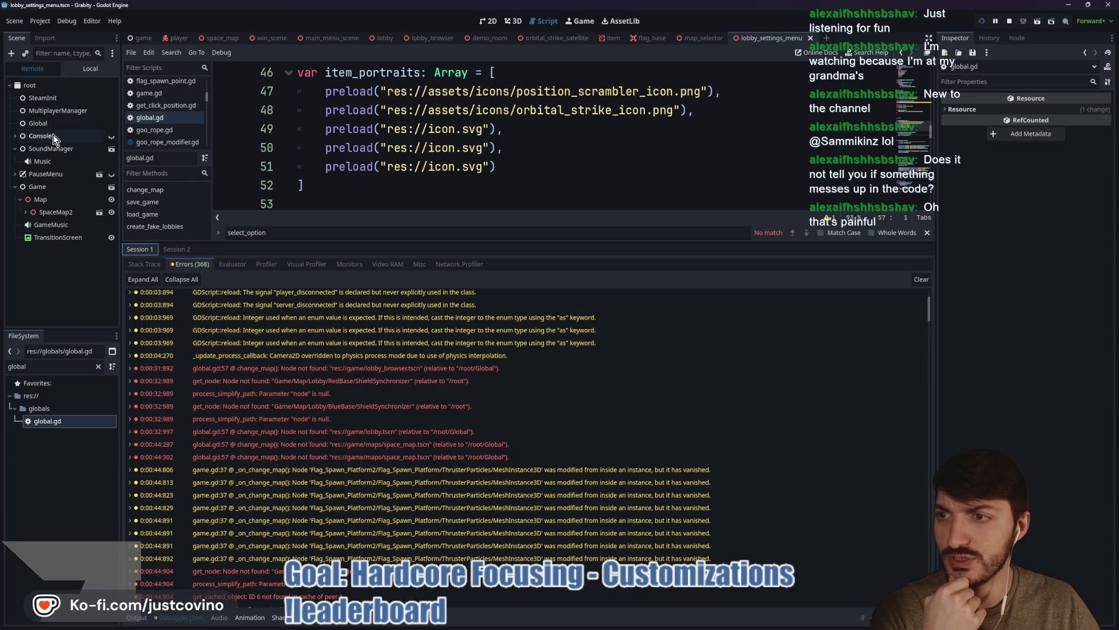
pyautogui.click(40, 125)
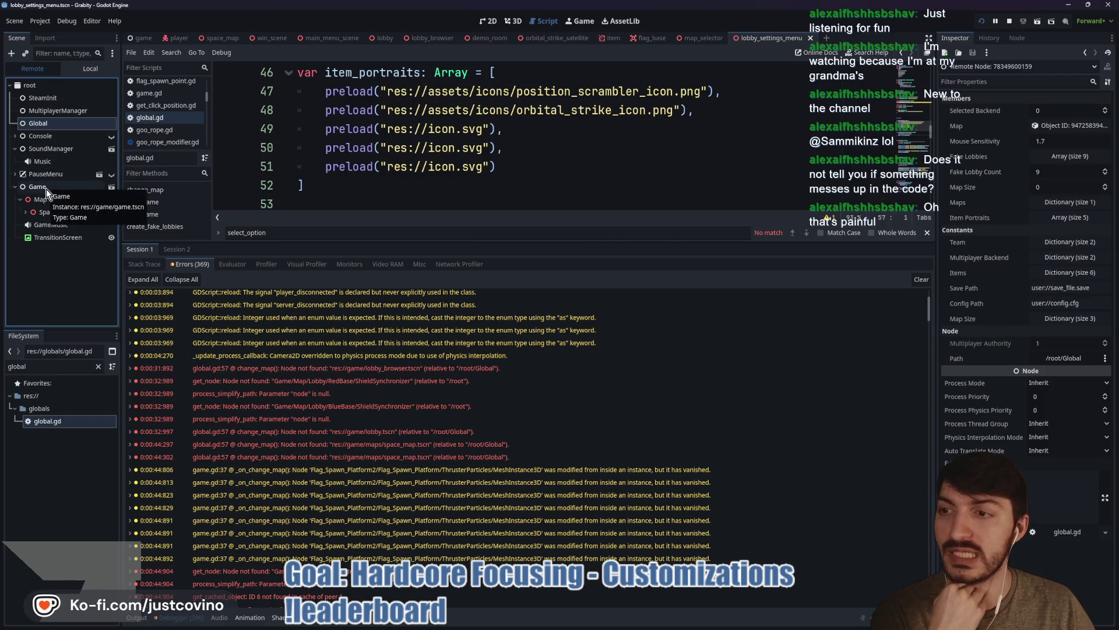
pyautogui.click(23, 212)
pyautogui.scroll(-5, 58, 259)
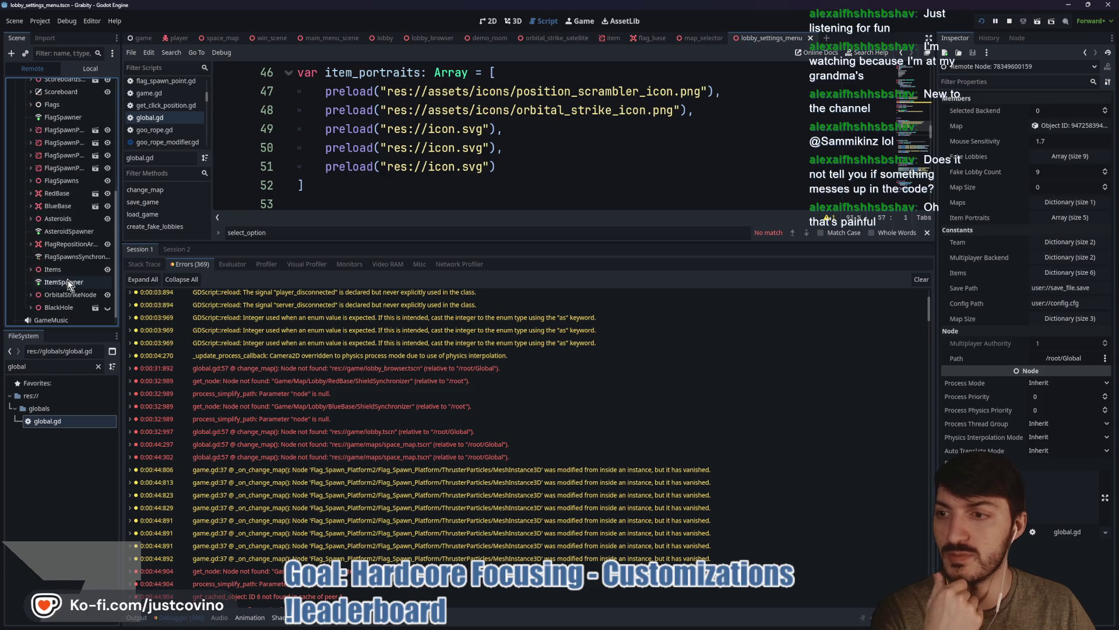
pyautogui.click(67, 232)
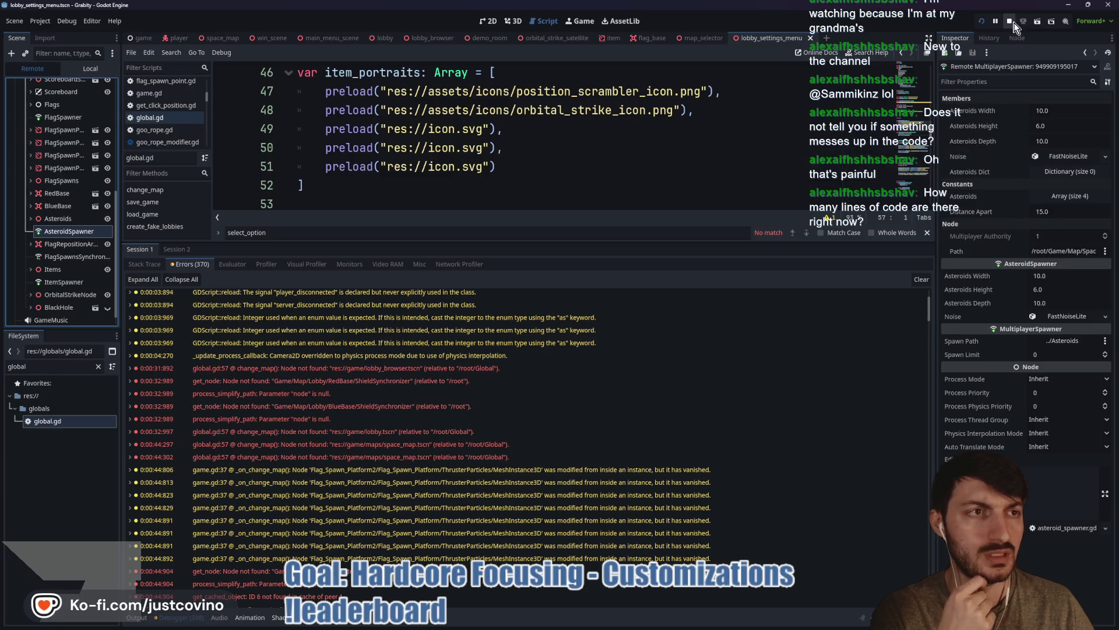
# Stop the game with F8, clear the error log, hide the debugger and scroll global.gd.
pyautogui.press('F8')
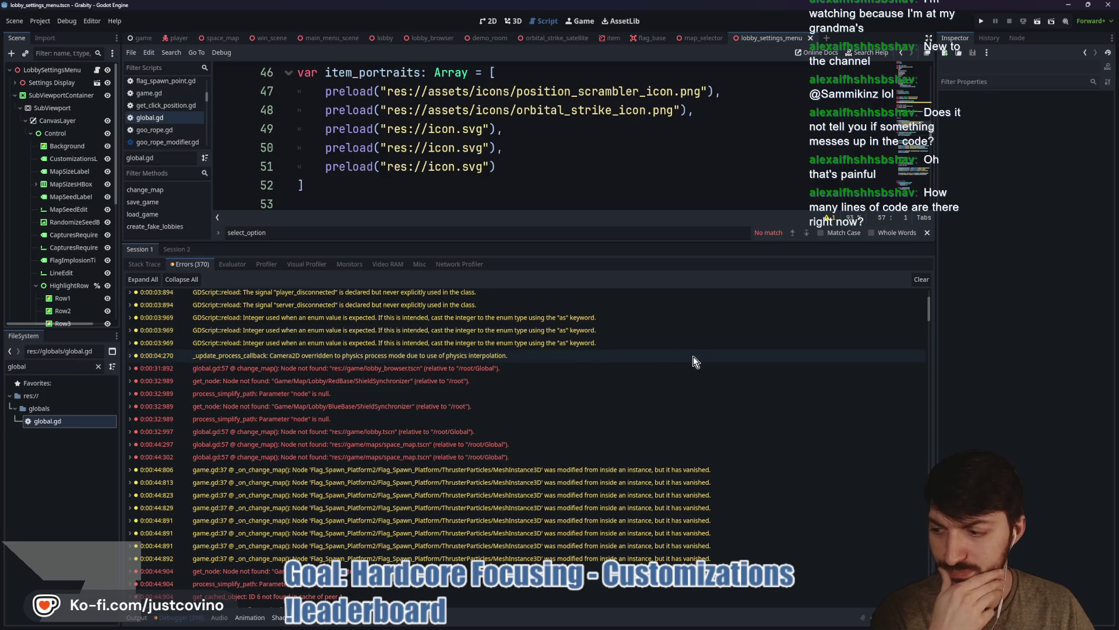
pyautogui.click(922, 279)
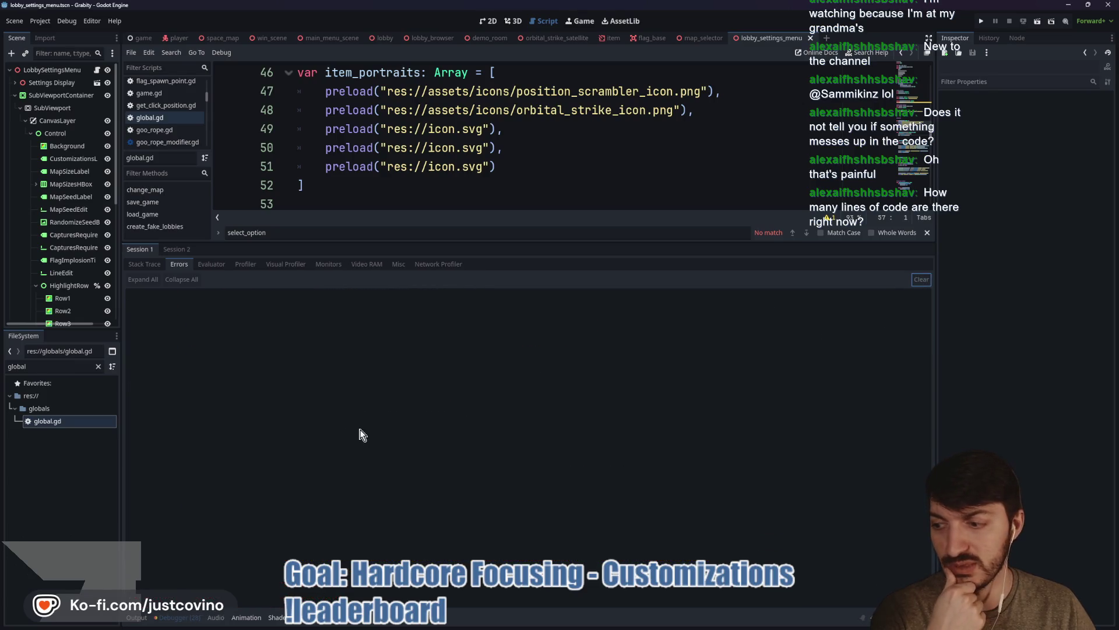
pyautogui.click(138, 617)
pyautogui.click(138, 617)
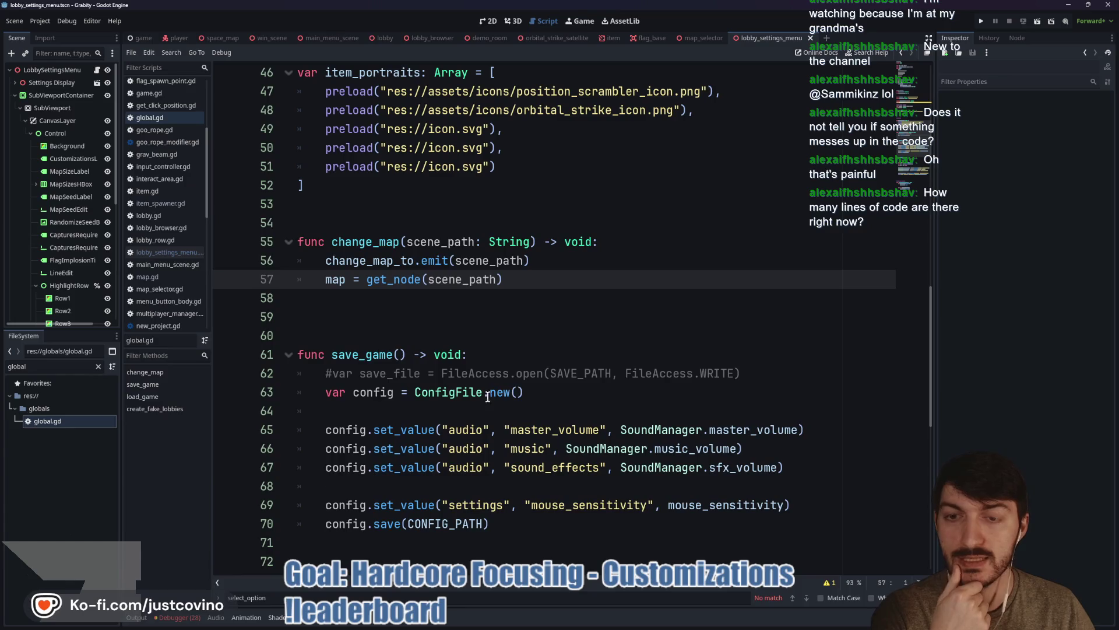
pyautogui.click(457, 315)
pyautogui.scroll(-3, 542, 345)
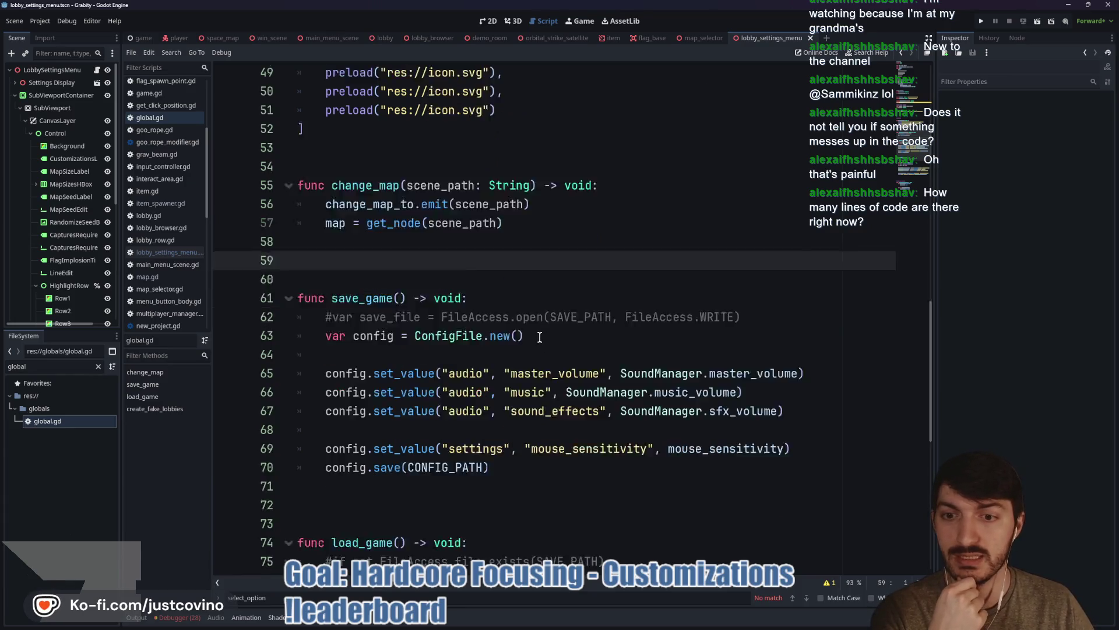
pyautogui.scroll(-2, 536, 329)
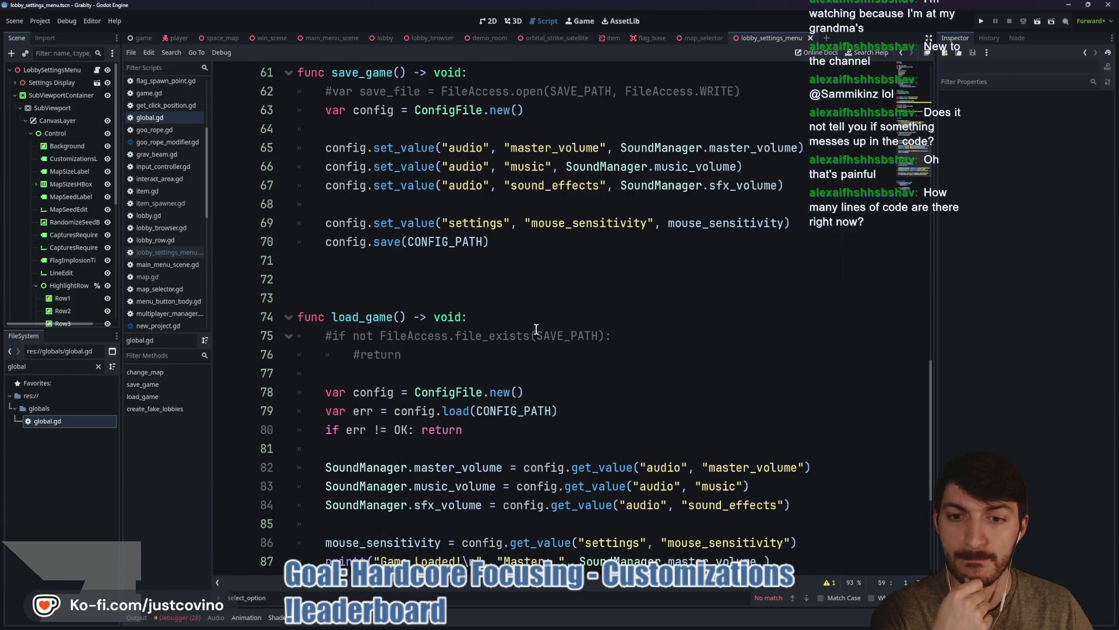
pyautogui.scroll(-3, 523, 323)
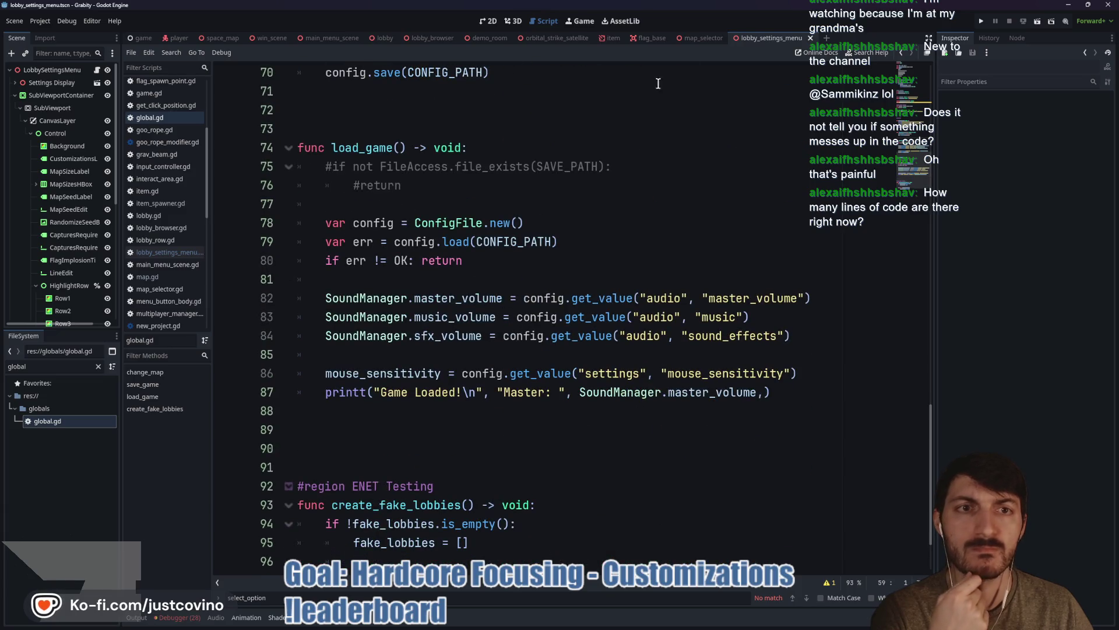
pyautogui.click(709, 40)
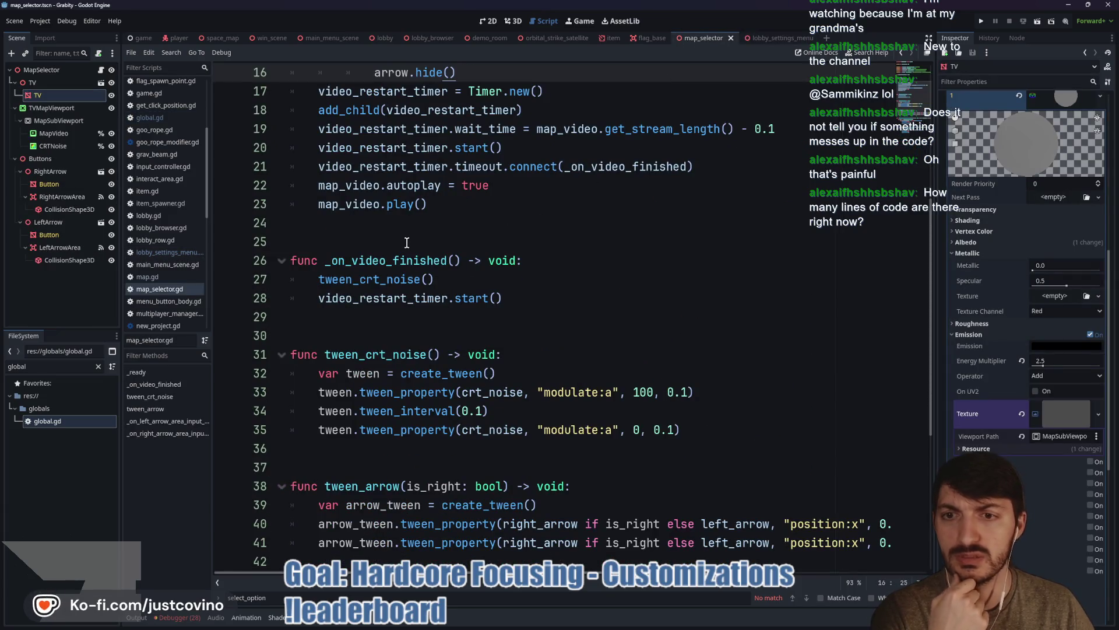
# Insert a blank line above func _ready in map_selector.gd and save it.
pyautogui.scroll(4, 407, 237)
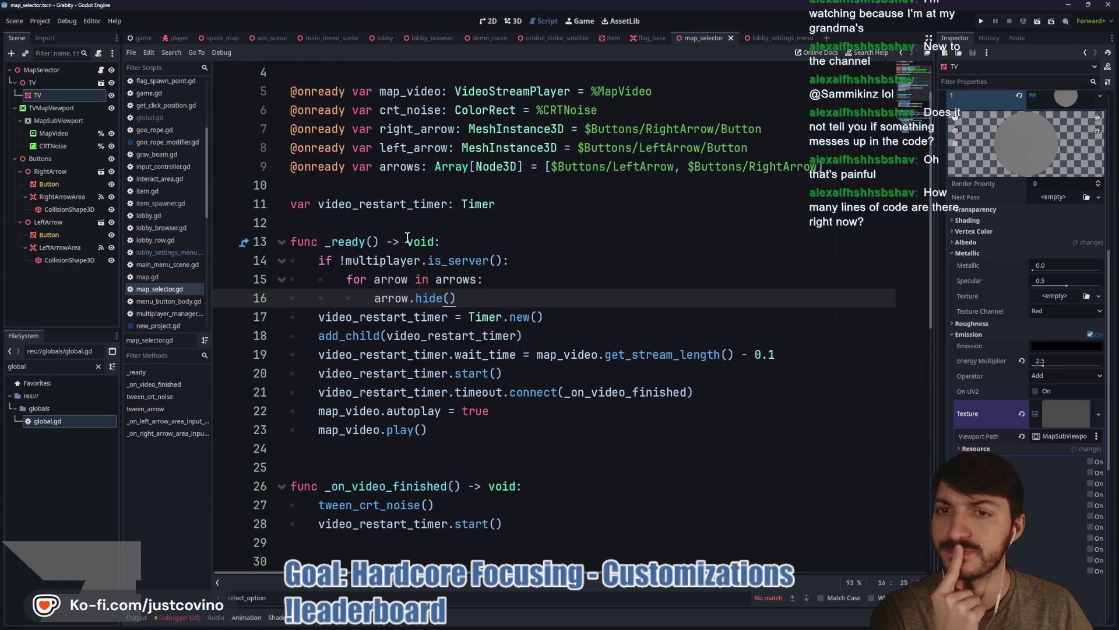
pyautogui.click(398, 220)
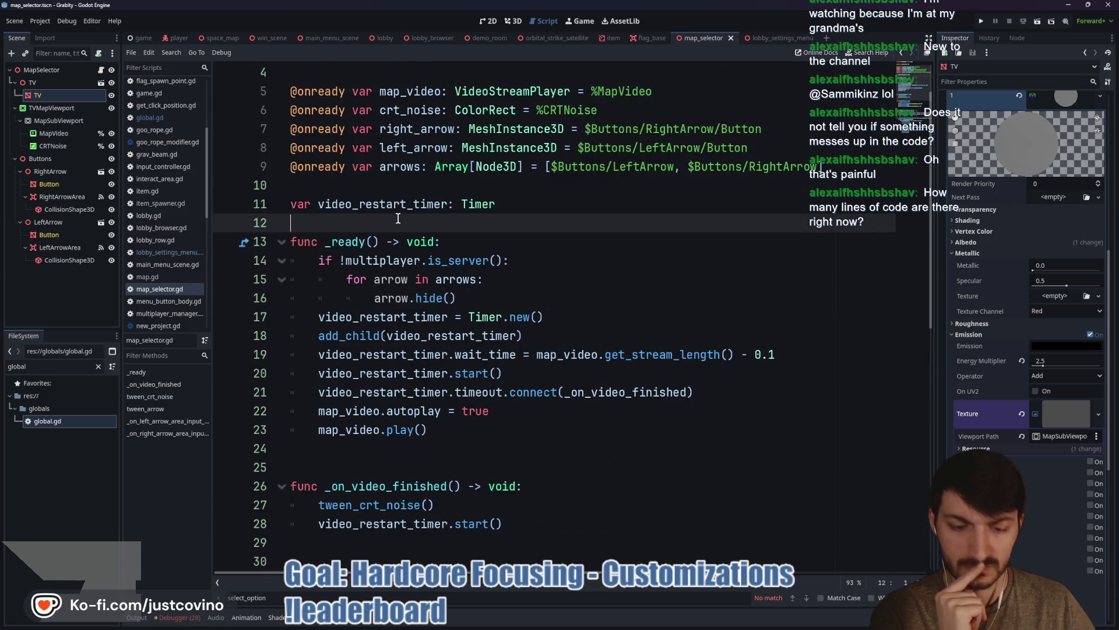
pyautogui.press('Return')
pyautogui.hotkey('ctrl', 's')
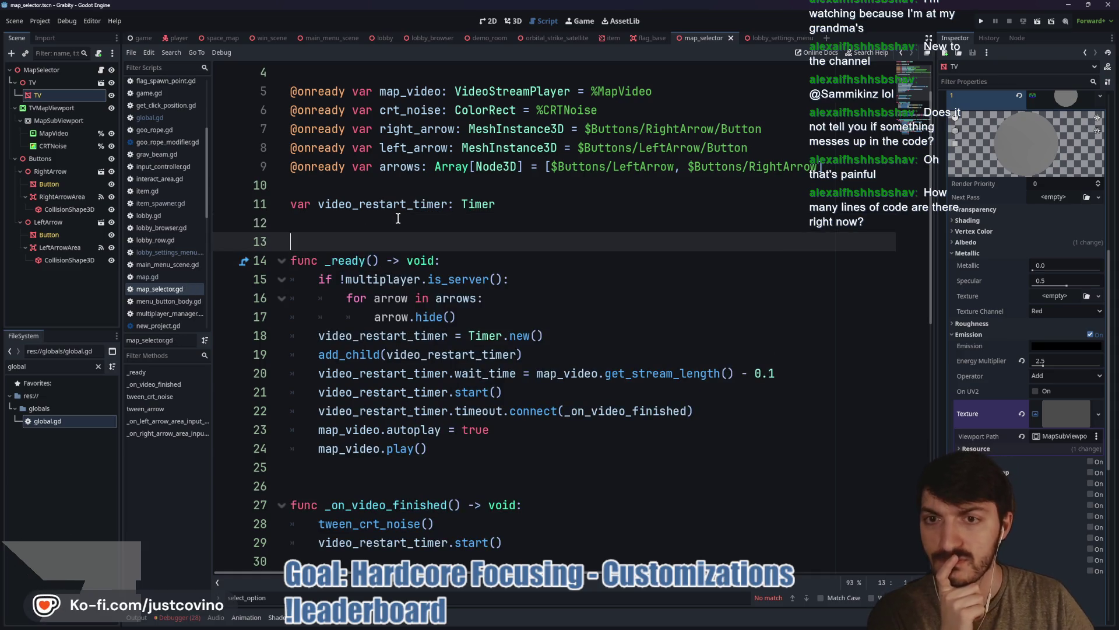
# Open player_spawner.gd from the space_map scene's PlayerSpawner node and look through it.
pyautogui.click(220, 38)
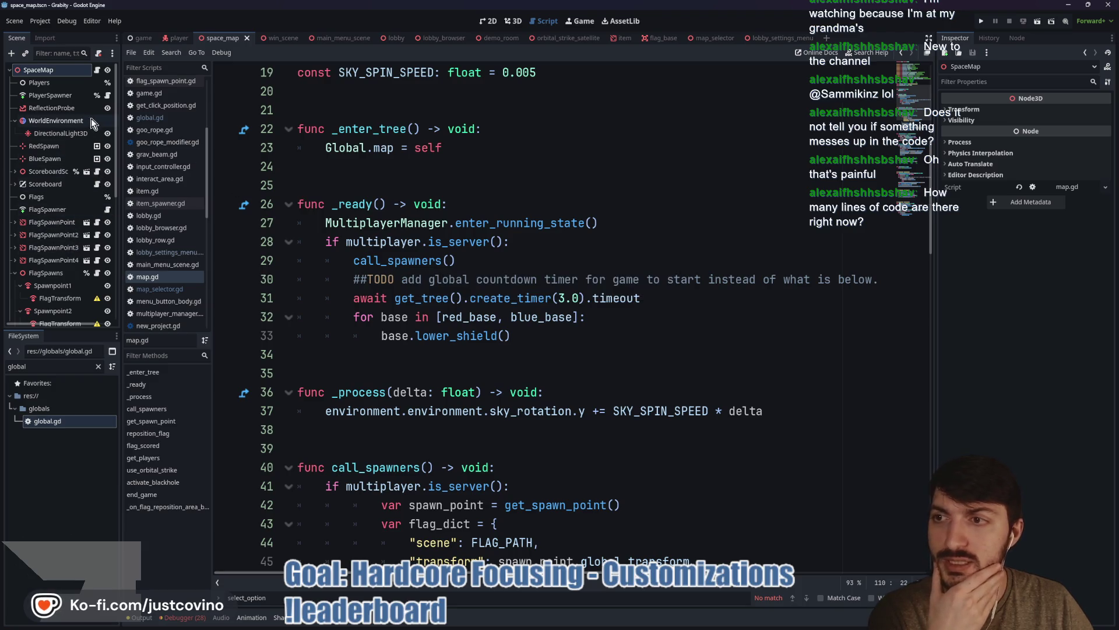
pyautogui.click(109, 95)
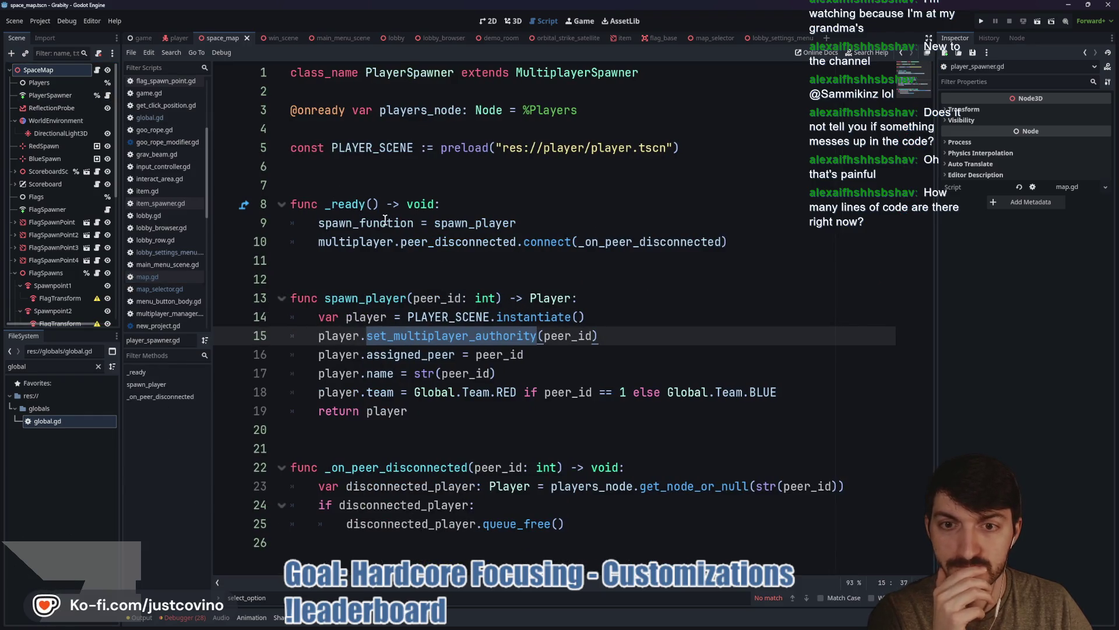
pyautogui.moveTo(396, 234)
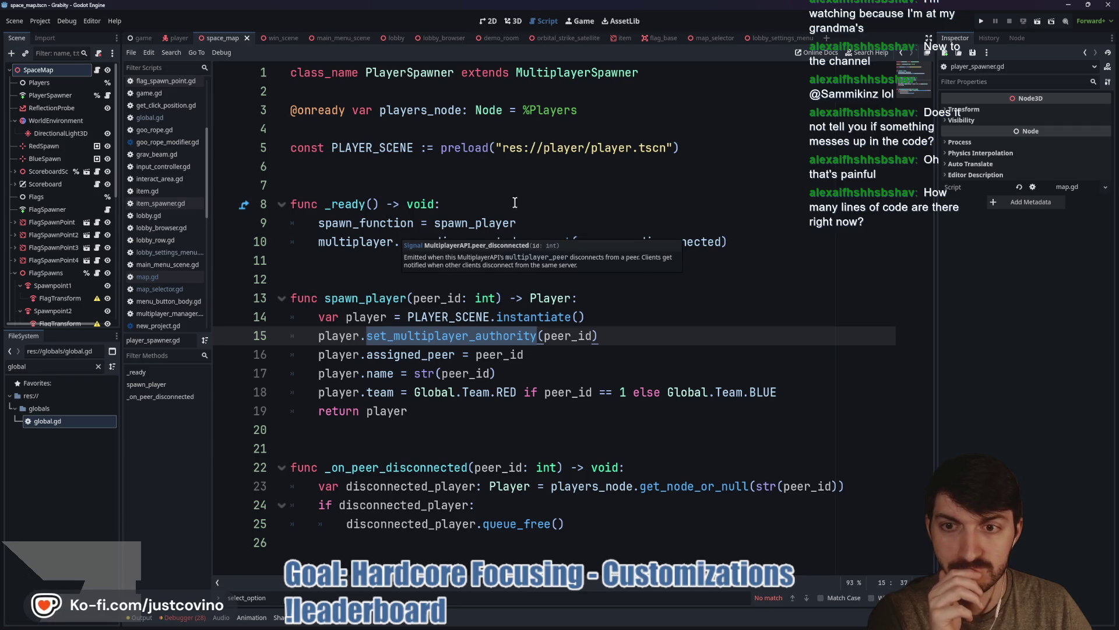
pyautogui.moveTo(442, 239)
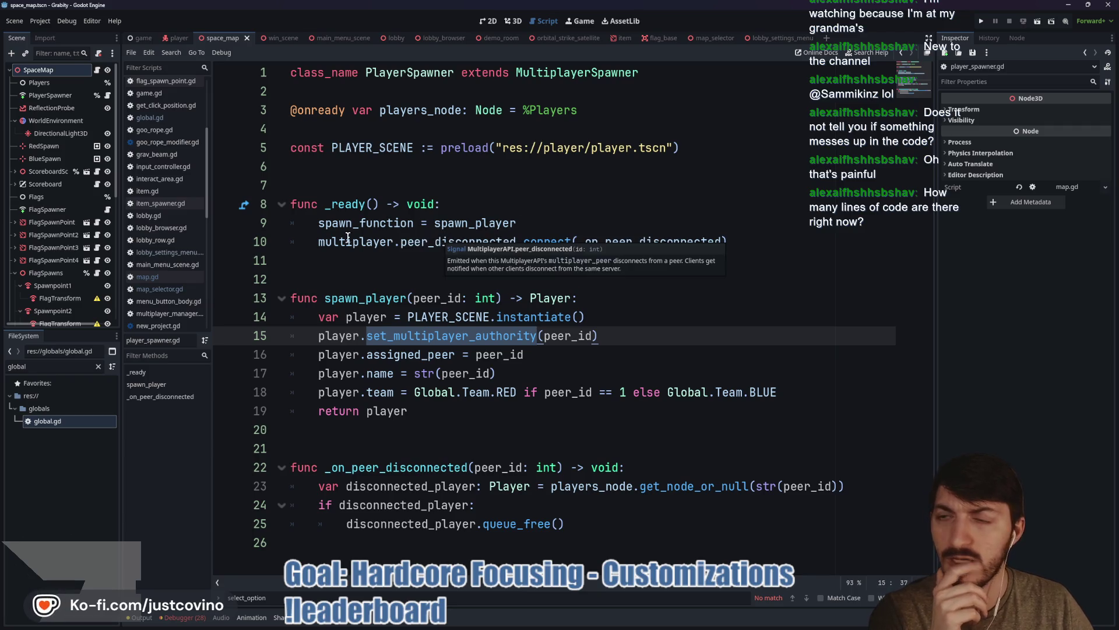
pyautogui.scroll(-5, 87, 272)
pyautogui.scroll(4, 94, 263)
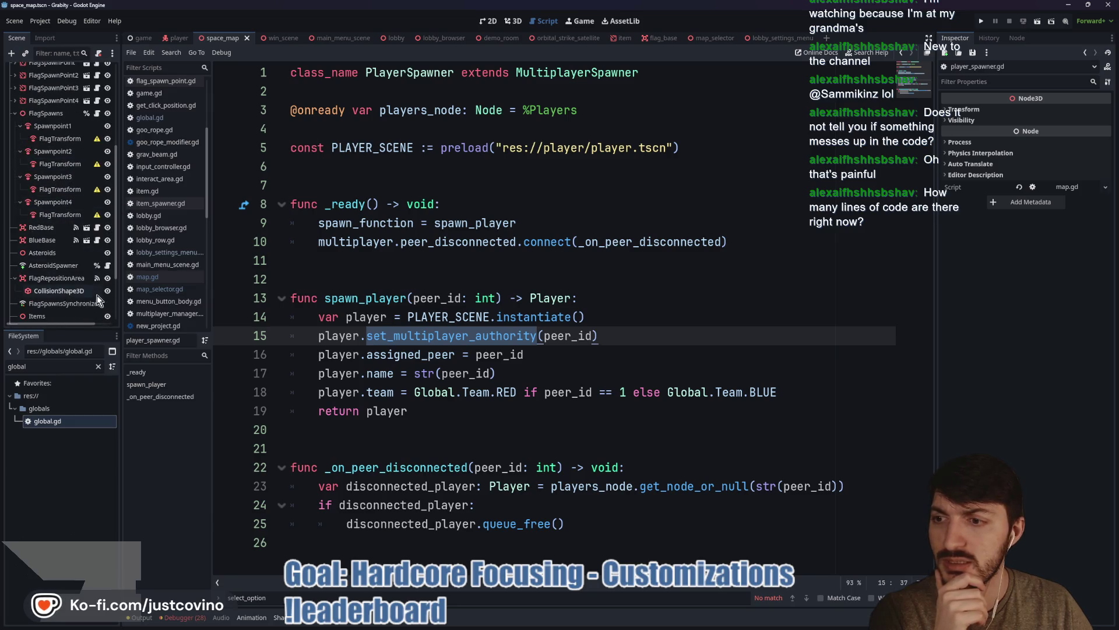
pyautogui.scroll(-5, 110, 269)
# Open asteroid_spawner.gd, highlight set_map_size, and scroll through its small, medium and large cases.
pyautogui.click(108, 266)
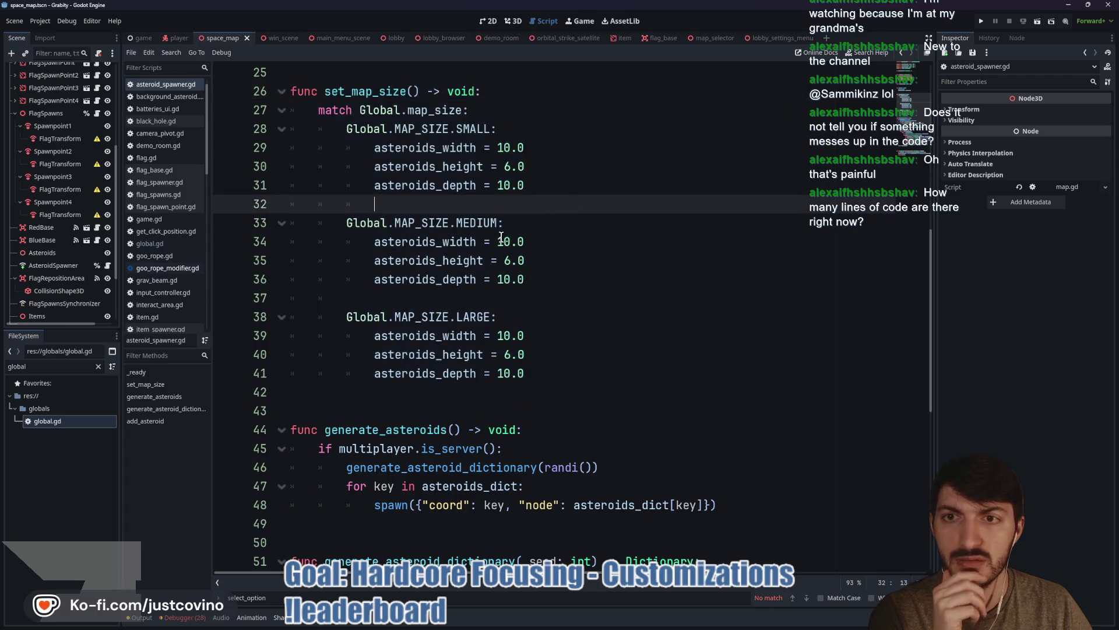
pyautogui.scroll(4, 404, 249)
pyautogui.doubleClick(361, 320)
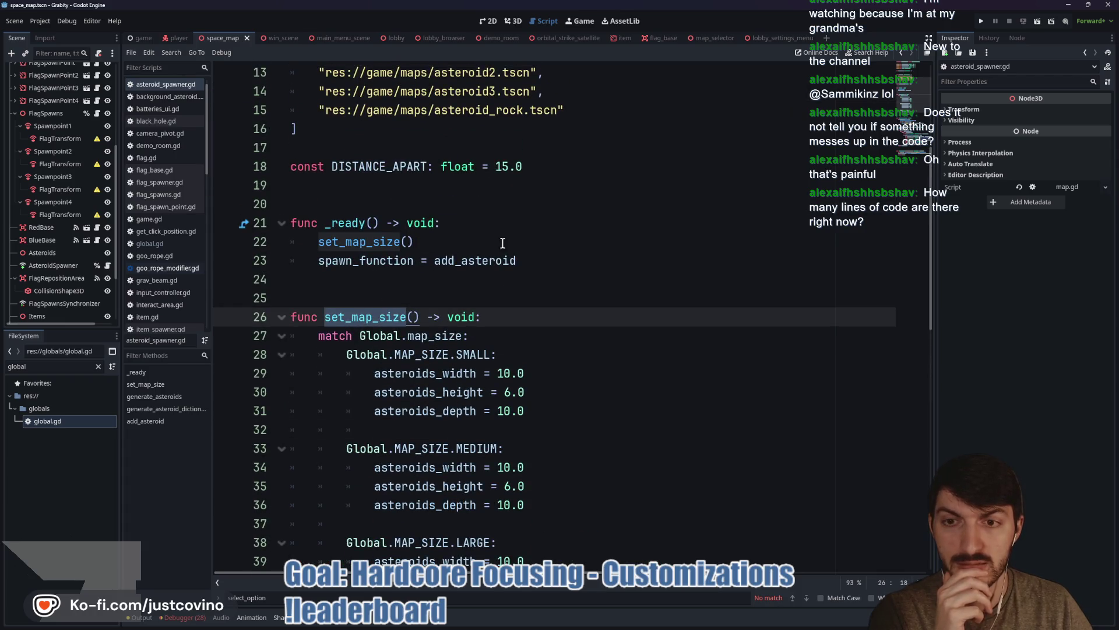
pyautogui.scroll(1, 460, 243)
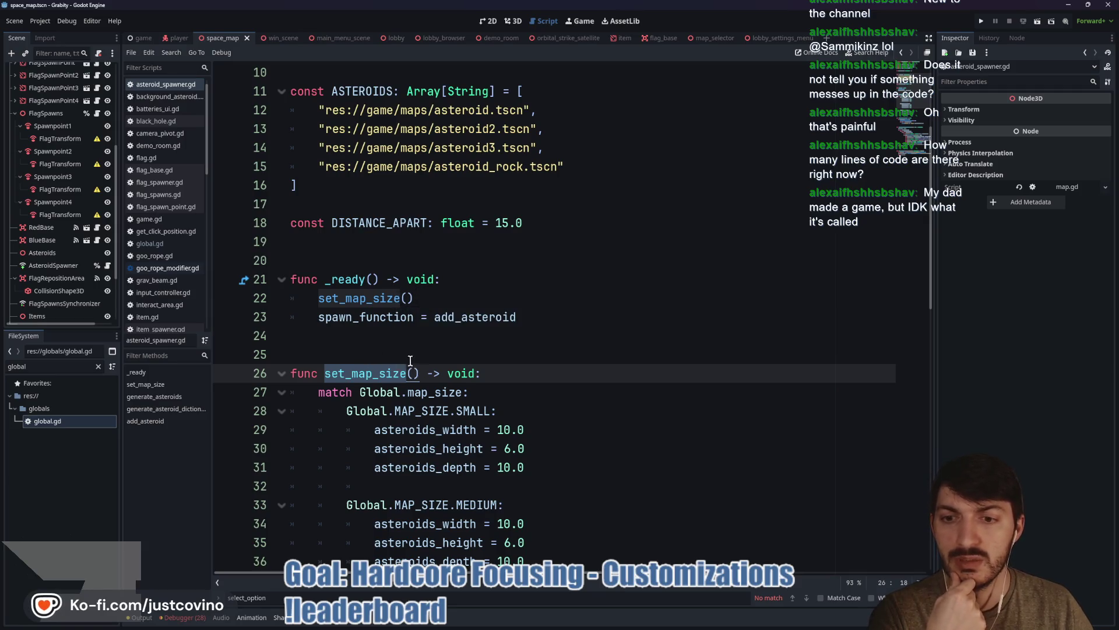
pyautogui.scroll(-8, 411, 360)
pyautogui.scroll(5, 455, 245)
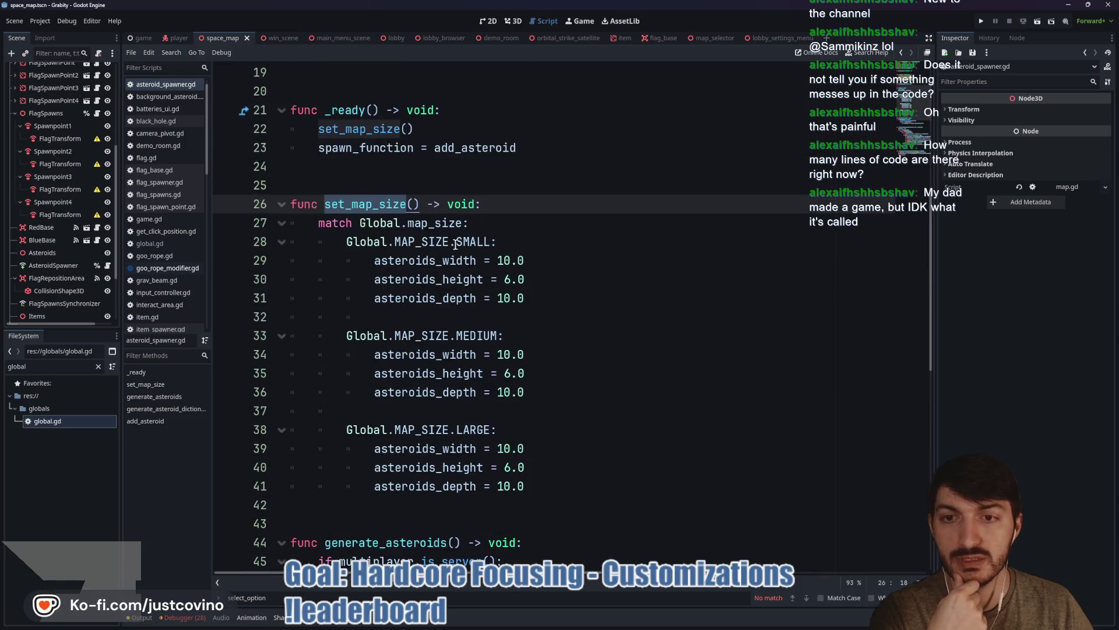
pyautogui.scroll(-5, 497, 213)
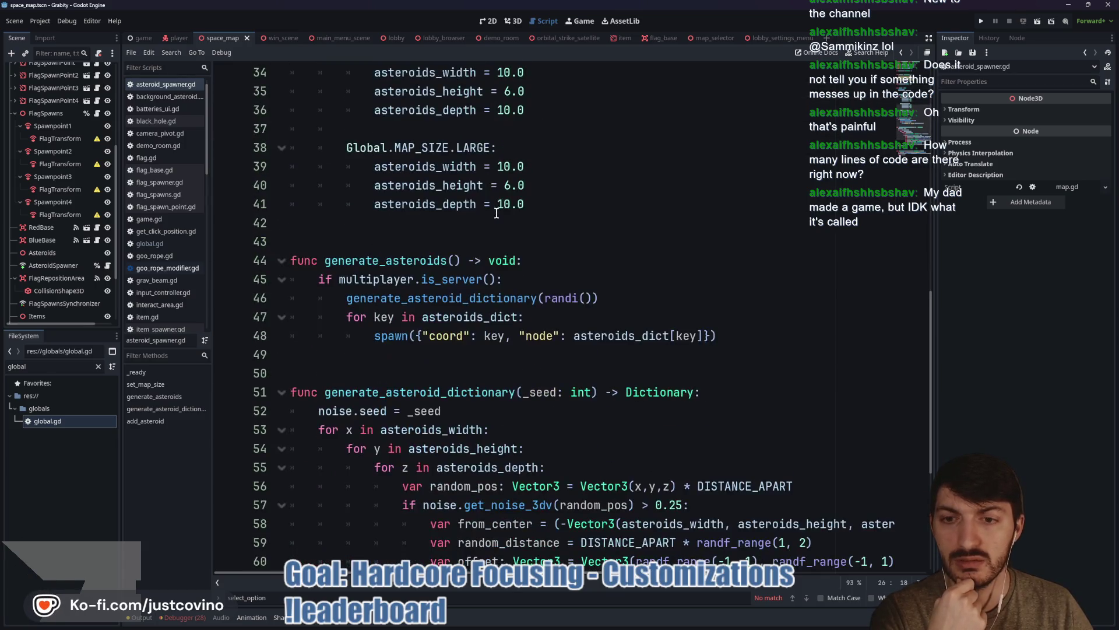
pyautogui.scroll(5, 527, 215)
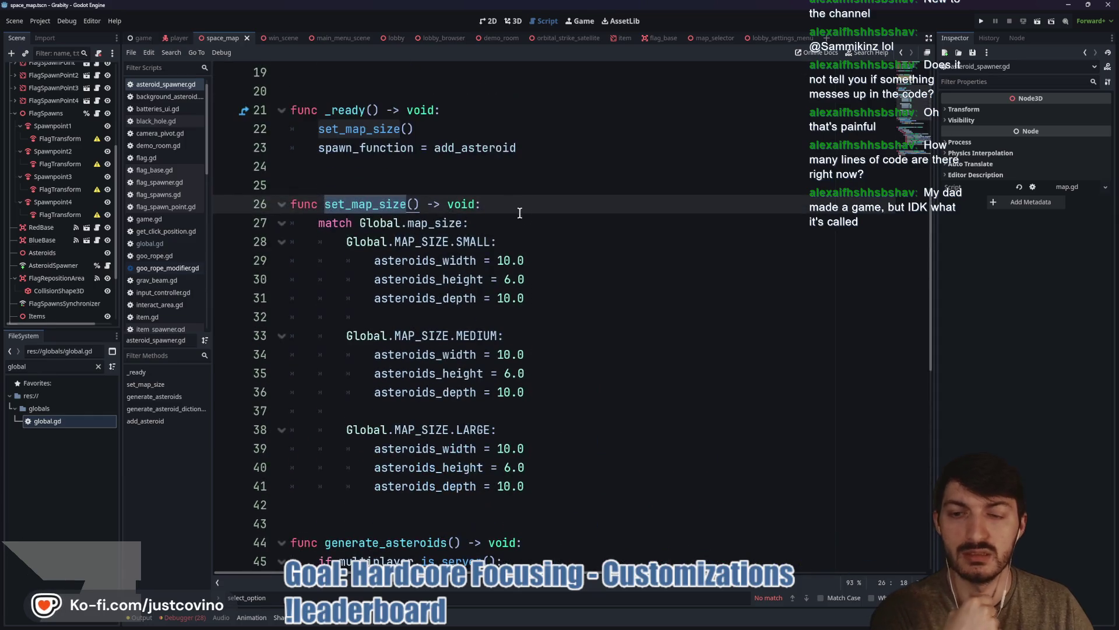
pyautogui.click(497, 209)
# Add 'if !multiplayer.is_server(): return' at the top of set_map_size and save asteroid_spawner.gd.
pyautogui.press('Return')
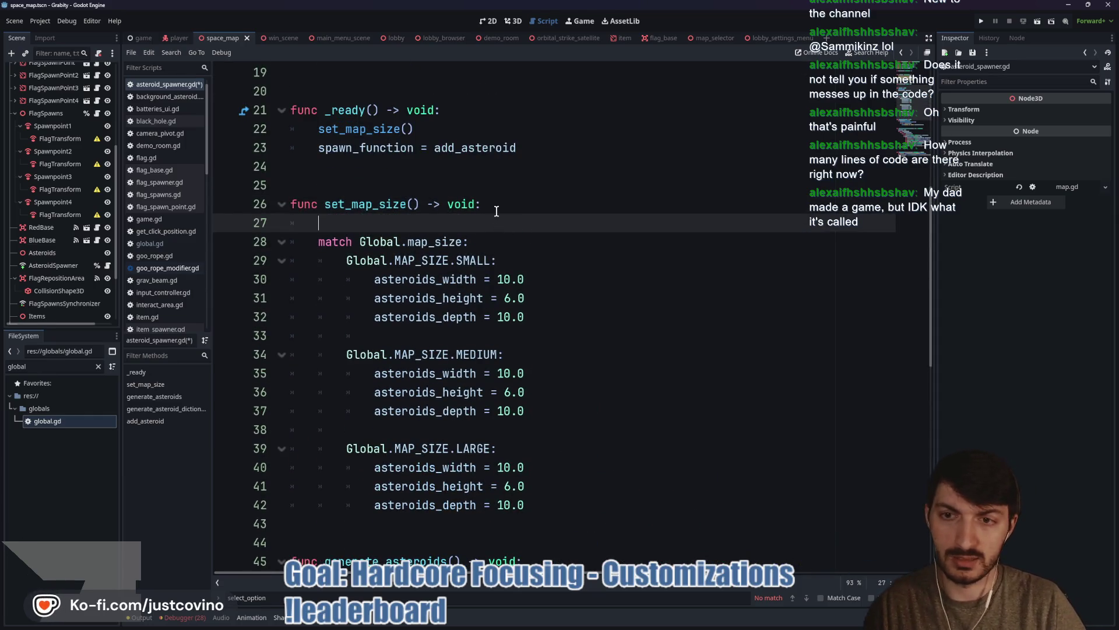
pyautogui.write('if !')
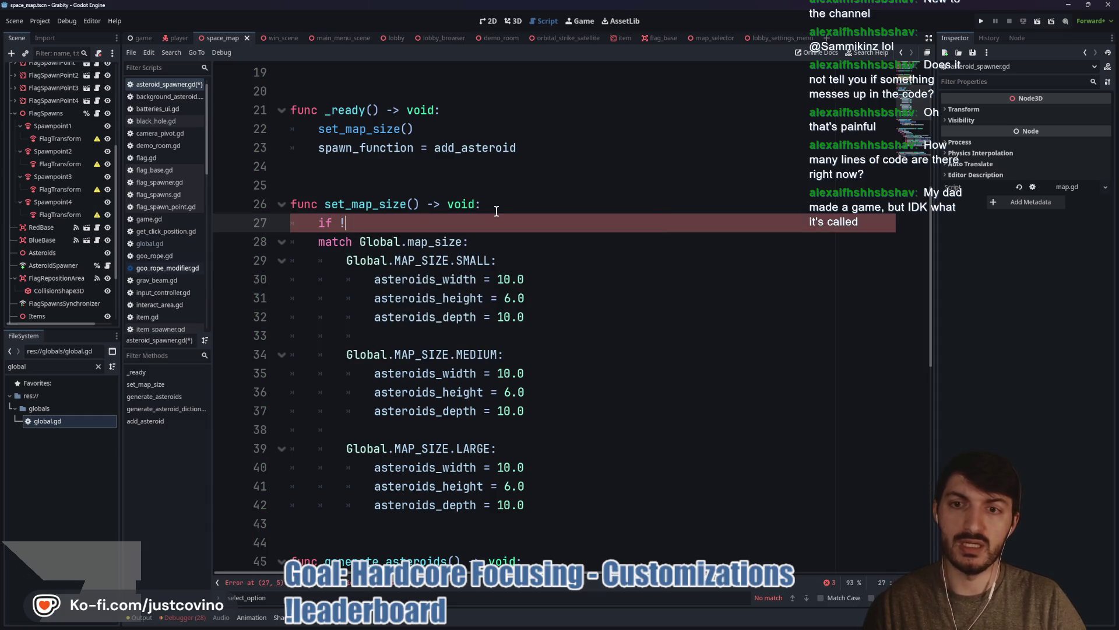
pyautogui.write('multiplayer.is')
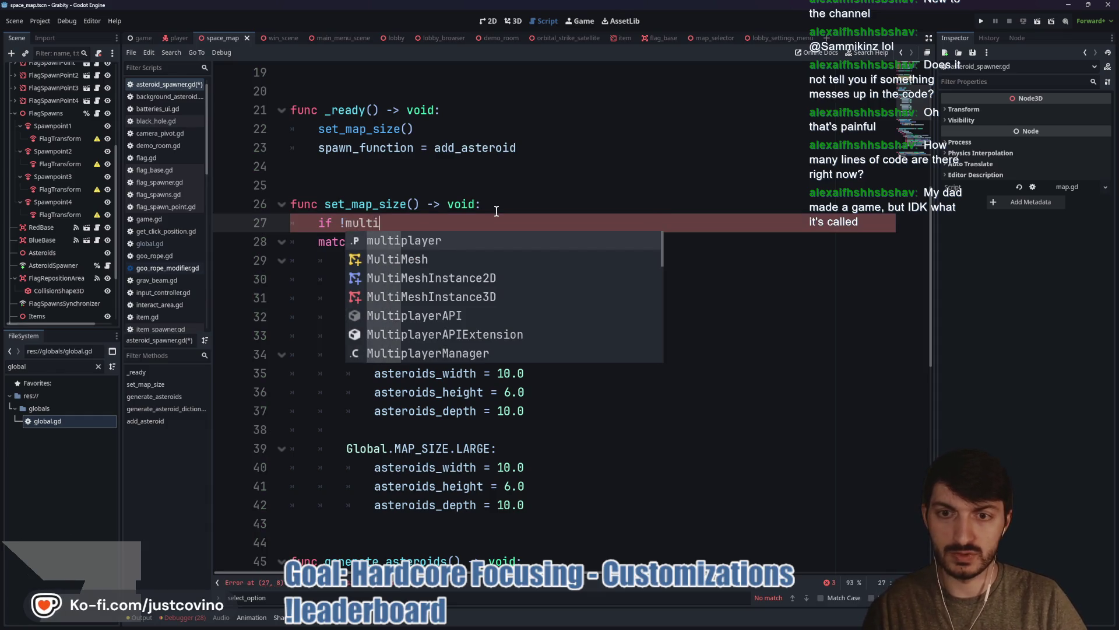
pyautogui.press('Return')
pyautogui.write(': return')
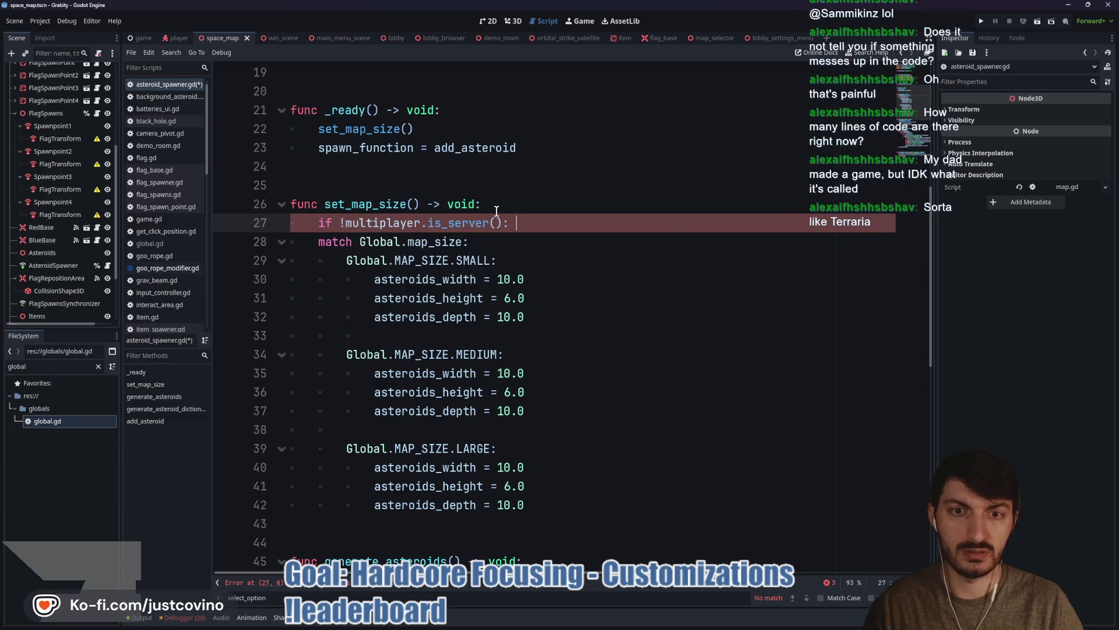
pyautogui.press('Escape')
pyautogui.hotkey('ctrl', 's')
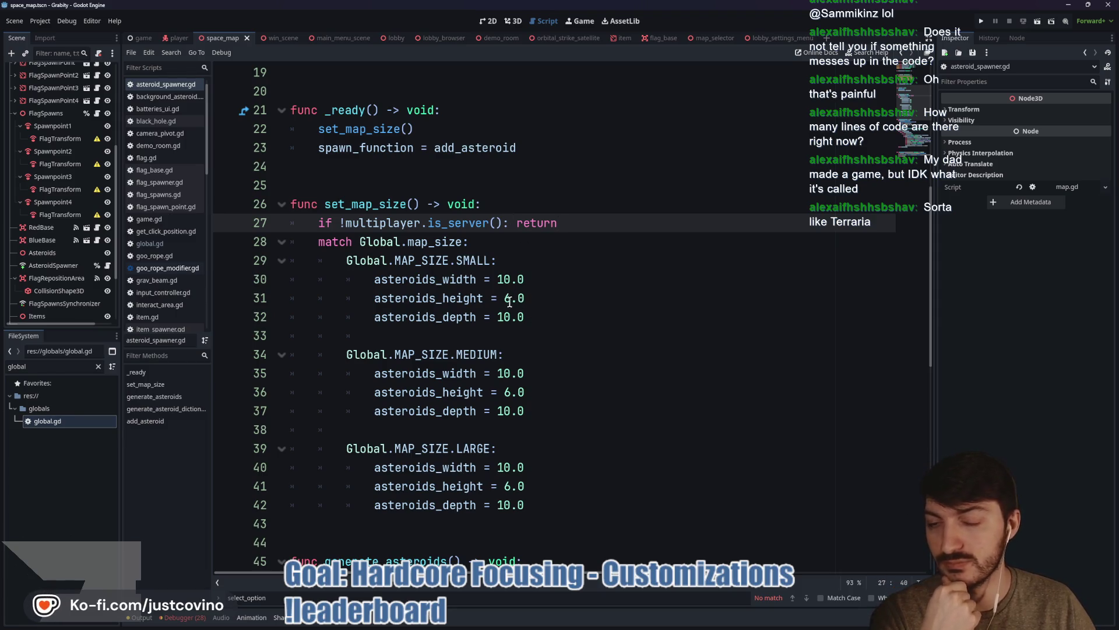
pyautogui.scroll(-2, 512, 278)
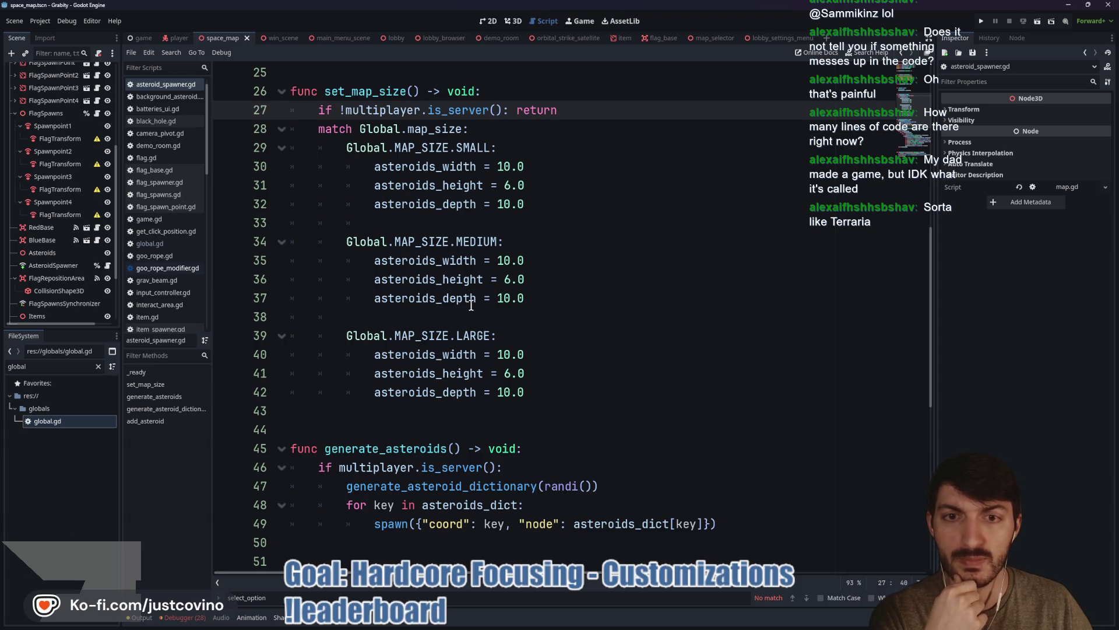
pyautogui.moveTo(476, 244)
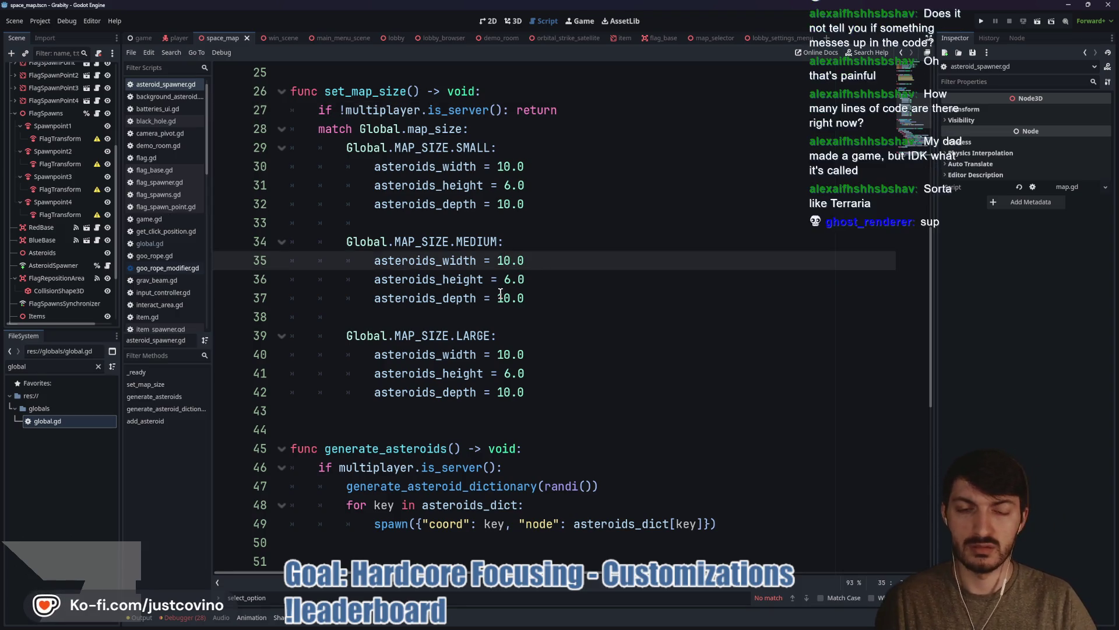
# Change MEDIUM asteroid dimensions to 20/12/20 and LARGE to 40/24/40, then save the script.
pyautogui.click(509, 280)
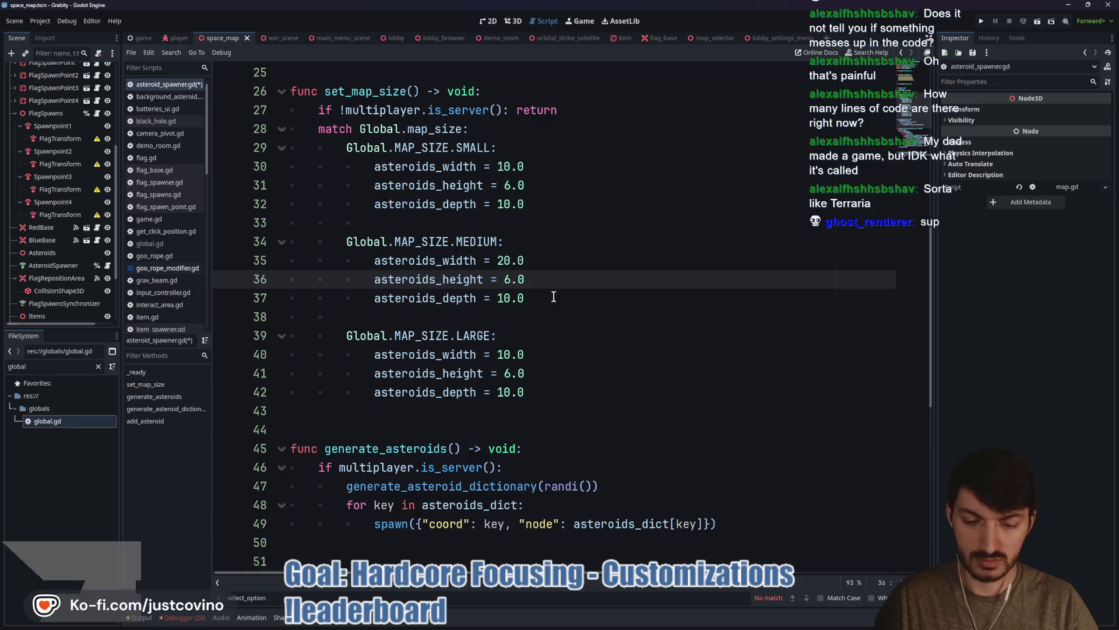
pyautogui.click(503, 300)
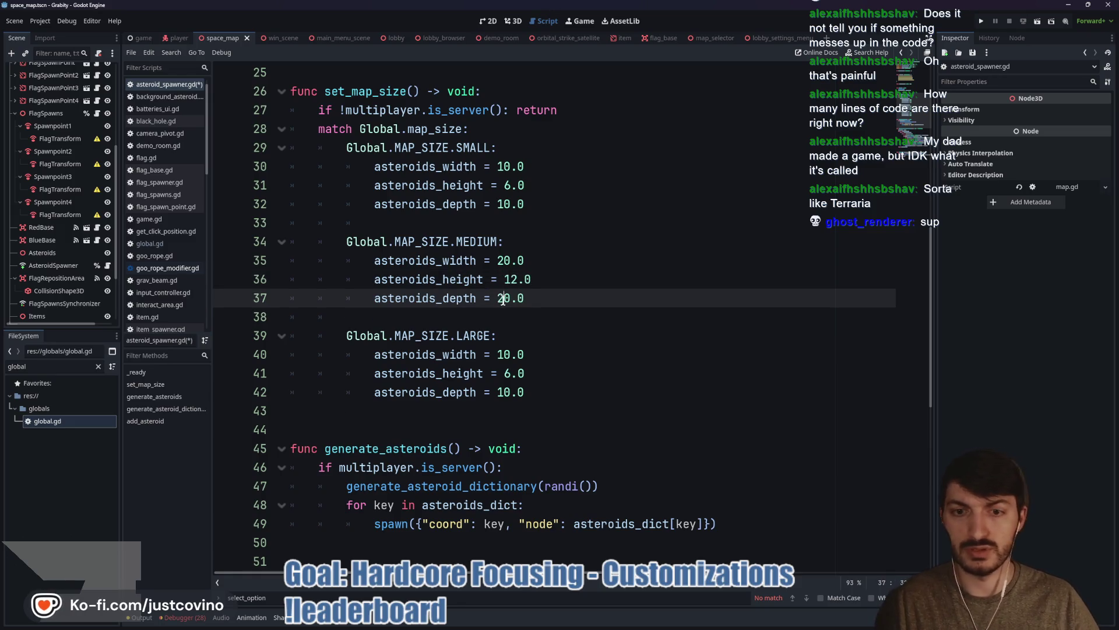
pyautogui.click(505, 356)
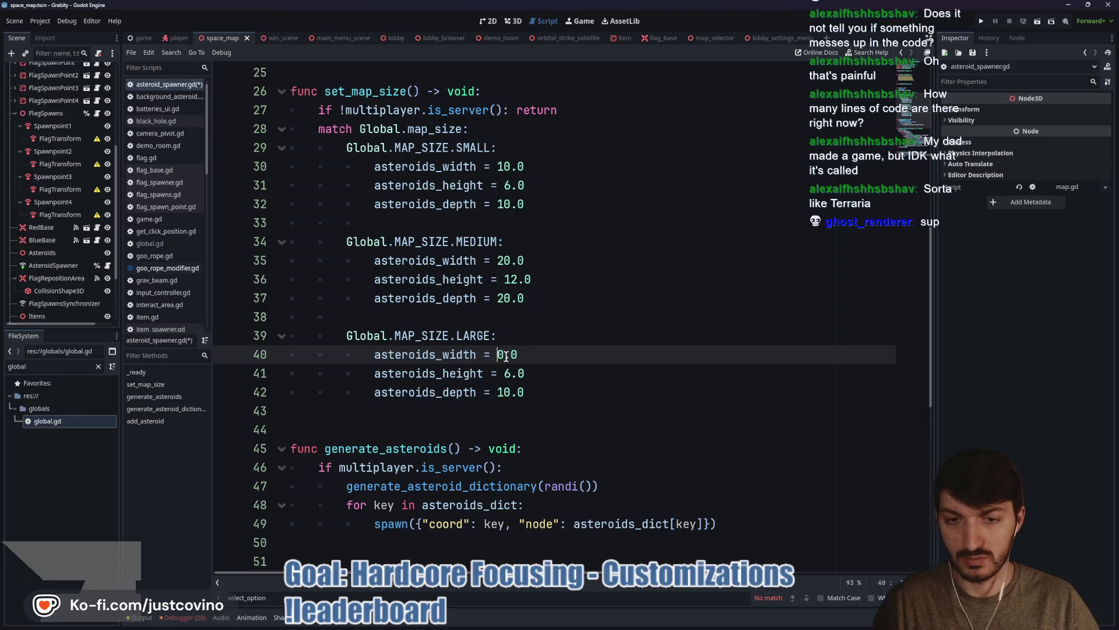
pyautogui.click(505, 373)
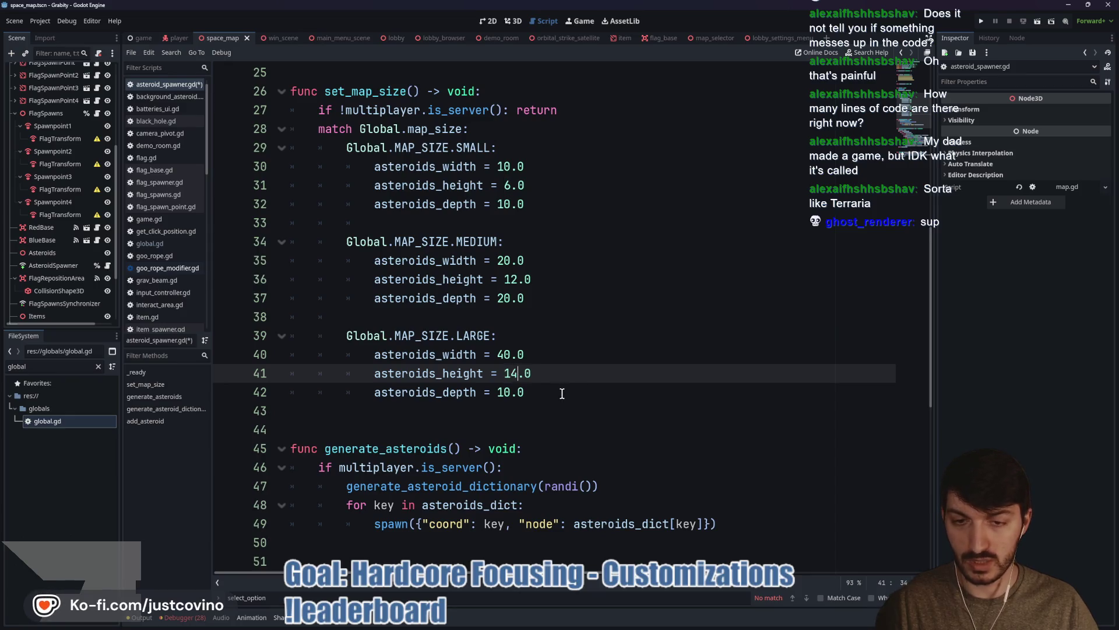
pyautogui.click(502, 393)
pyautogui.press('End')
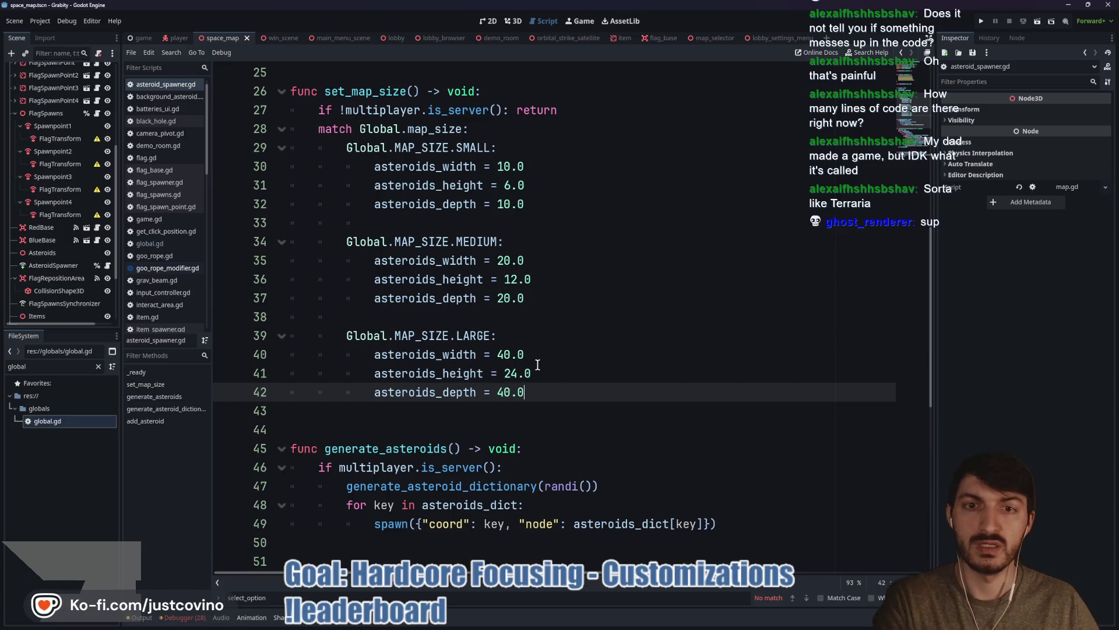
pyautogui.hotkey('ctrl', 's')
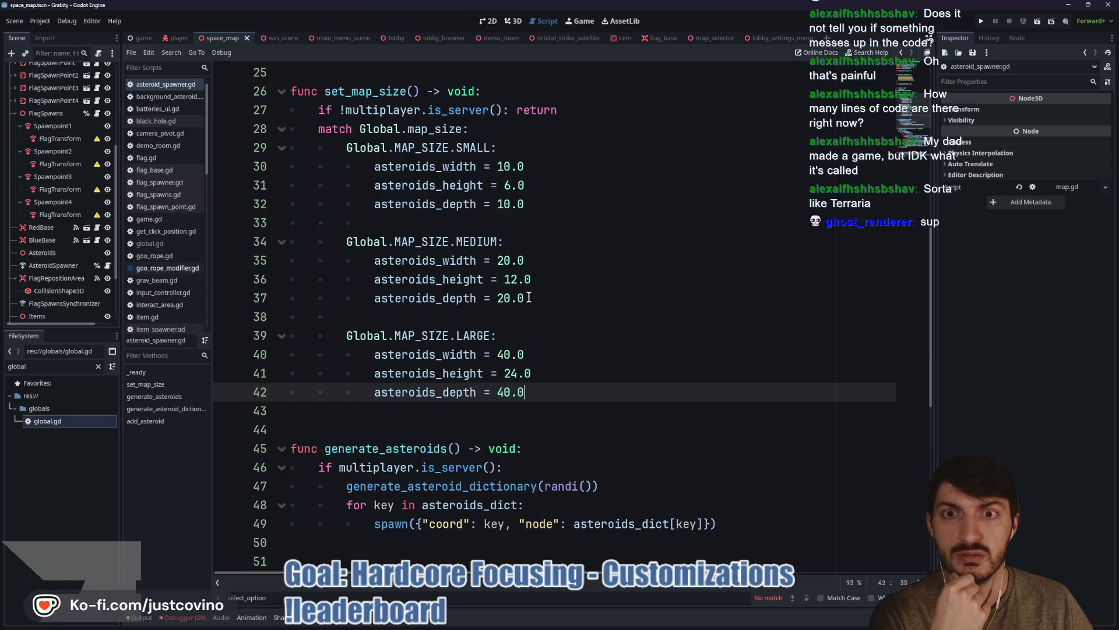
# Run the project to test the new asteroid field sizes.
pyautogui.scroll(5, 529, 297)
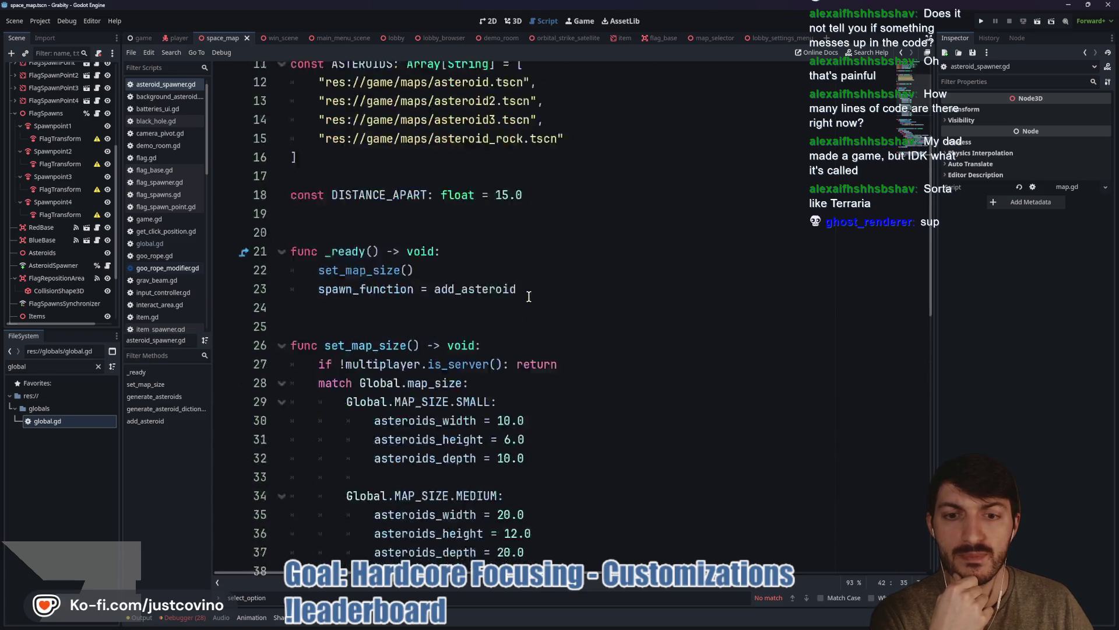
pyautogui.scroll(-3, 529, 298)
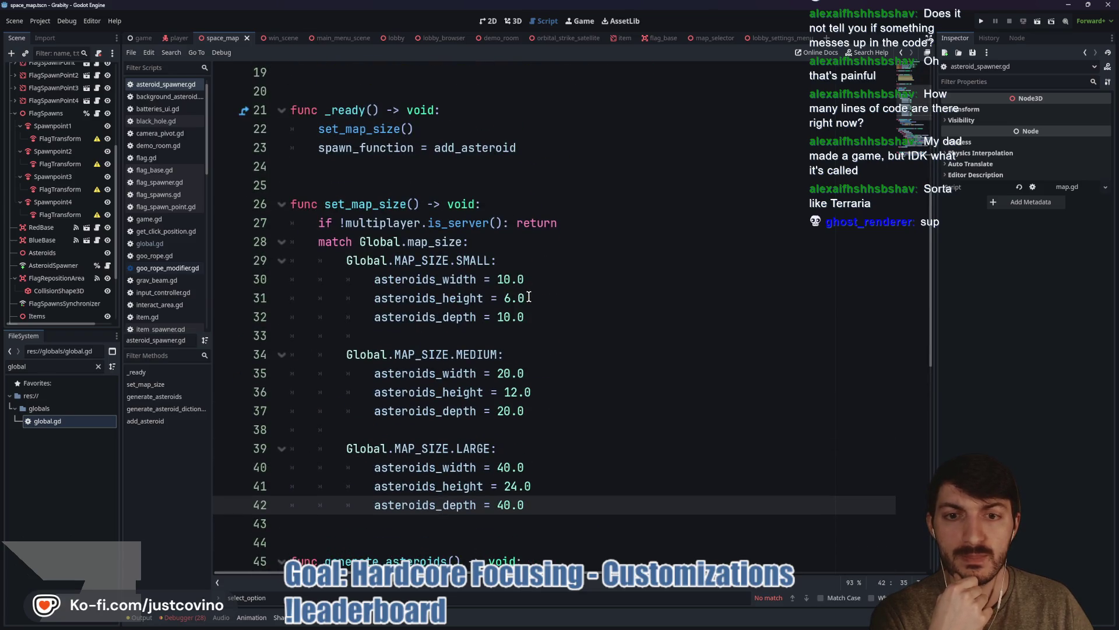
pyautogui.click(984, 24)
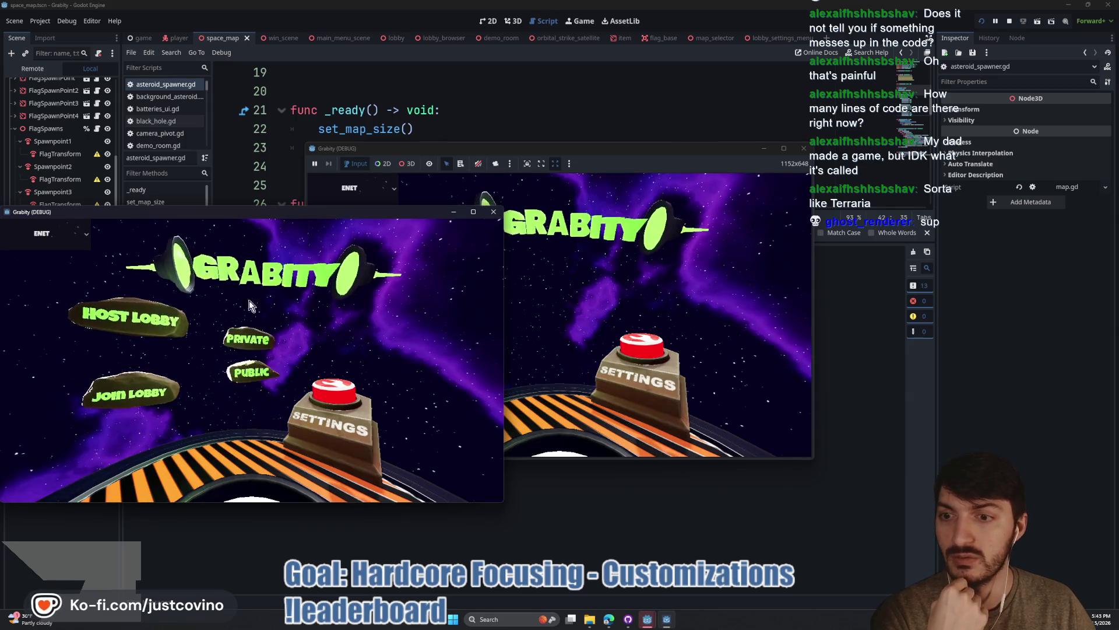
# Host a lobby in the first game window and join it from the second window.
pyautogui.click(260, 305)
pyautogui.moveTo(782, 151); pyautogui.dragTo(1053, 162)
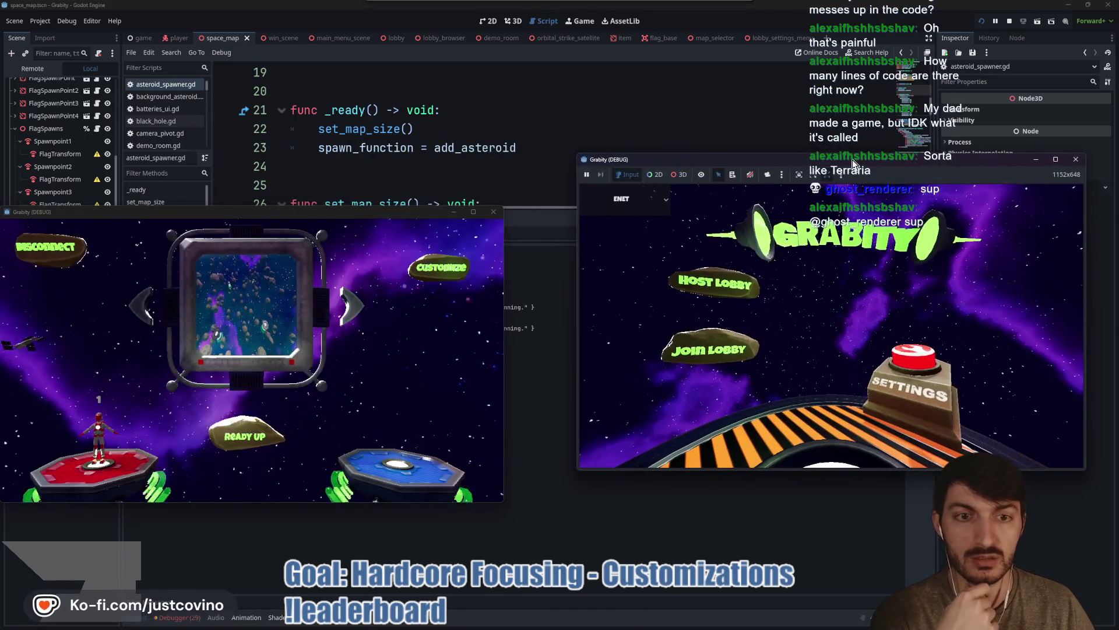
pyautogui.moveTo(332, 219)
pyautogui.mouseDown()
pyautogui.moveTo(361, 220)
pyautogui.moveTo(361, 166)
pyautogui.mouseUp()
pyautogui.click(472, 218)
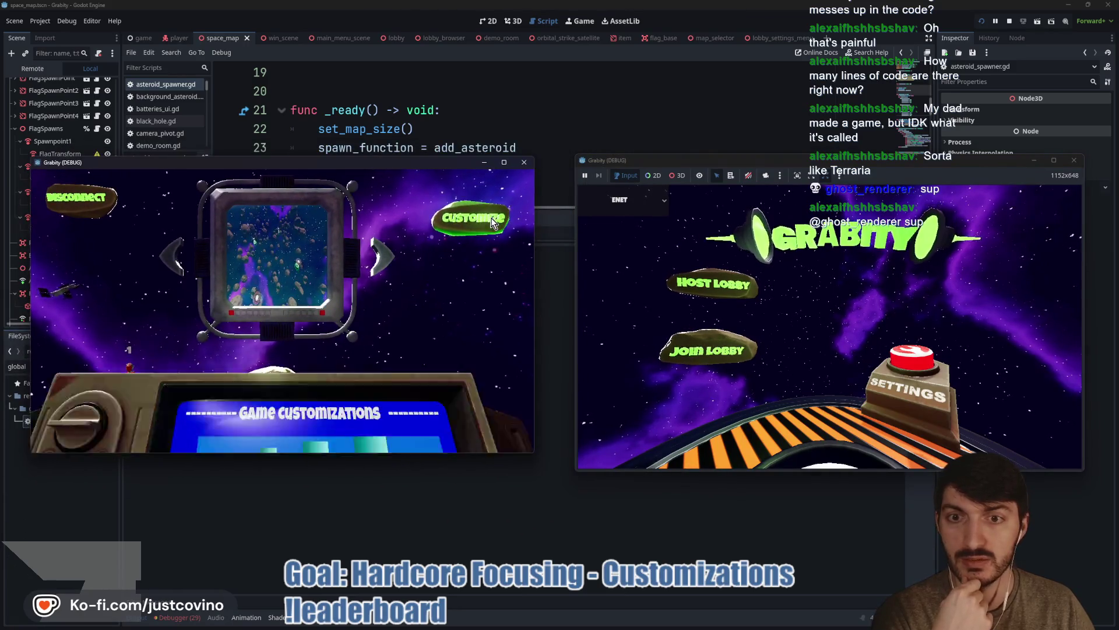
pyautogui.click(708, 350)
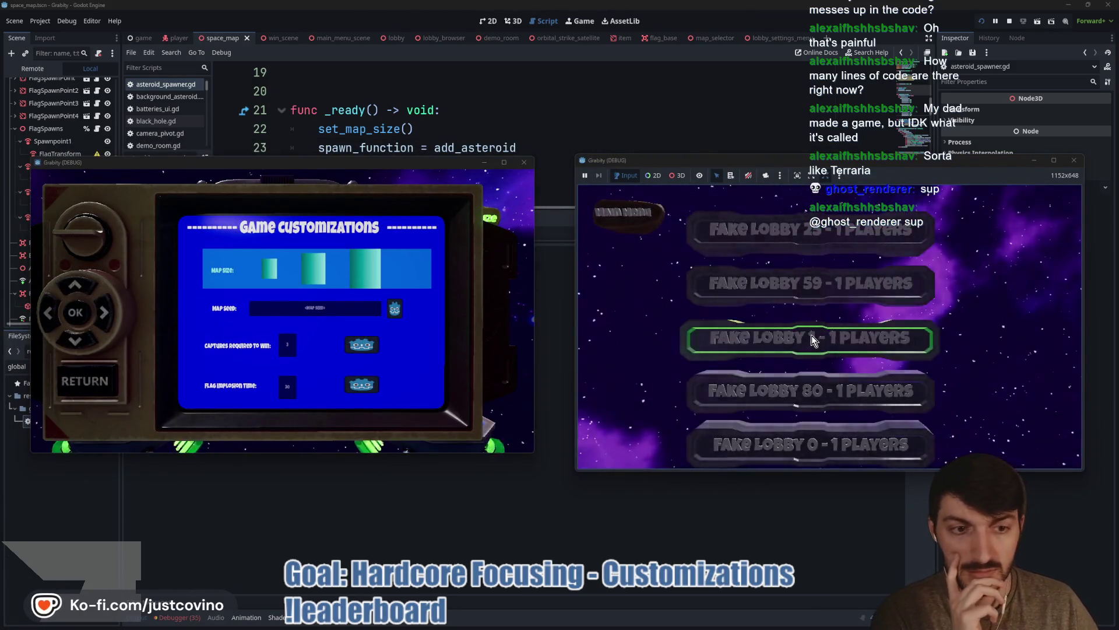
pyautogui.click(812, 335)
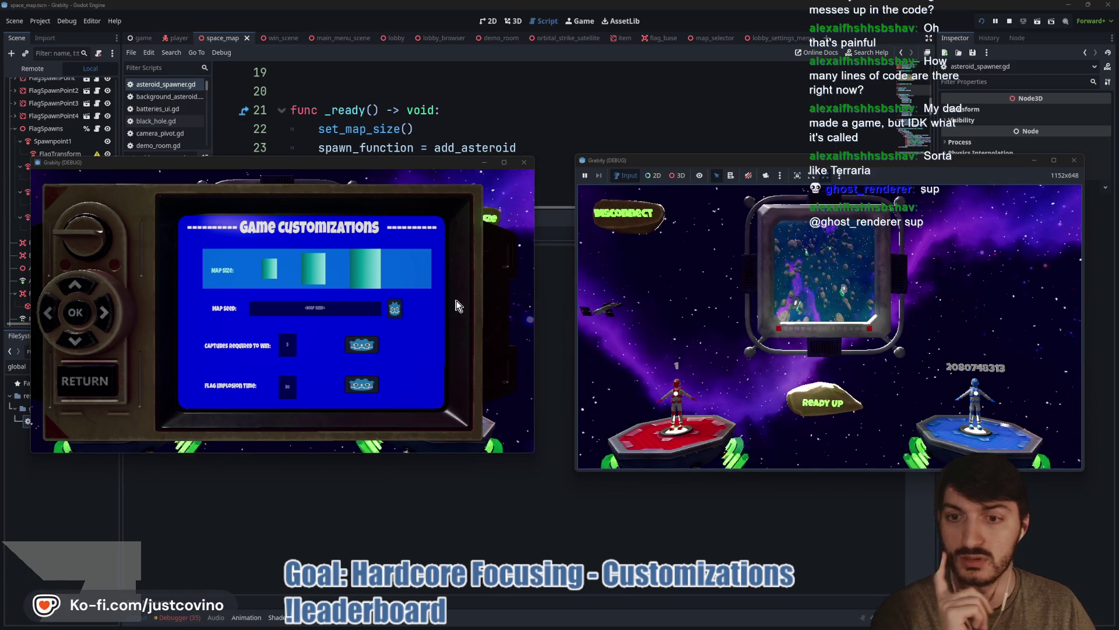
# Pick the large map size, ready up both players and start the match.
pyautogui.click(319, 278)
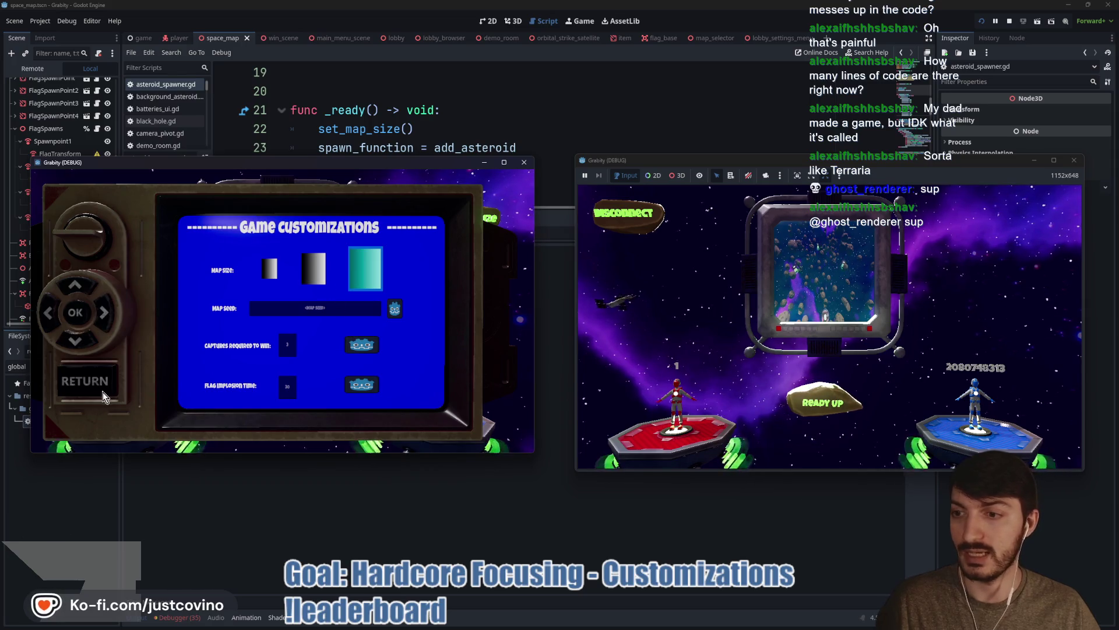
pyautogui.press('Escape')
pyautogui.click(275, 386)
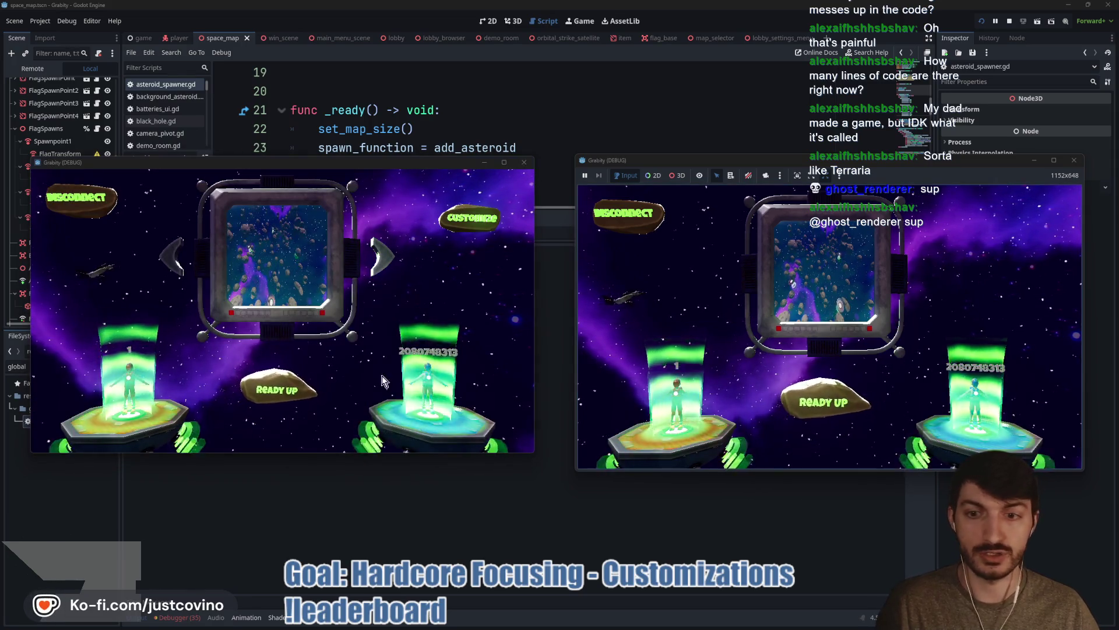
pyautogui.click(285, 383)
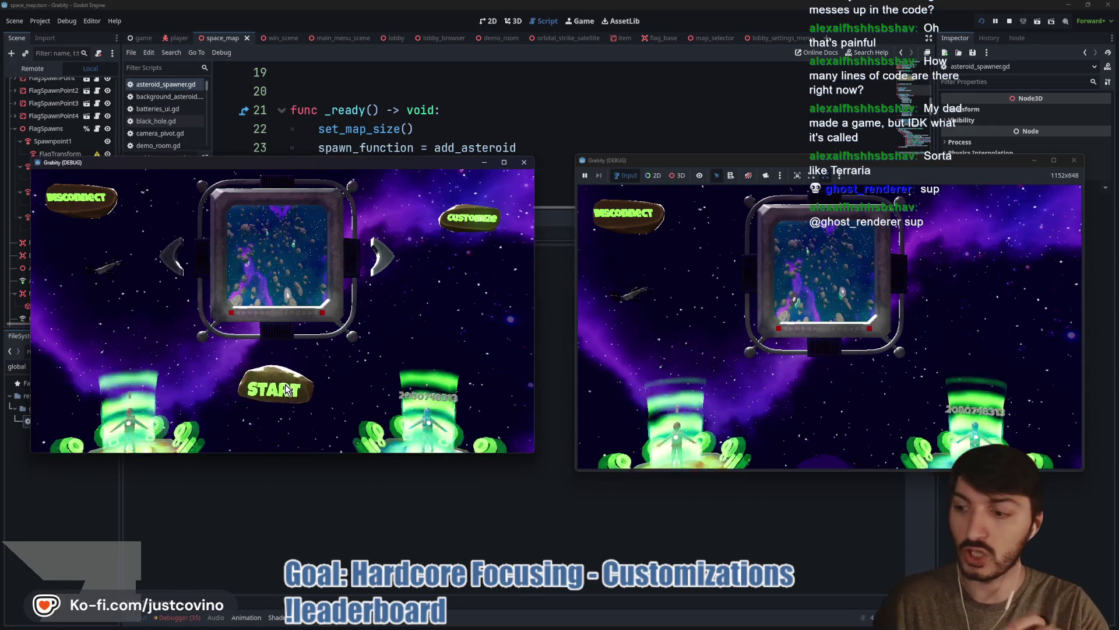
pyautogui.click(285, 385)
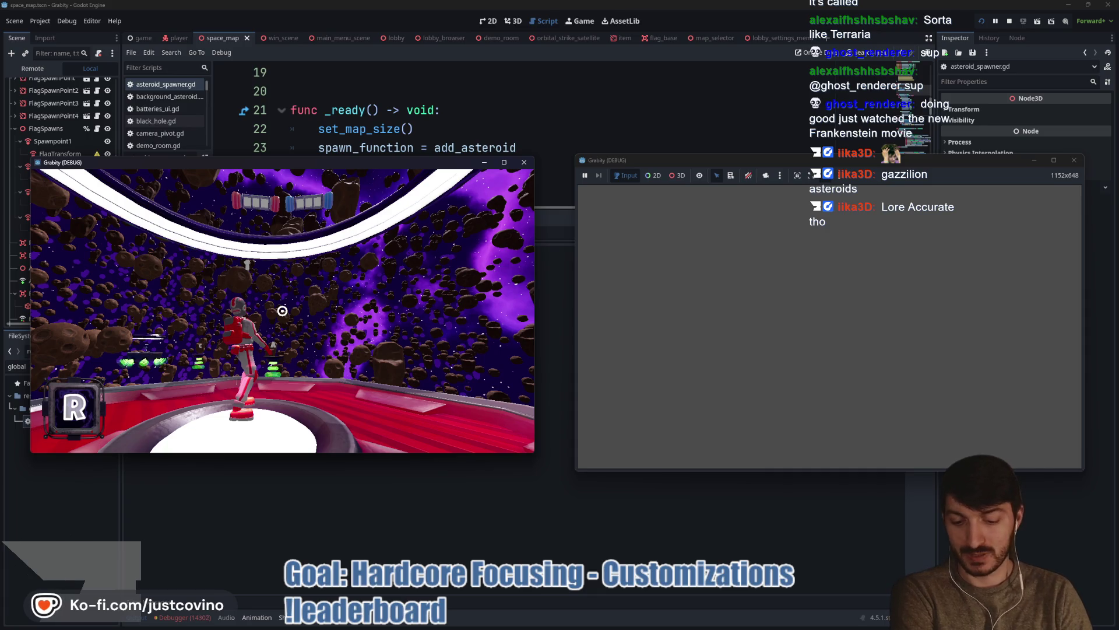
# Stop the game with F8, shrink the output log below the code, and close the find bar.
pyautogui.press('F8')
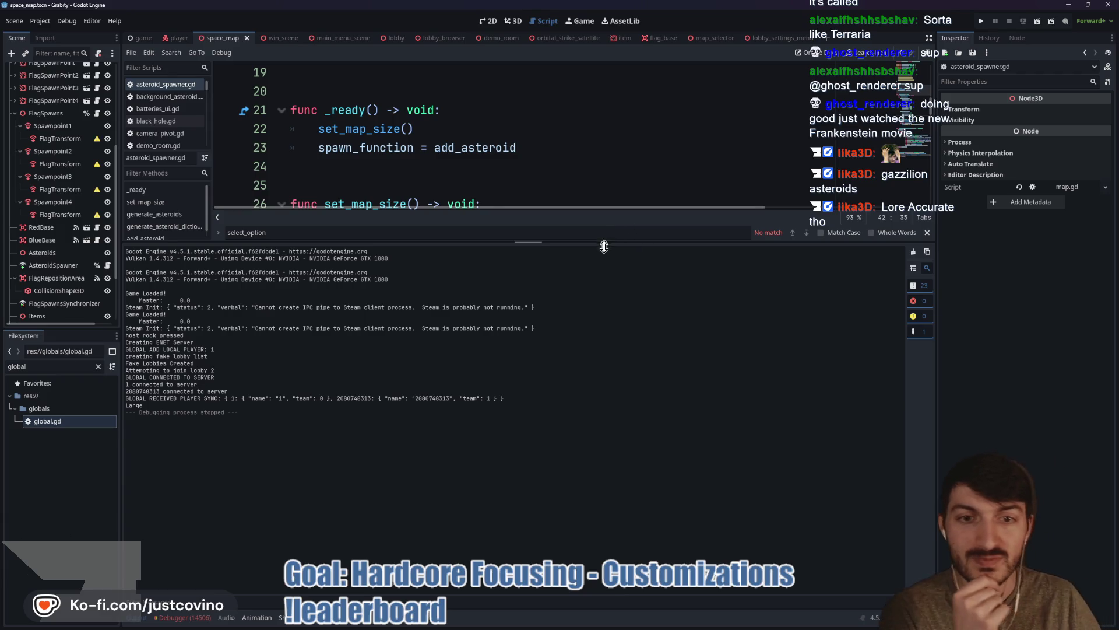
pyautogui.moveTo(604, 246); pyautogui.dragTo(618, 498)
pyautogui.click(929, 495)
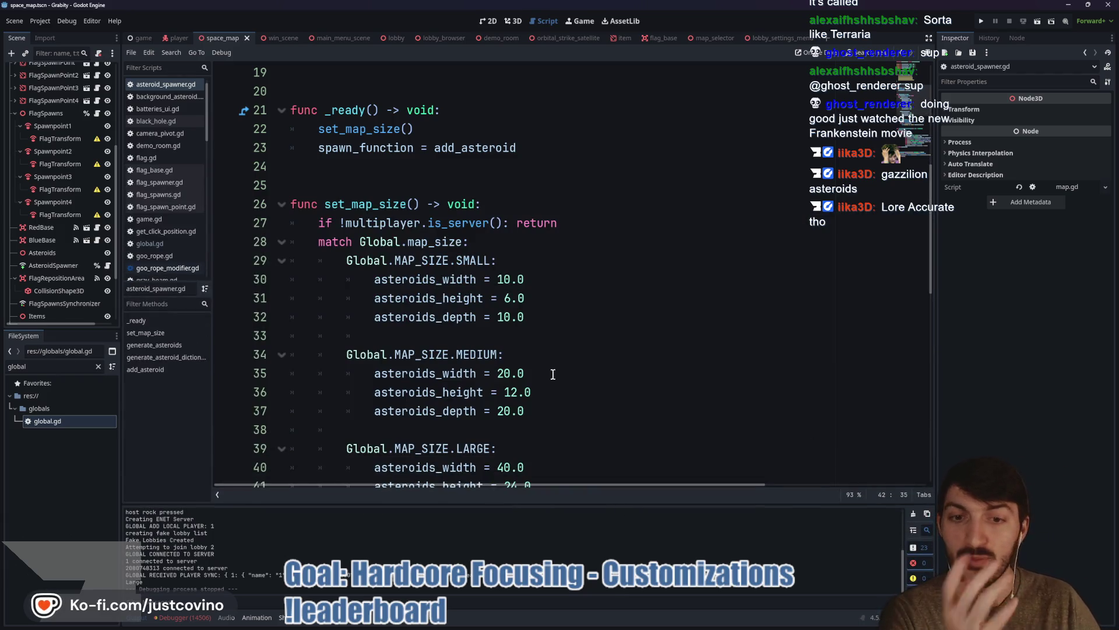
# Reduce the LARGE map dimensions to 20/12/20, matching MEDIUM.
pyautogui.scroll(-2, 524, 373)
pyautogui.click(503, 356)
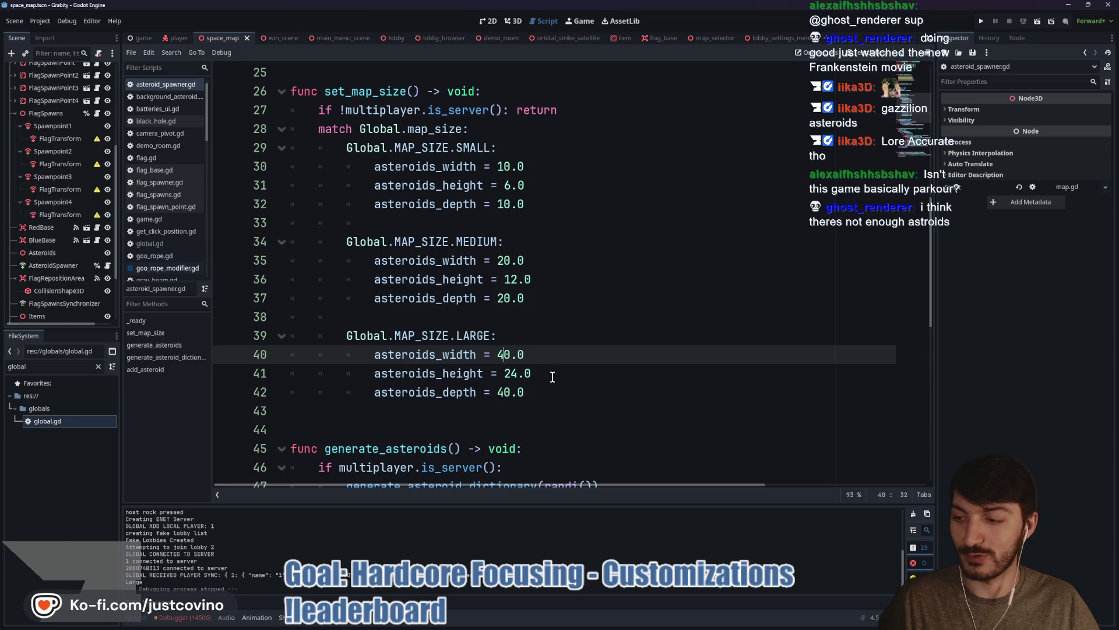
pyautogui.press('BackSpace')
pyautogui.write('2')
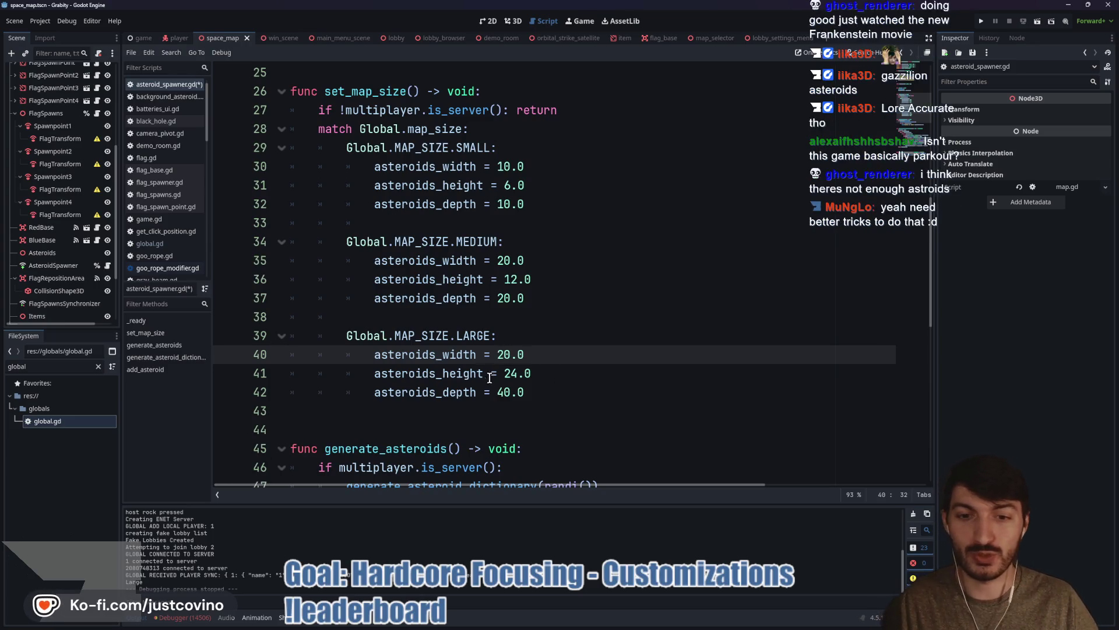
pyautogui.click(514, 374)
pyautogui.click(504, 392)
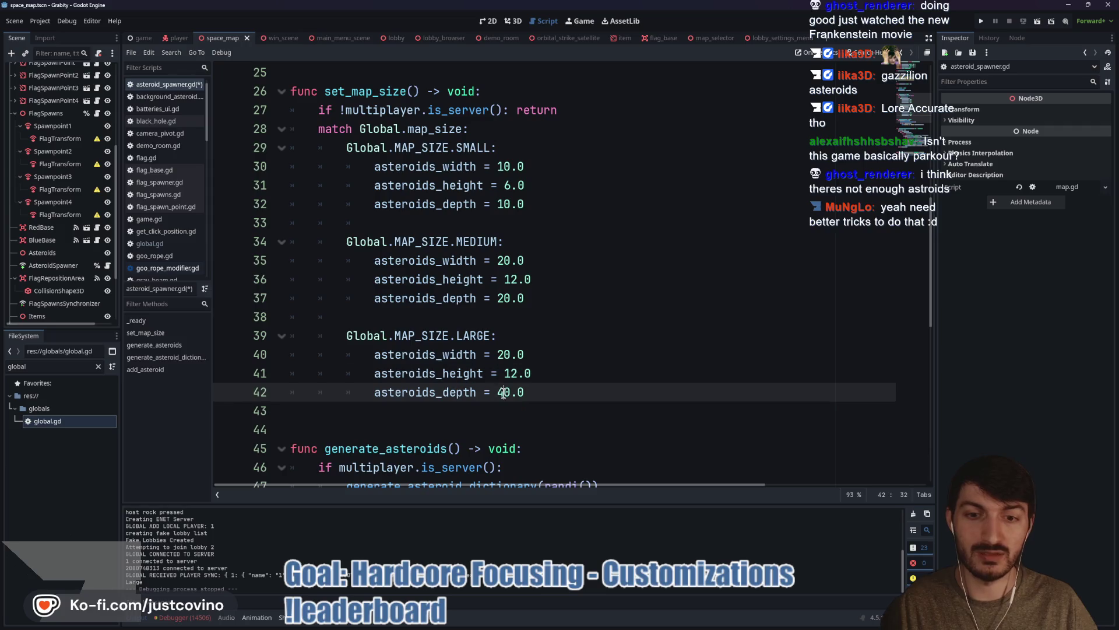
pyautogui.click(551, 378)
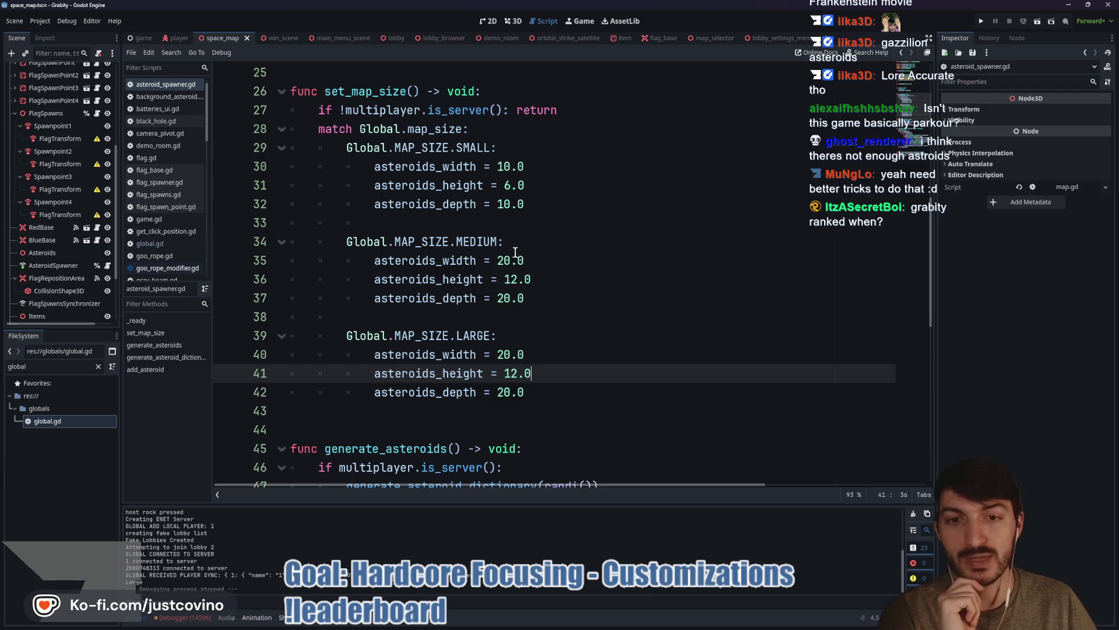
# Check the MEDIUM width on line 35, then run the project in debug mode.
pyautogui.click(506, 260)
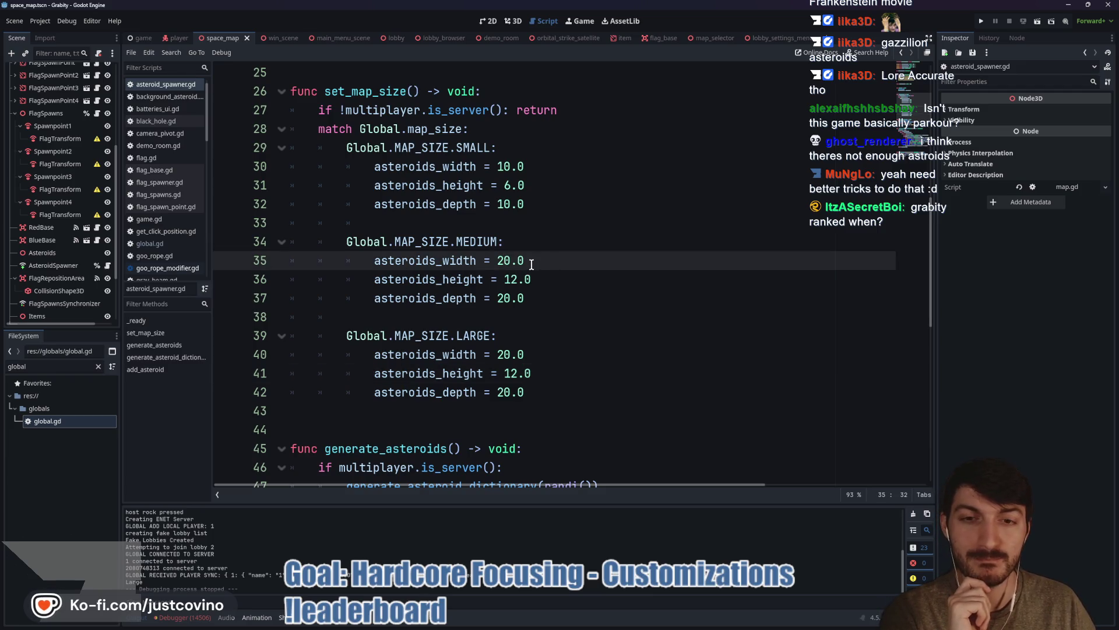
pyautogui.click(509, 264)
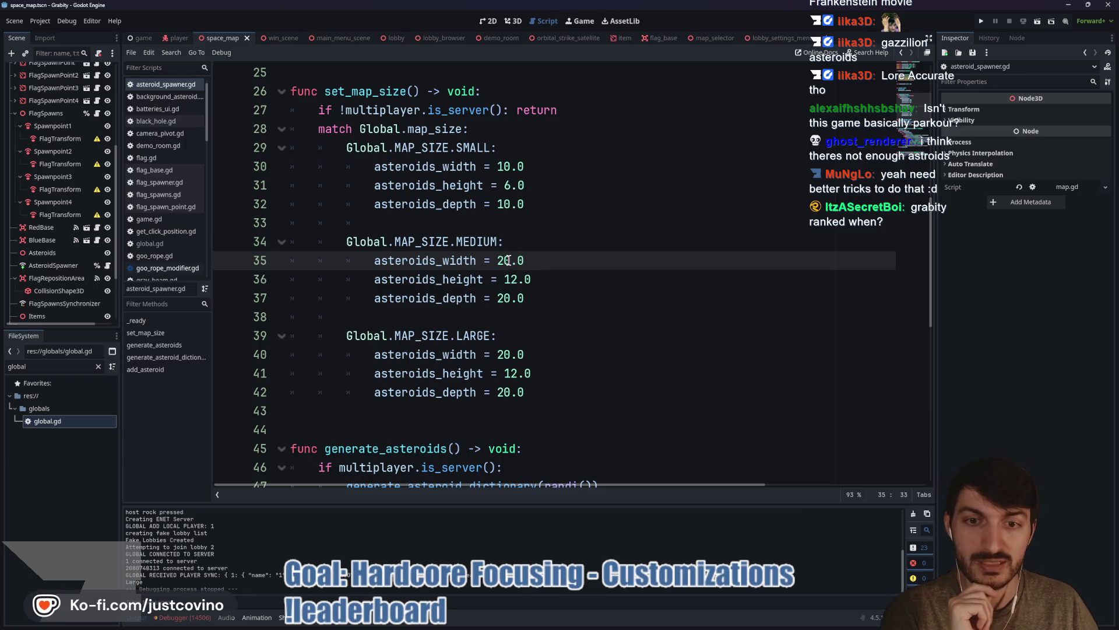
pyautogui.click(545, 262)
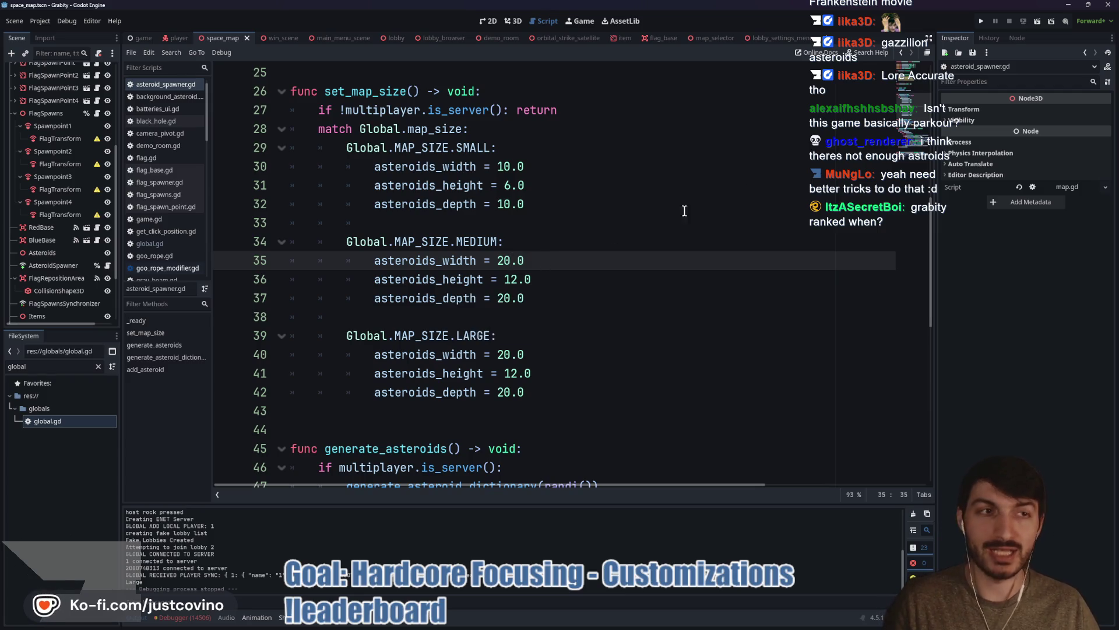
pyautogui.click(980, 22)
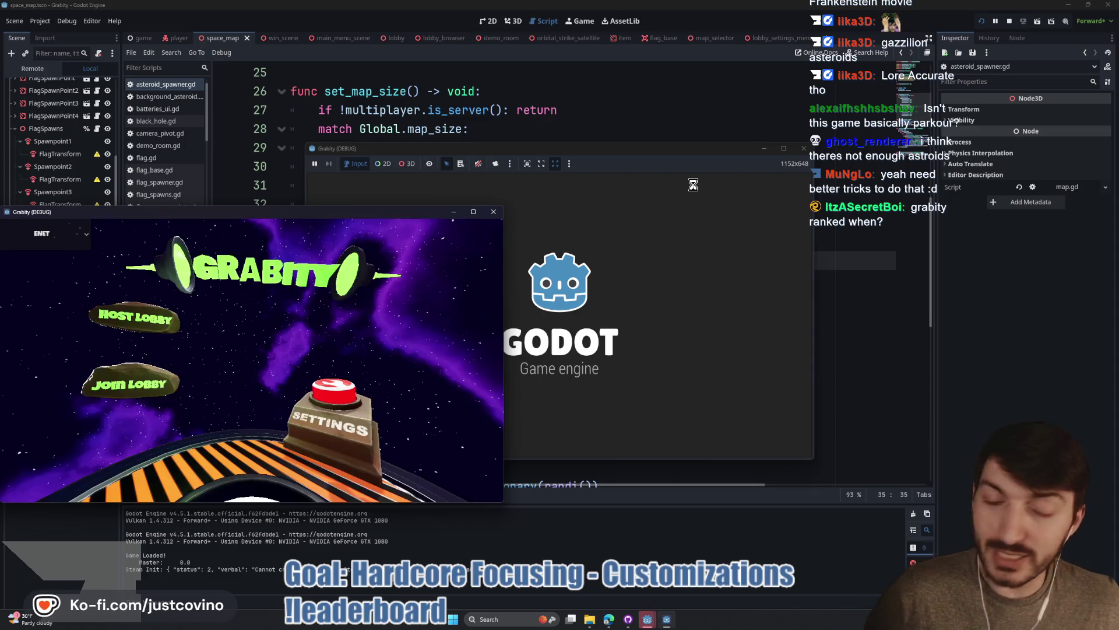
# Arrange both debug windows side by side, host a lobby in one and join it from the other.
pyautogui.moveTo(614, 149); pyautogui.dragTo(842, 151)
pyautogui.moveTo(323, 214)
pyautogui.mouseDown()
pyautogui.moveTo(337, 178)
pyautogui.moveTo(327, 184)
pyautogui.mouseUp()
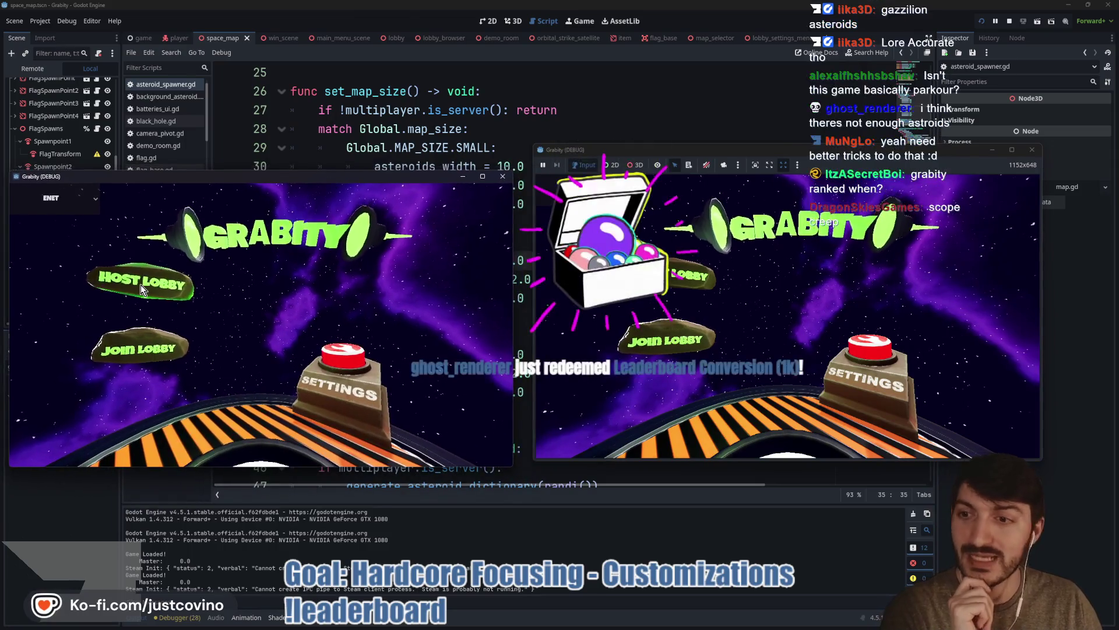
pyautogui.click(142, 283)
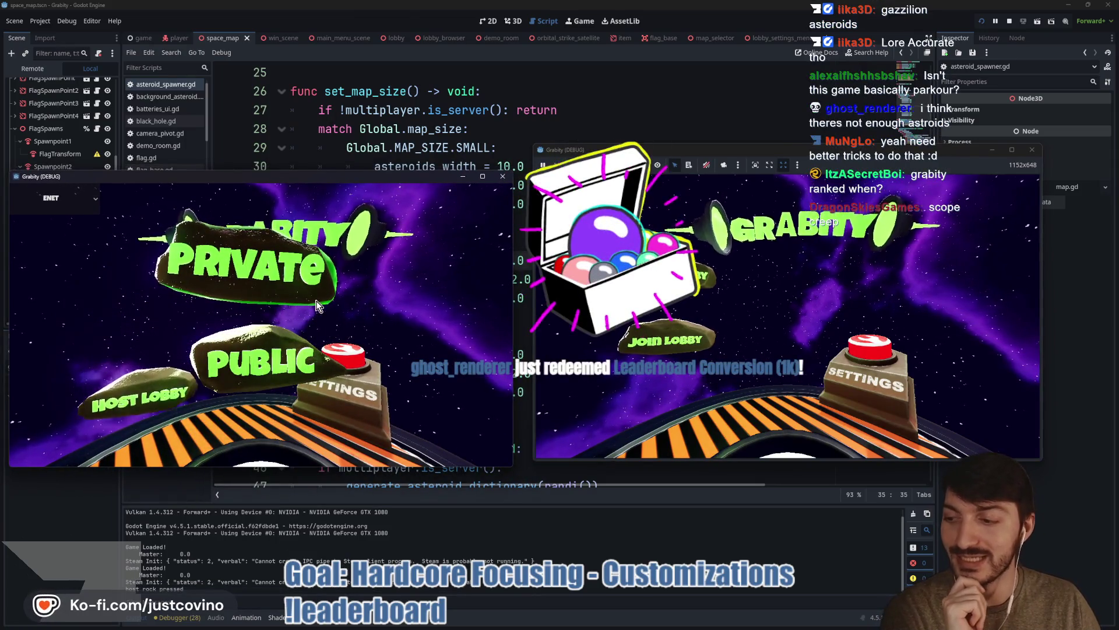
pyautogui.click(274, 284)
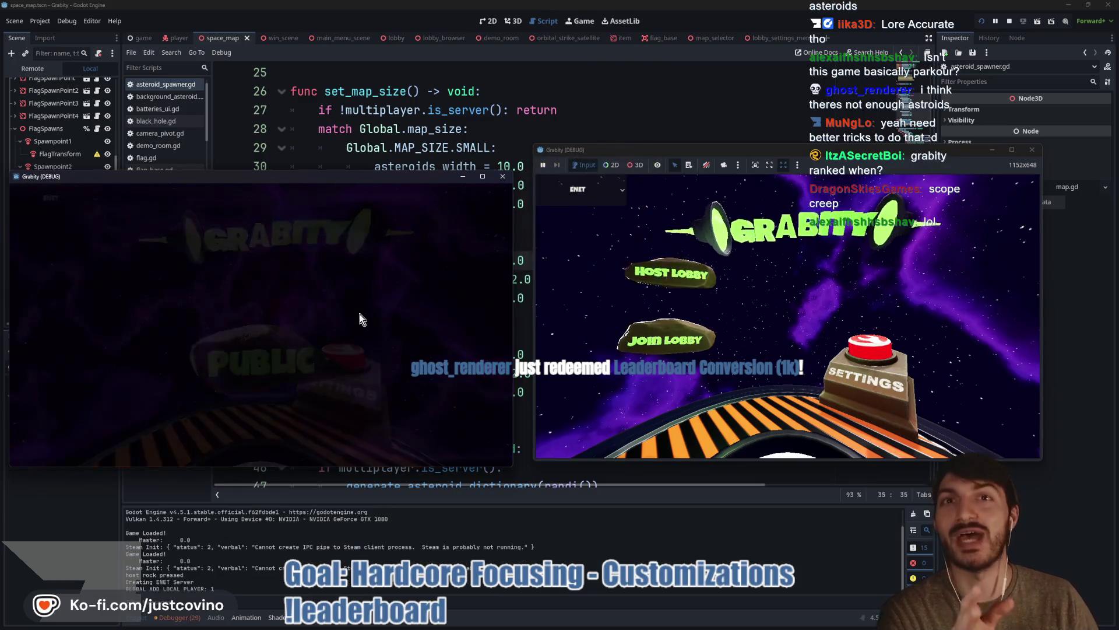
pyautogui.click(661, 330)
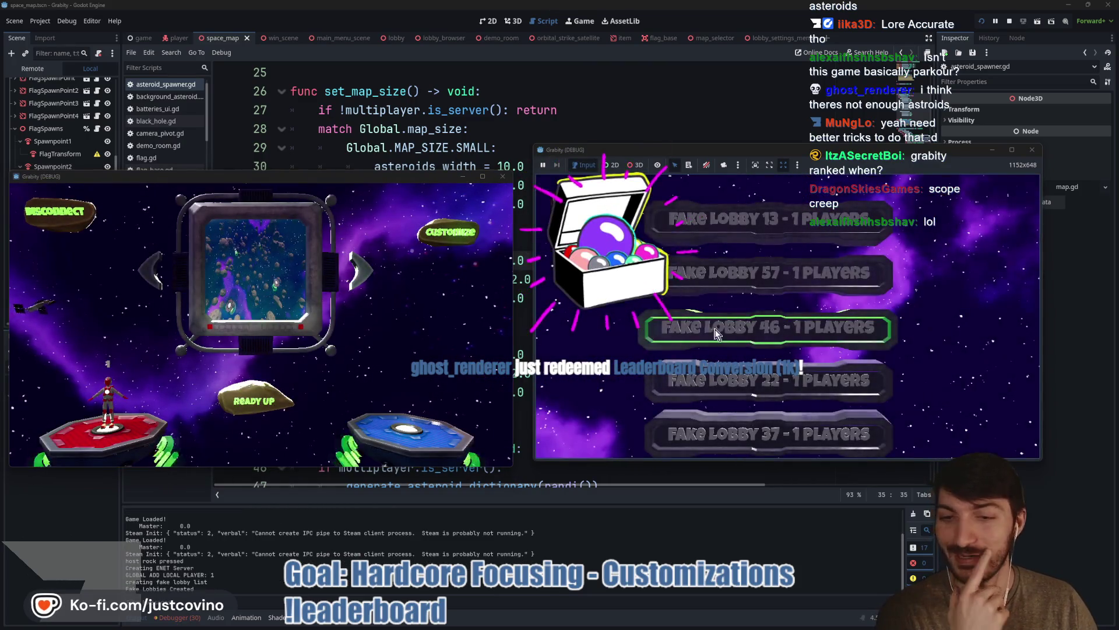
pyautogui.click(660, 330)
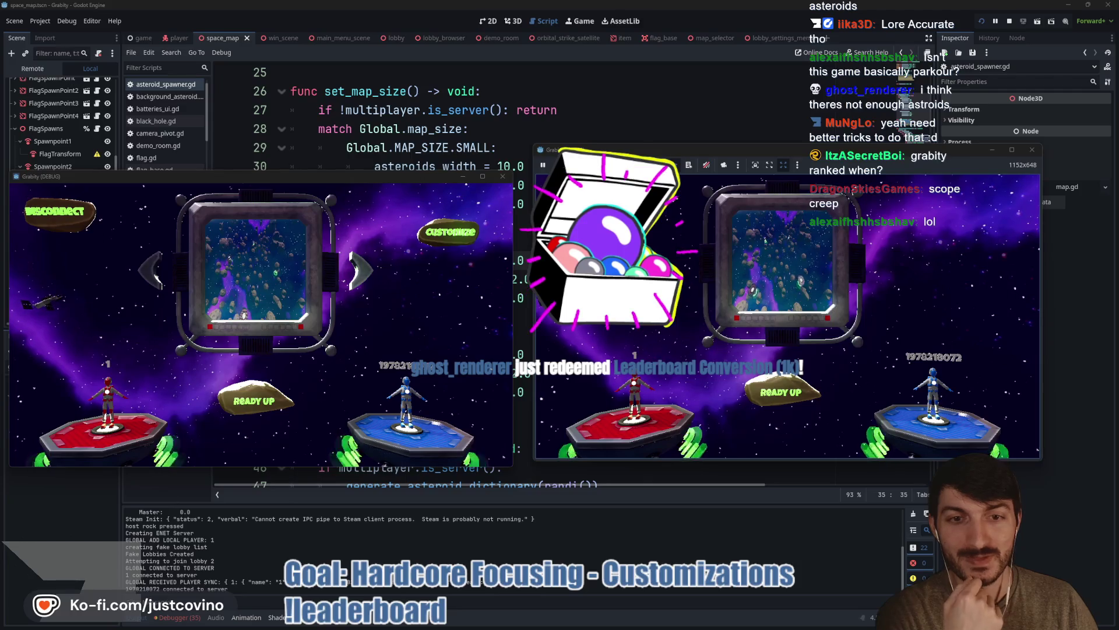
# Set the map size to large, ready up and start moving the red player.
pyautogui.click(449, 232)
pyautogui.click(344, 282)
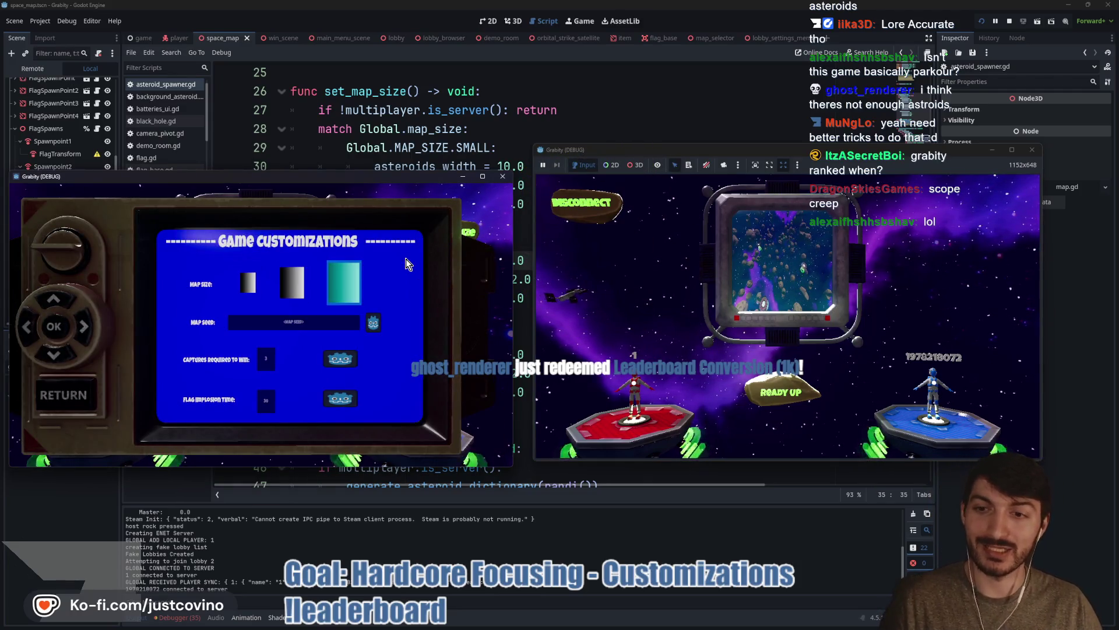
pyautogui.click(86, 391)
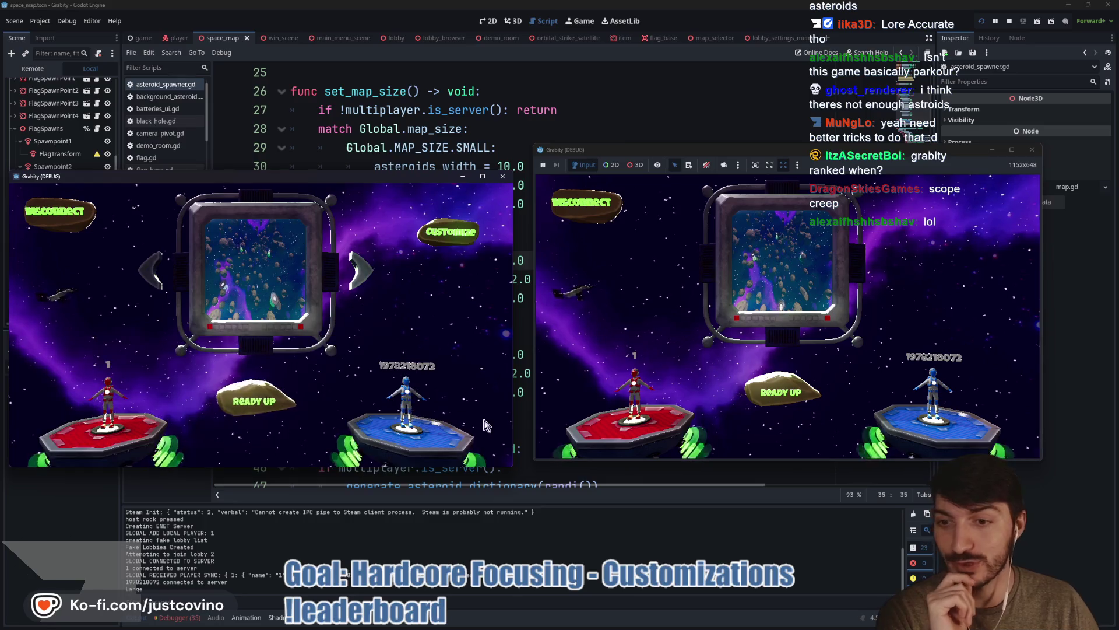
pyautogui.click(255, 398)
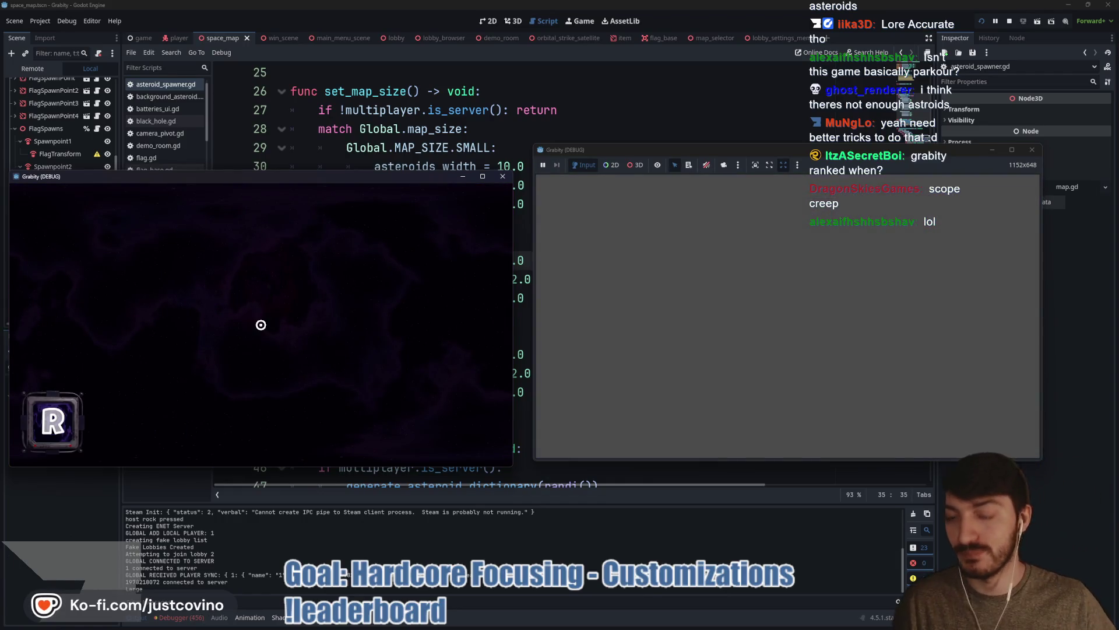
pyautogui.press('w')
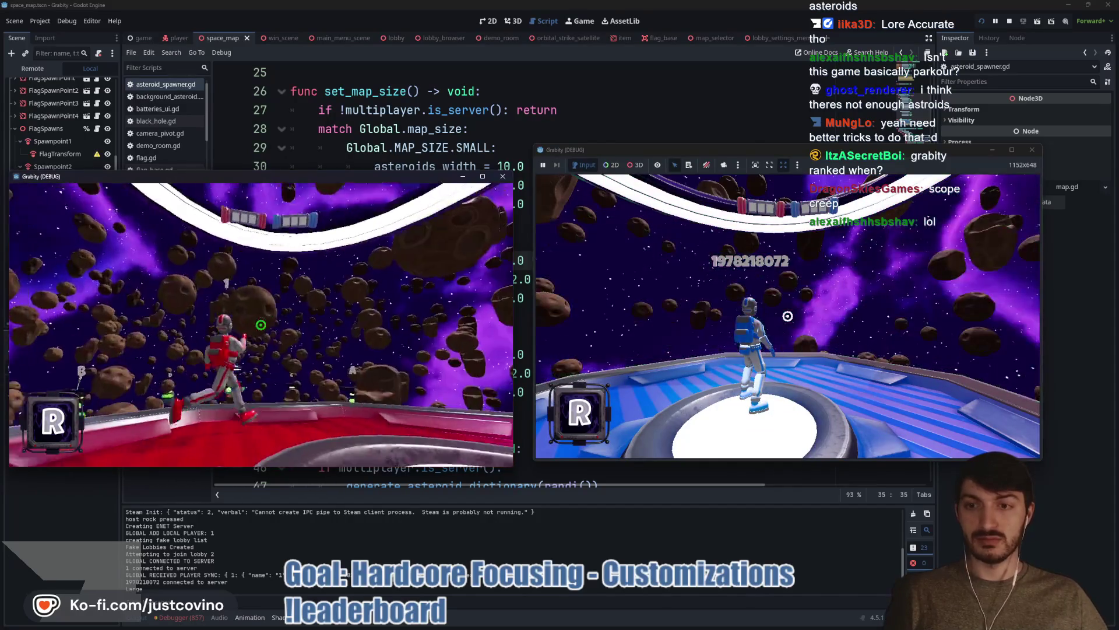
# Playtest the large map by running and grappling onto the green asteroid, then stop the game with F8.
pyautogui.press('super')
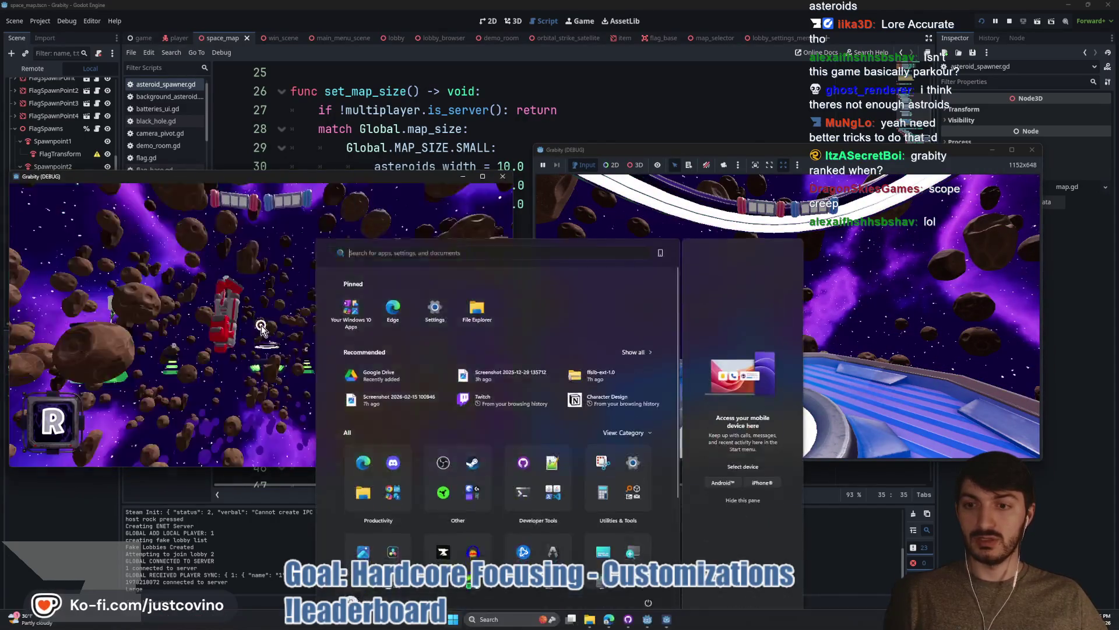
pyautogui.press('super')
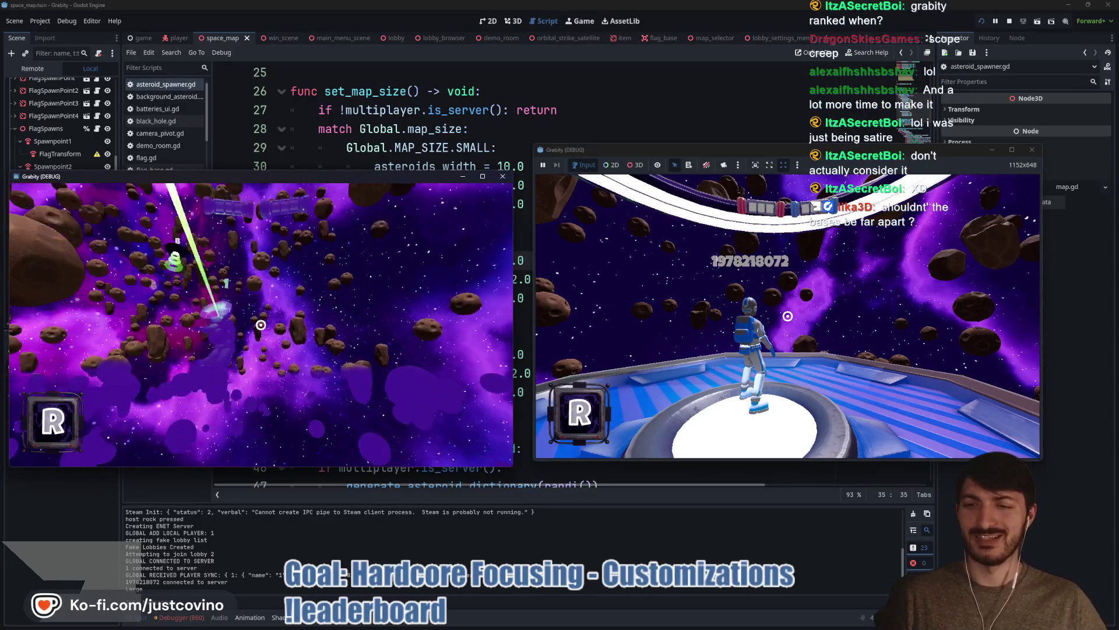
pyautogui.click(261, 325)
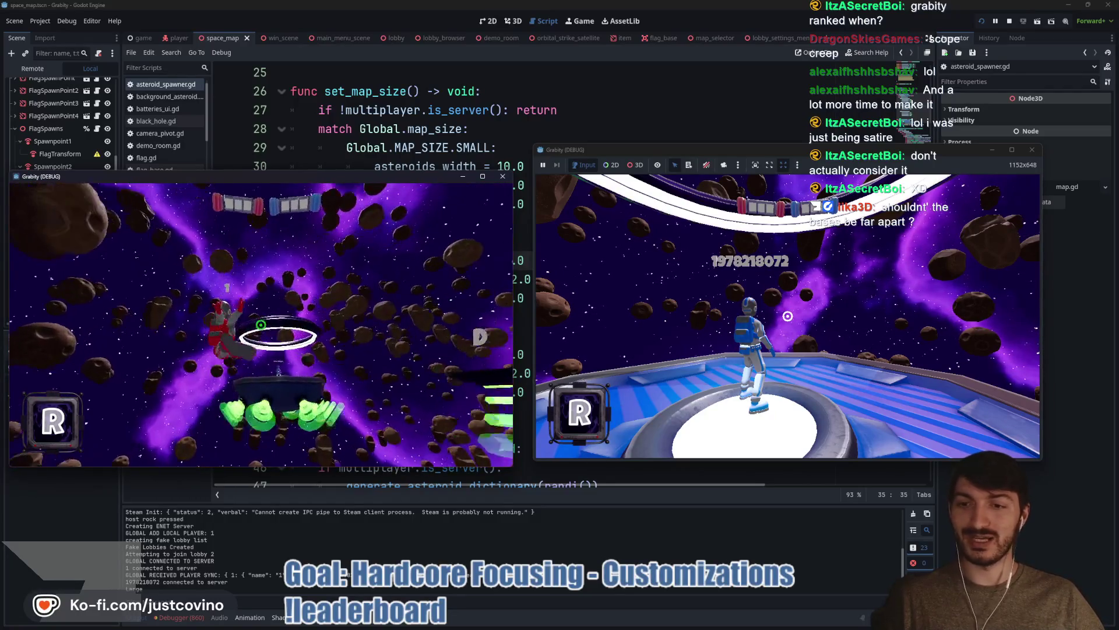
pyautogui.press('w')
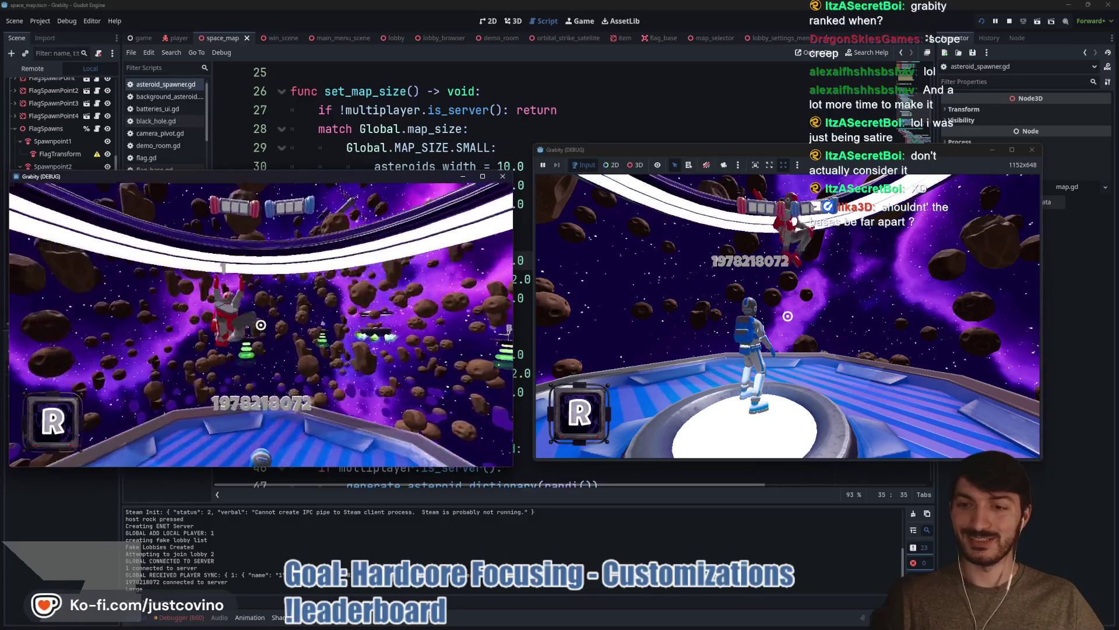
pyautogui.press('w')
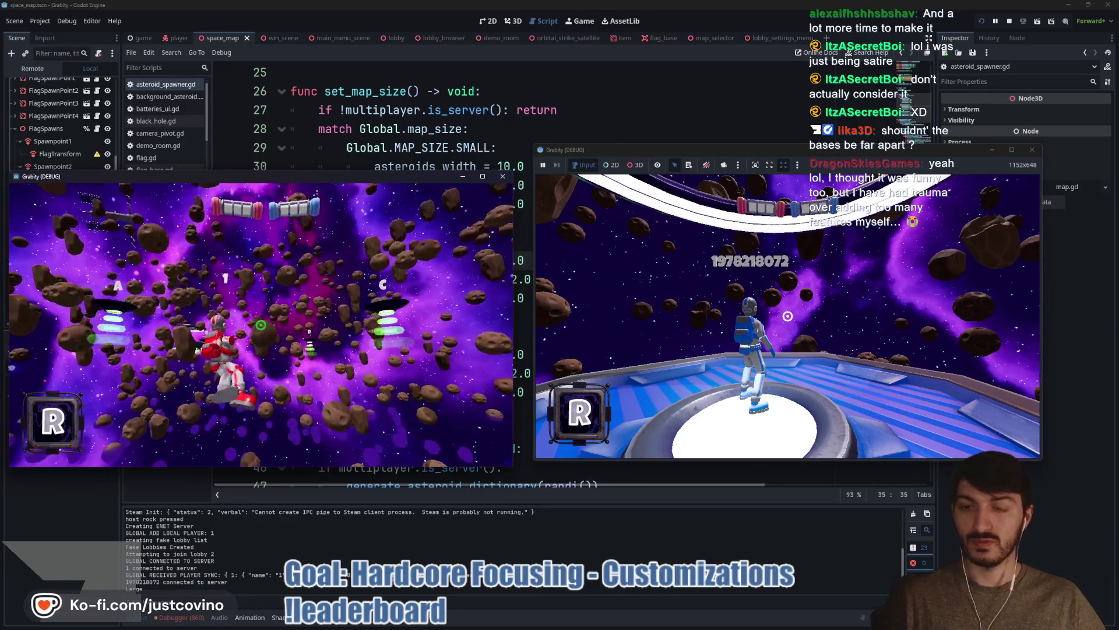
pyautogui.click(261, 325)
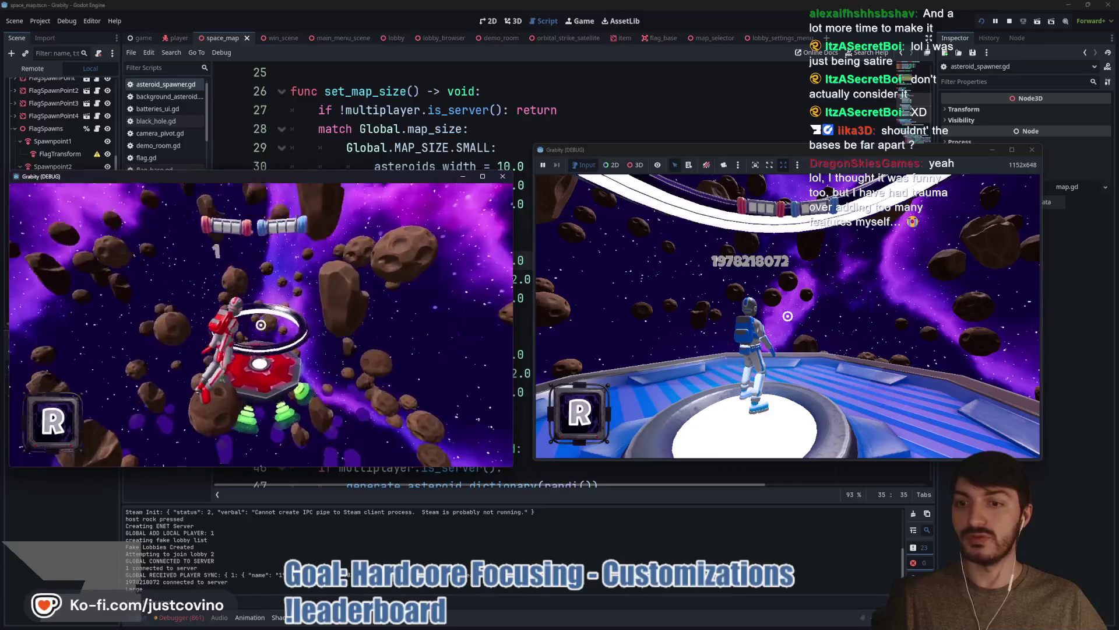
pyautogui.click(261, 325)
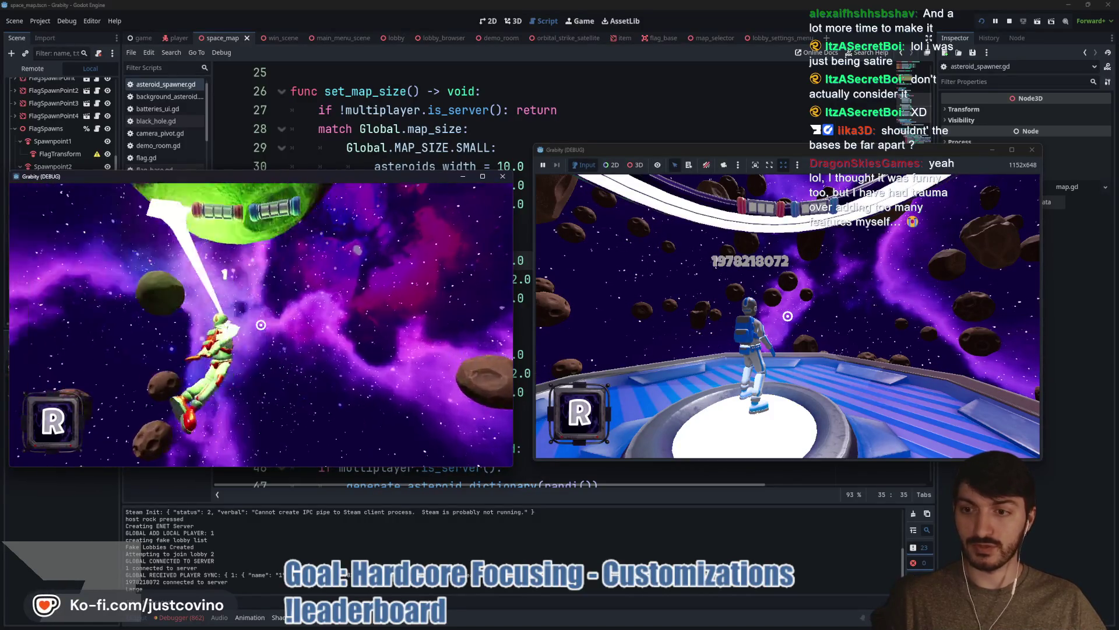
pyautogui.click(261, 325)
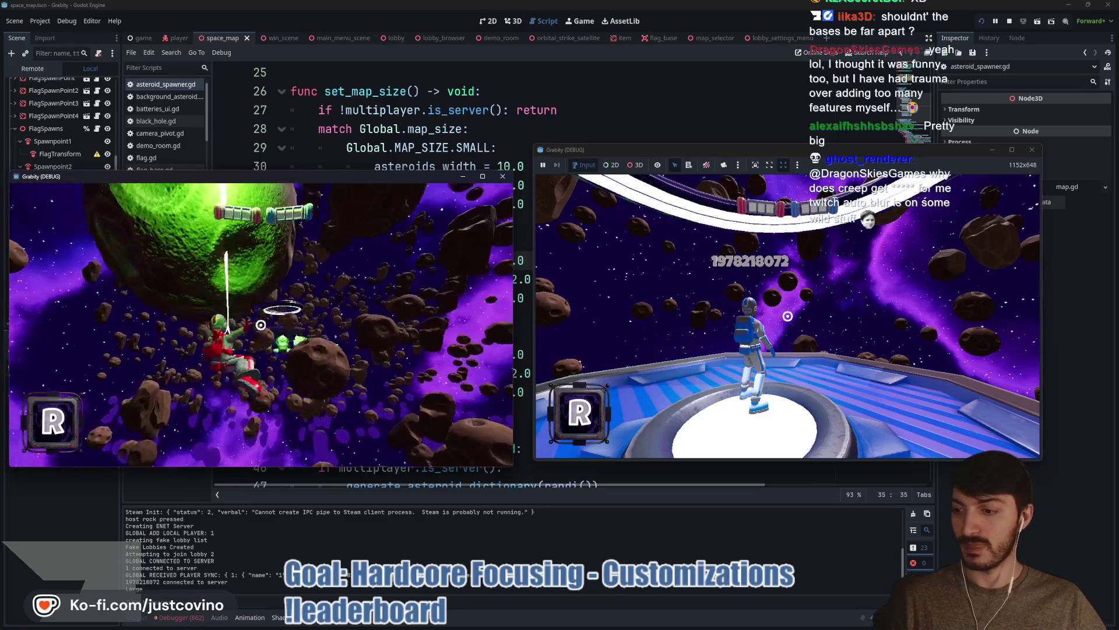
pyautogui.click(260, 324)
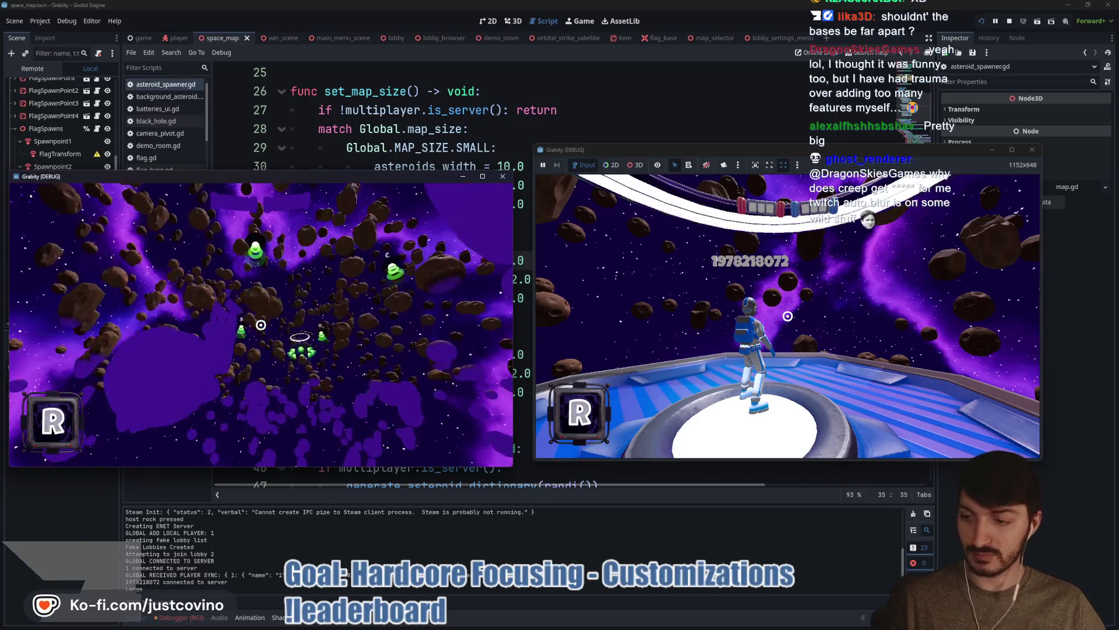
pyautogui.press('F8')
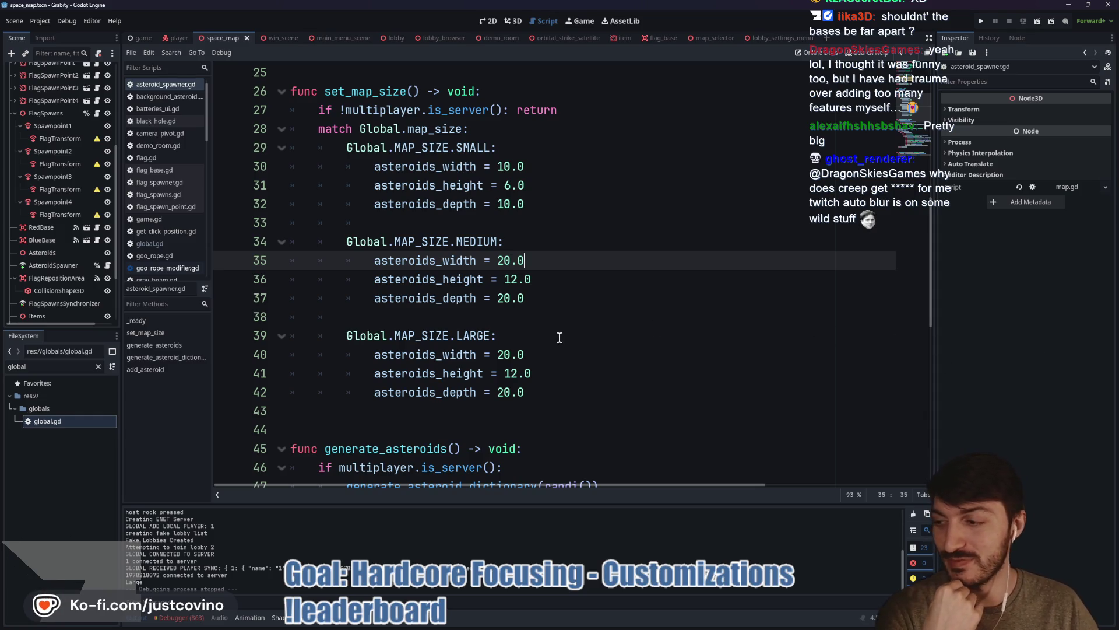
# Change the MEDIUM dimensions to 15/9/15 using a multi-cursor edit, and save the script.
pyautogui.click(513, 317)
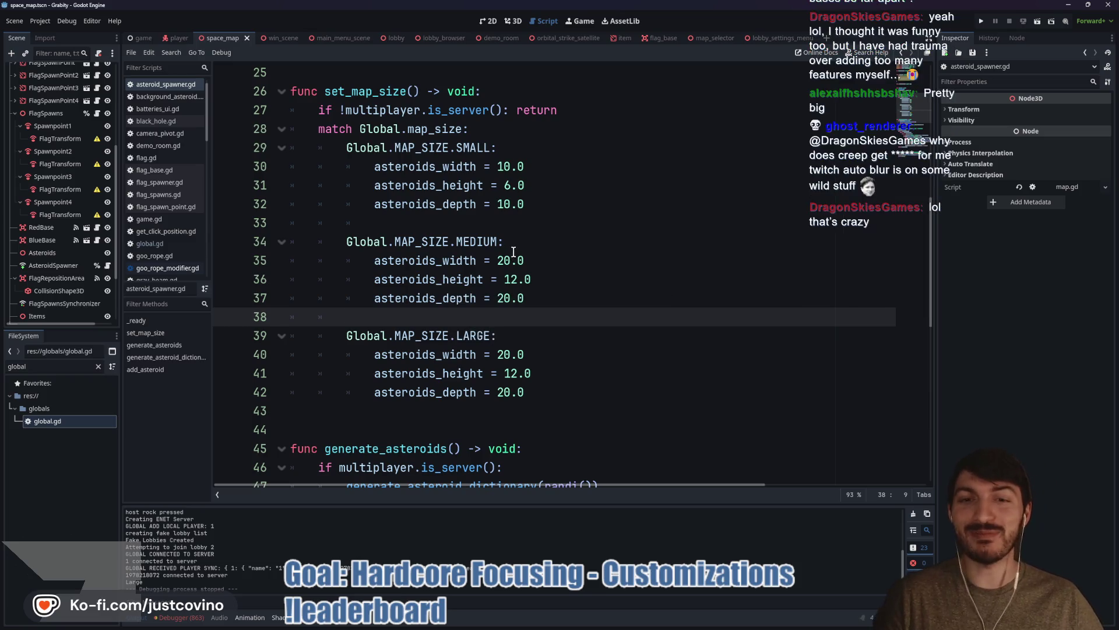
pyautogui.doubleClick(508, 260)
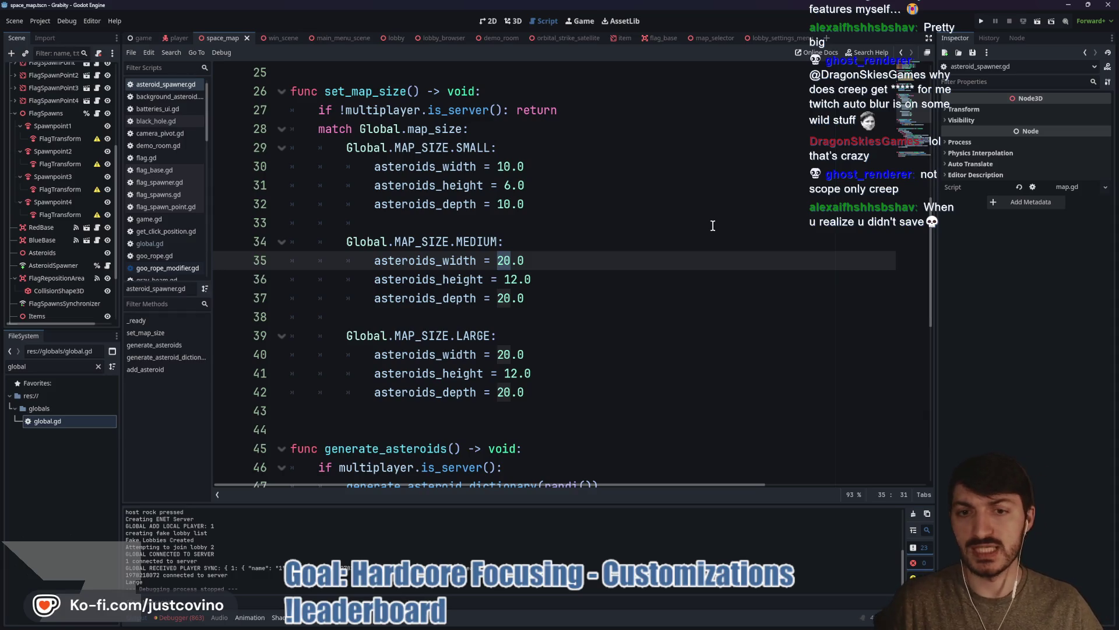
pyautogui.hotkey('ctrl', 'd')
pyautogui.write('15')
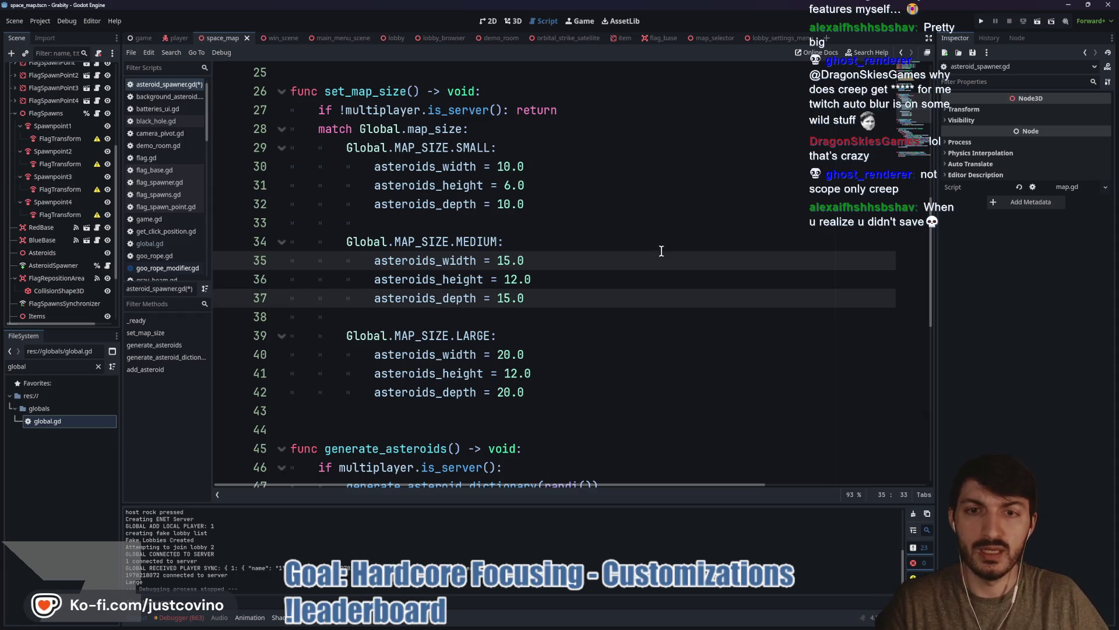
pyautogui.click(511, 278)
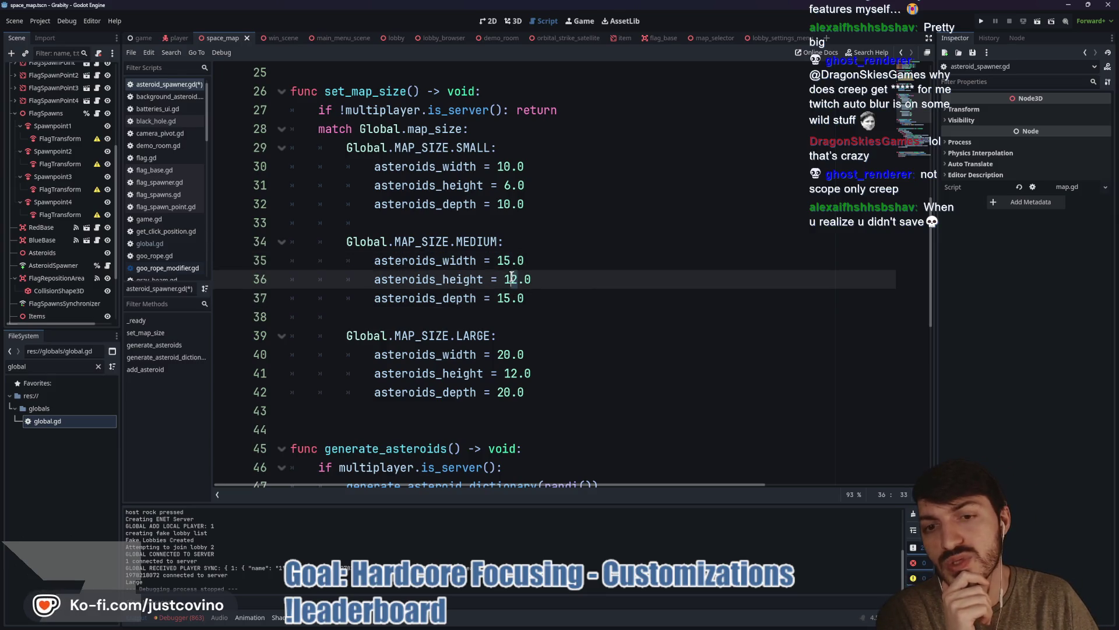
pyautogui.click(505, 279)
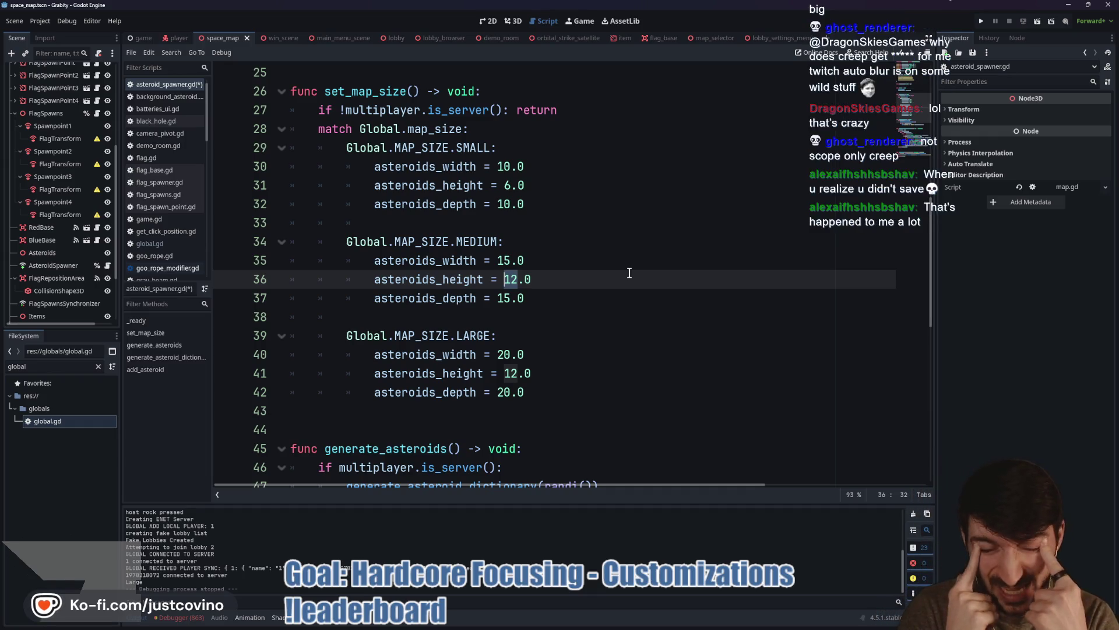
pyautogui.press('Delete')
pyautogui.press('Delete')
pyautogui.write('9')
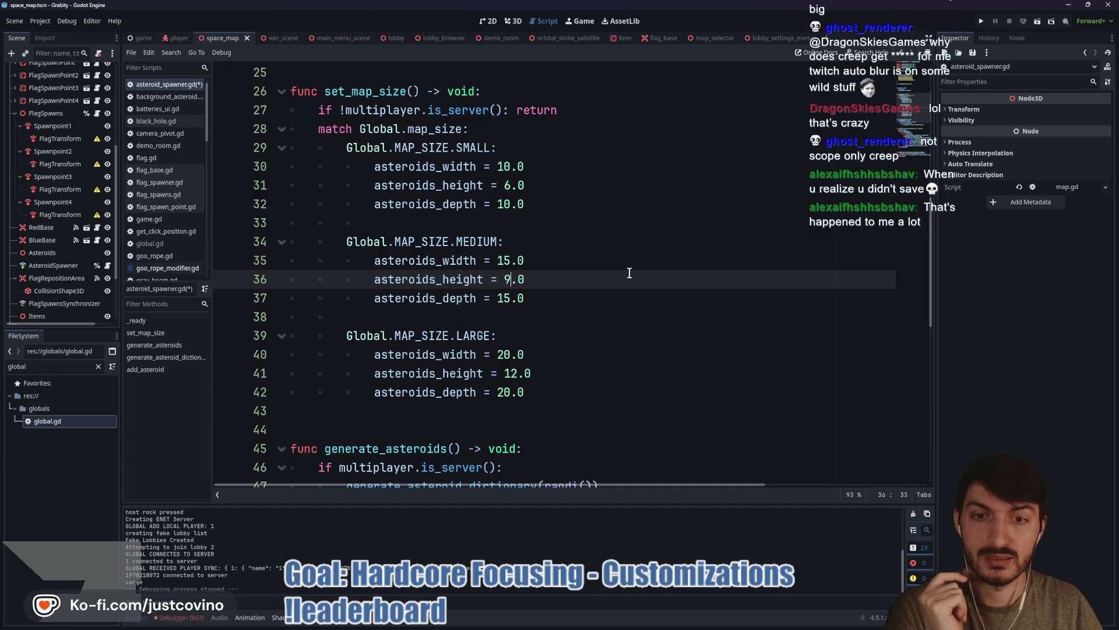
pyautogui.hotkey('ctrl', 's')
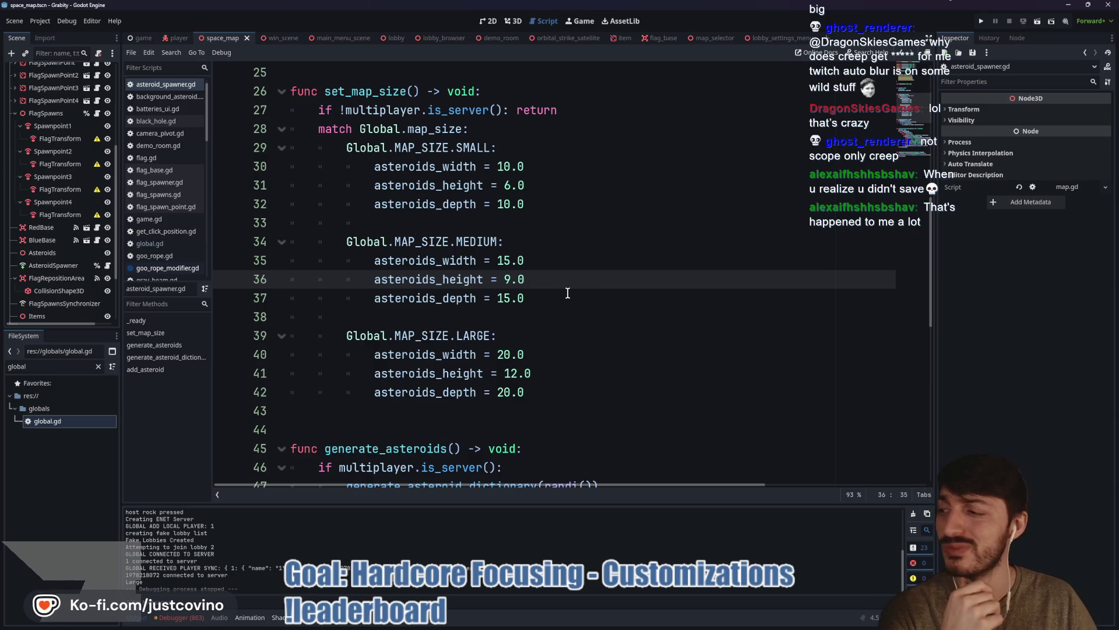
pyautogui.scroll(2, 548, 315)
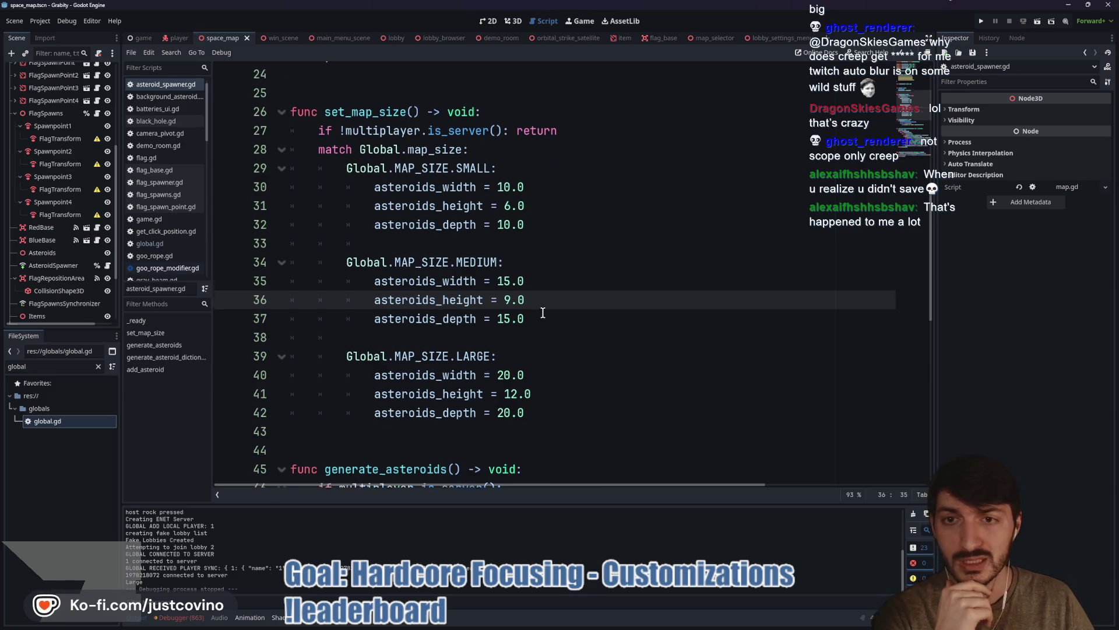
pyautogui.click(514, 245)
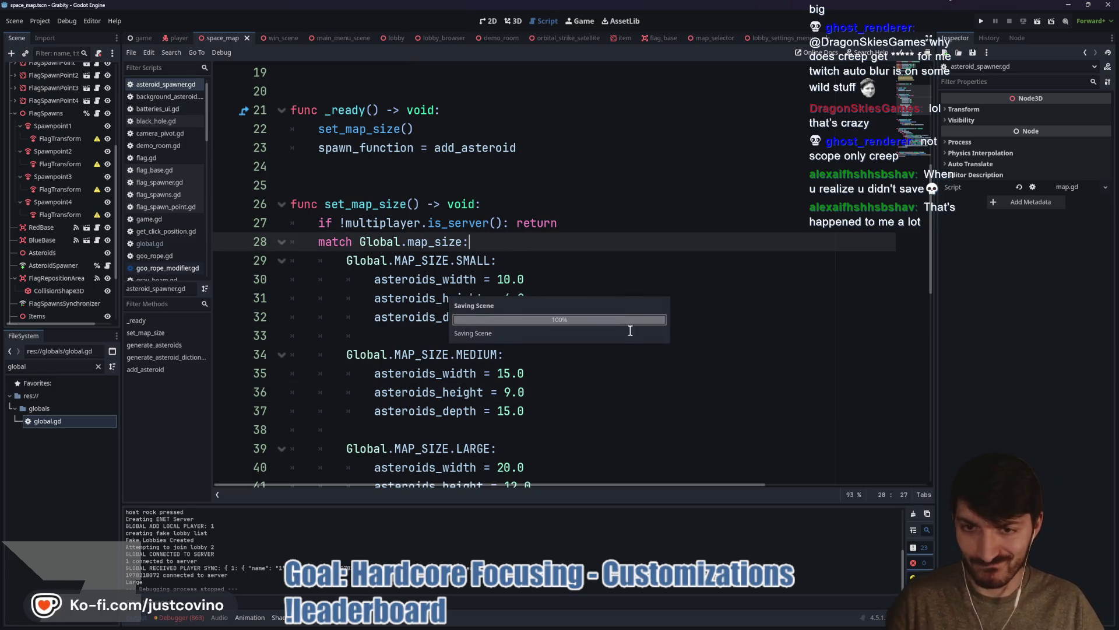
pyautogui.moveTo(639, 621)
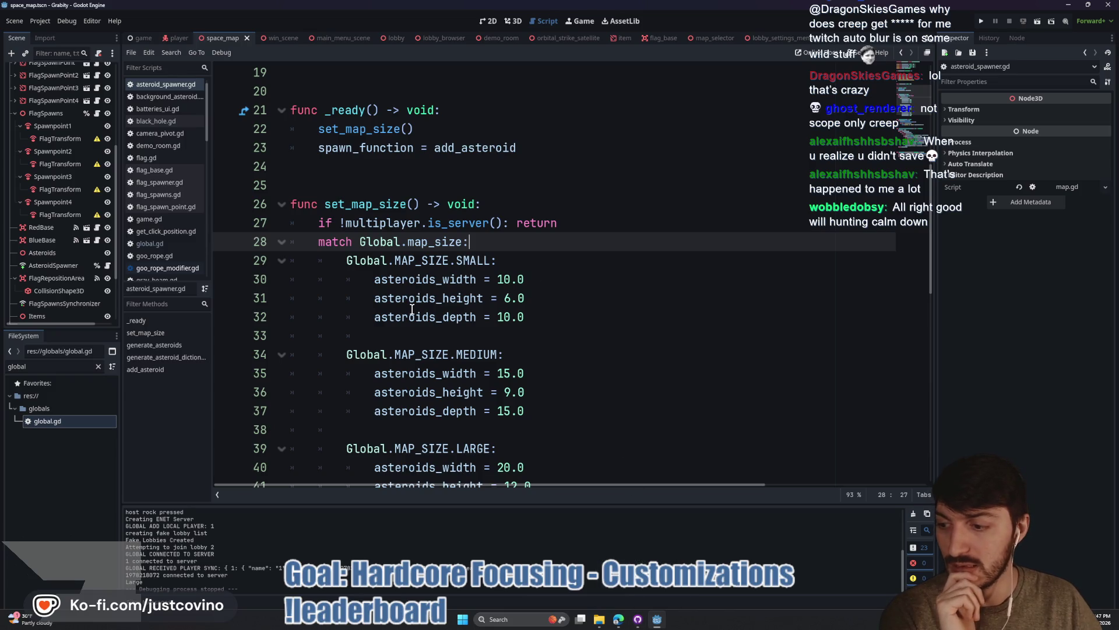
# Select the whole asteroid set_map_size function, lines 26–42, for copying.
pyautogui.scroll(-1, 547, 338)
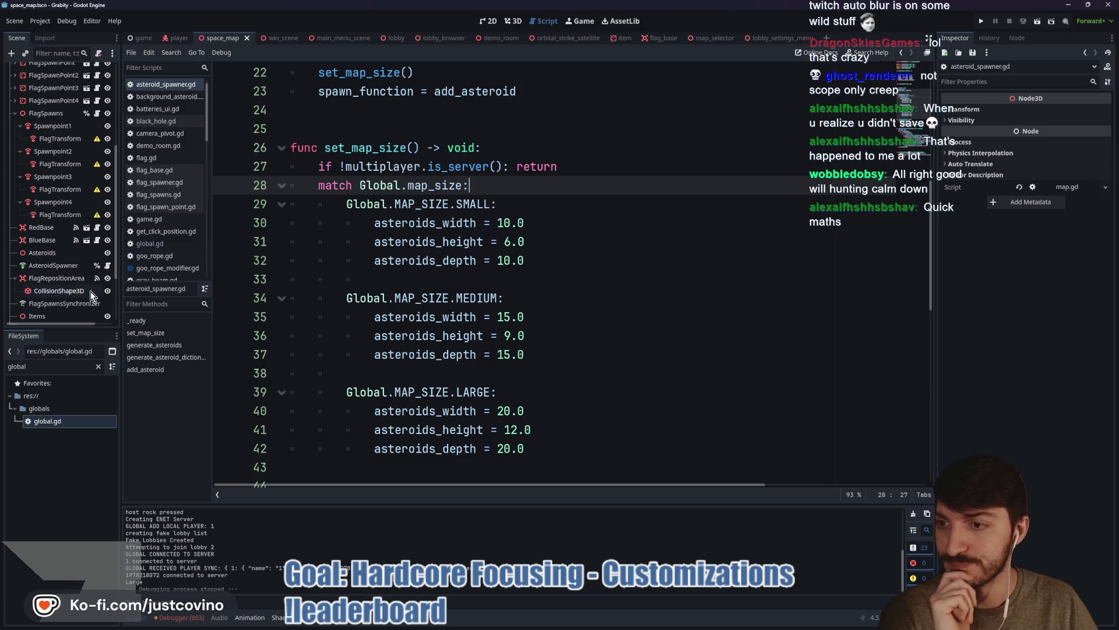
pyautogui.scroll(5, 70, 271)
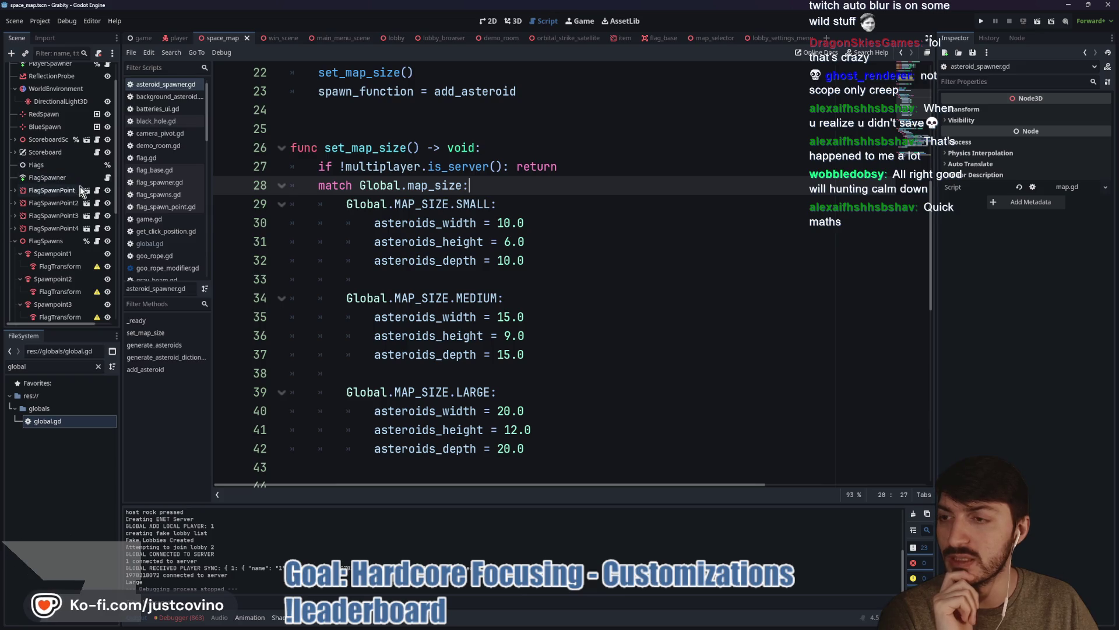
pyautogui.scroll(-3, 86, 183)
pyautogui.scroll(-2, 79, 174)
pyautogui.scroll(-3, 77, 268)
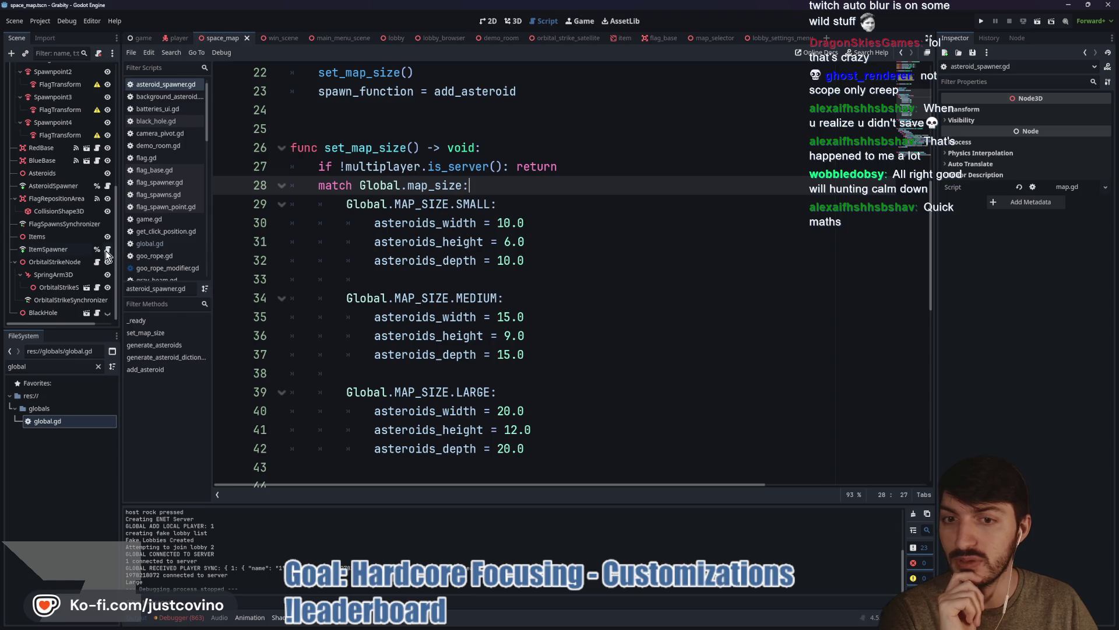
pyautogui.moveTo(543, 448)
pyautogui.mouseDown()
pyautogui.moveTo(349, 355)
pyautogui.moveTo(283, 157)
pyautogui.mouseUp()
pyautogui.hotkey('ctrl', 'c')
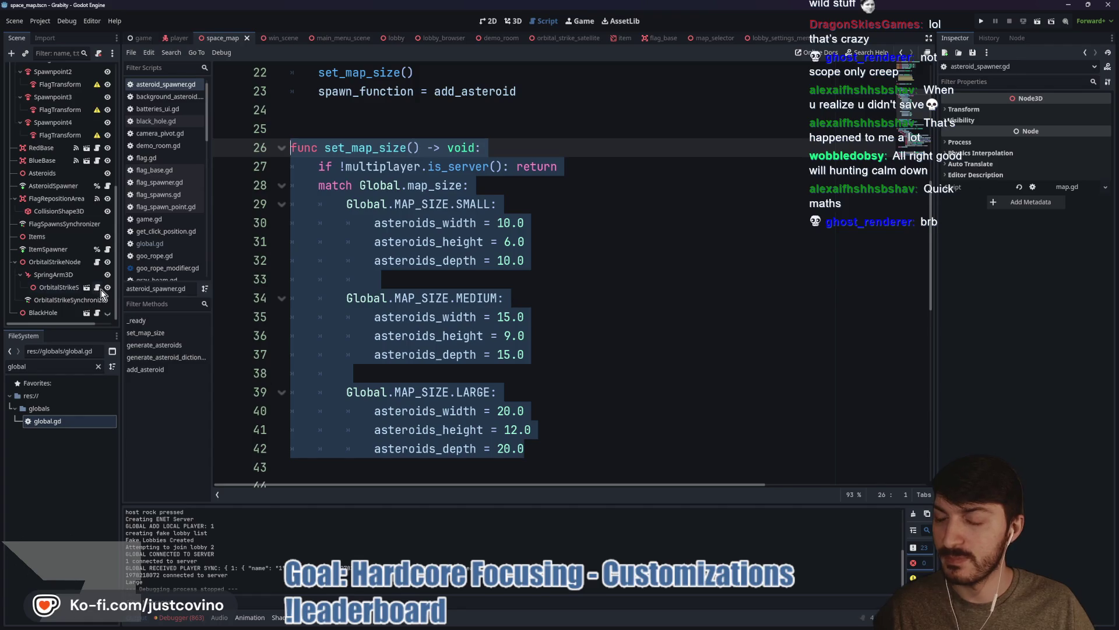
# Open item_spawner.gd and paste the asteroid set_map_size over its old set_map_size function.
pyautogui.click(108, 248)
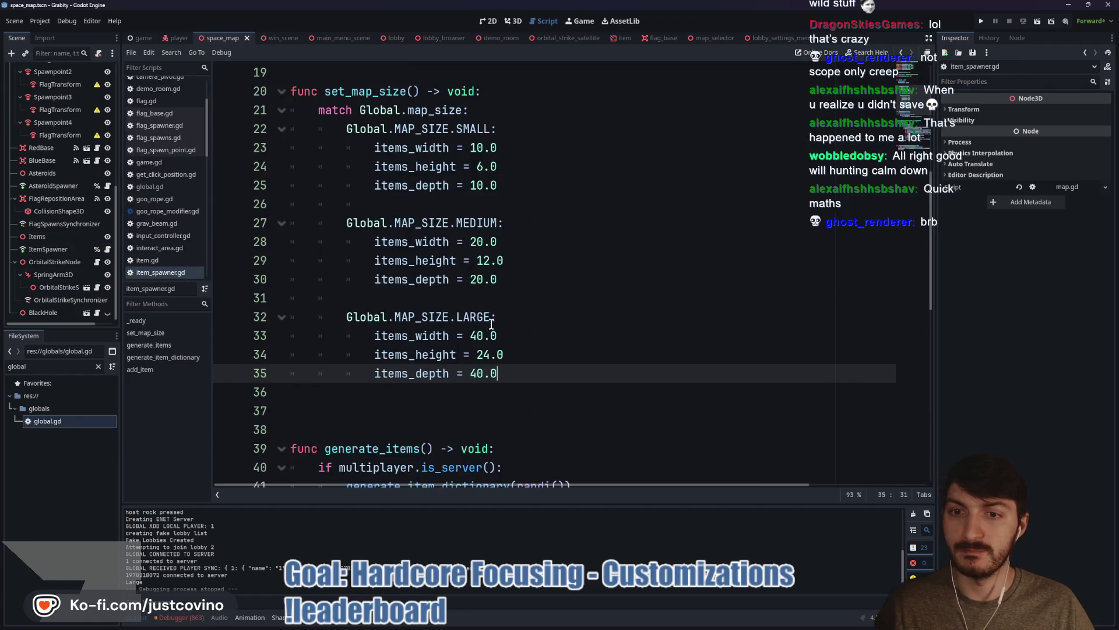
pyautogui.moveTo(530, 379)
pyautogui.mouseDown()
pyautogui.moveTo(244, 200)
pyautogui.moveTo(230, 93)
pyautogui.mouseUp()
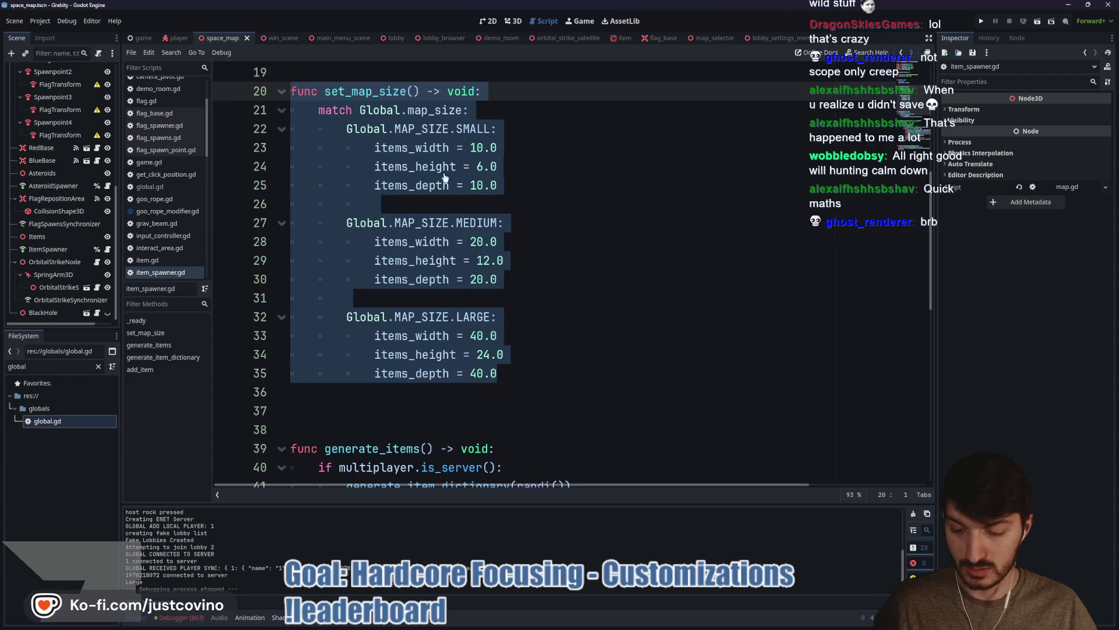
pyautogui.hotkey('ctrl', 'v')
# Rename every 'asteroids' prefix to 'items' with multi-select, then save item_spawner.gd.
pyautogui.doubleClick(423, 167)
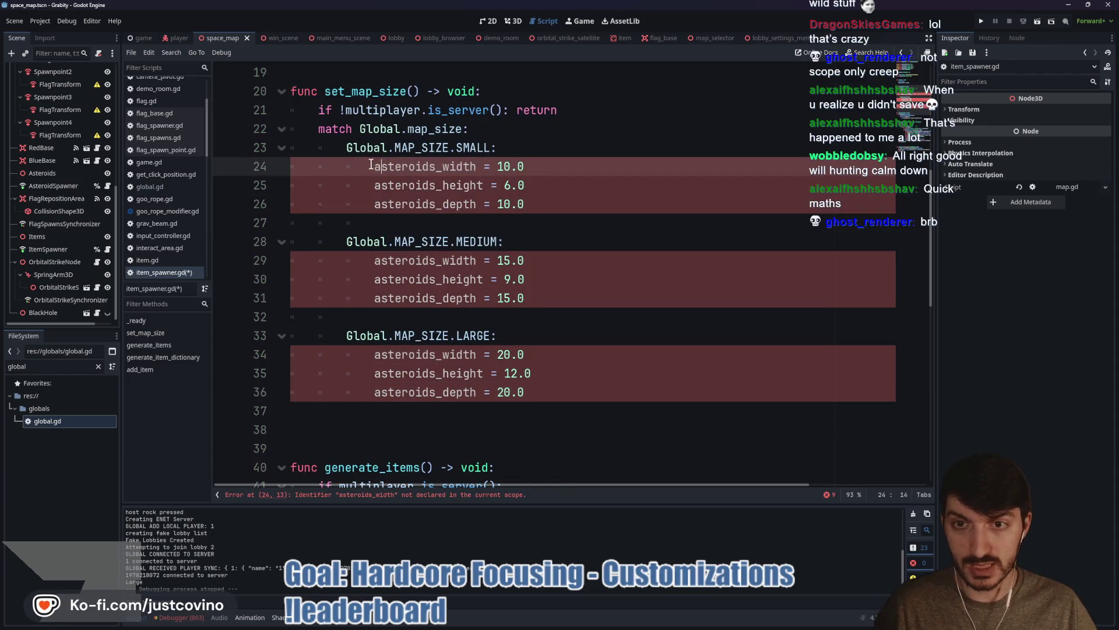
pyautogui.hotkey('ctrl', 'd')
pyautogui.hotkey('ctrl', 'd')
pyautogui.hotkey('ctrl', 'd')
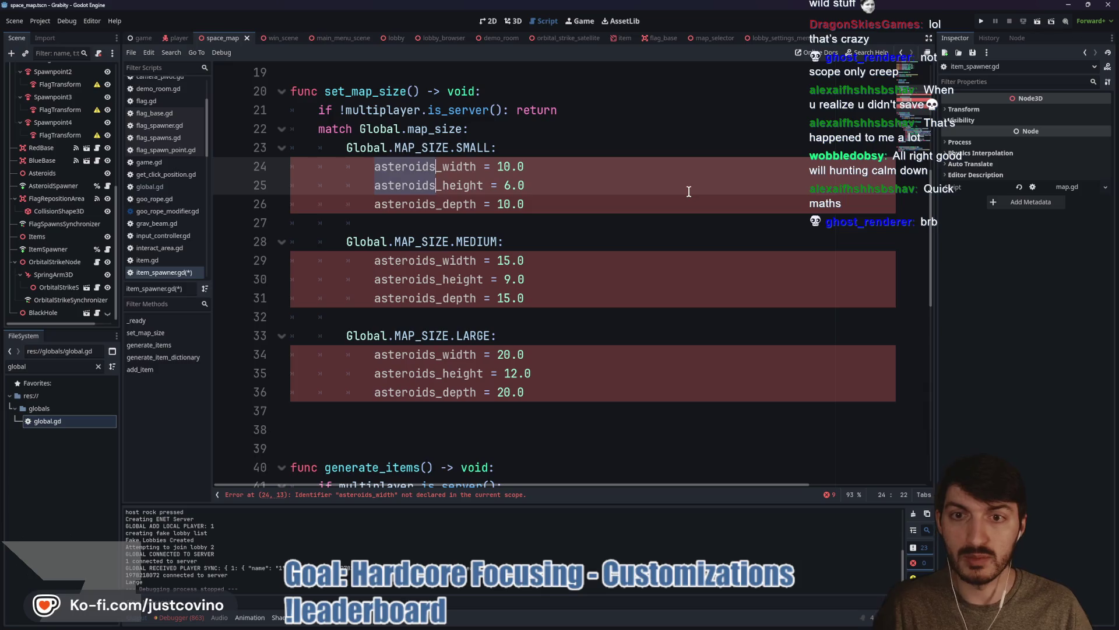
pyautogui.hotkey('ctrl', 'd')
pyautogui.hotkey('ctrl', 'd')
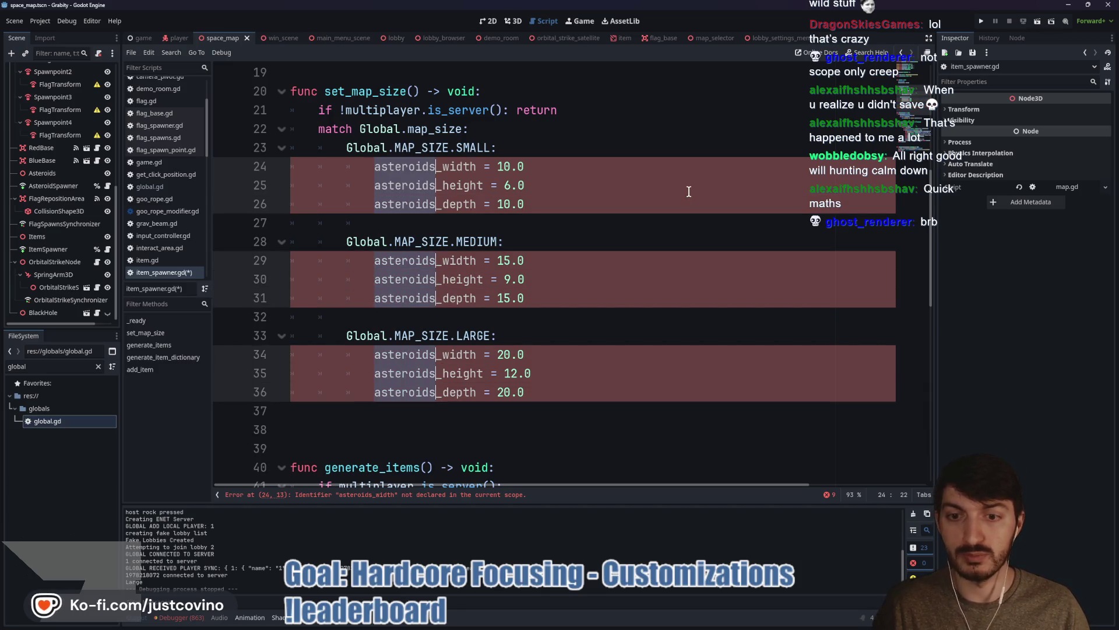
pyautogui.write('items')
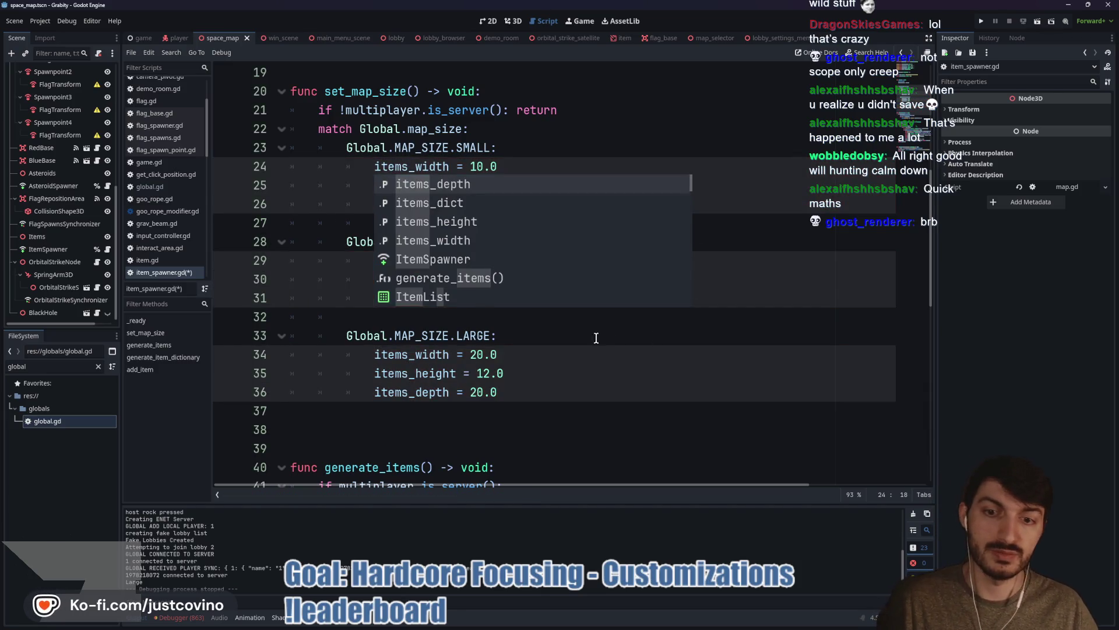
pyautogui.click(596, 337)
pyautogui.scroll(5, 595, 336)
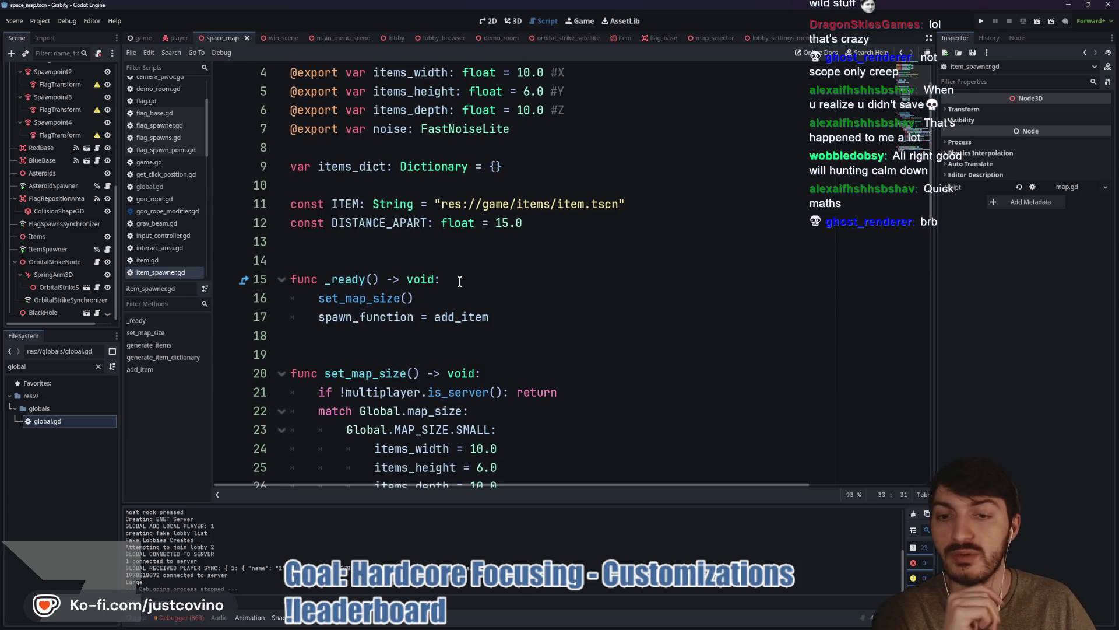
pyautogui.click(410, 246)
pyautogui.hotkey('ctrl', 's')
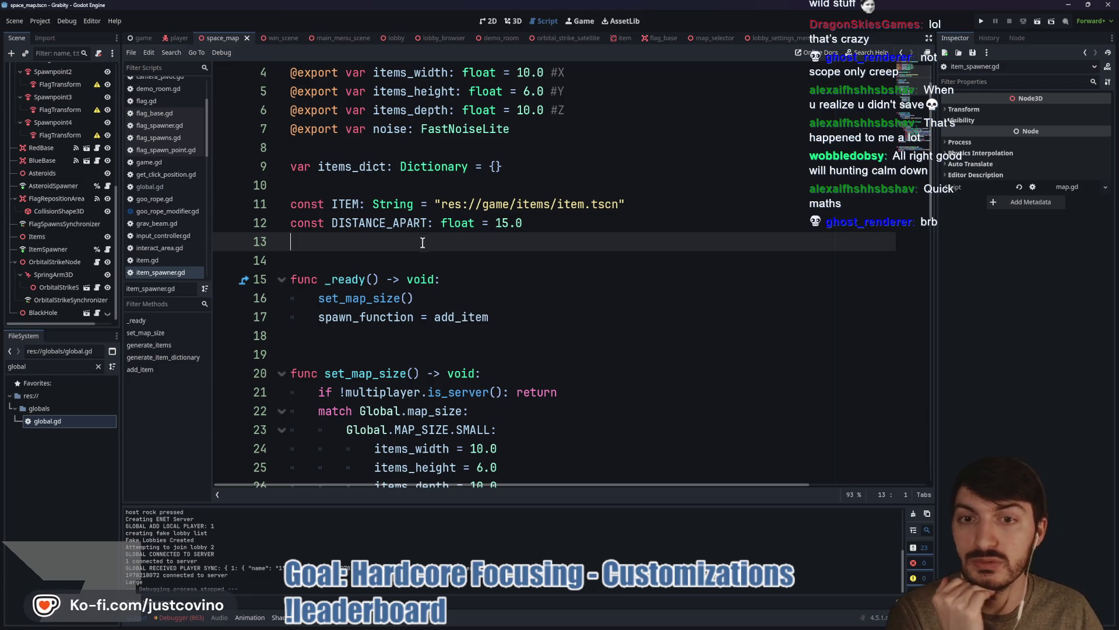
pyautogui.scroll(-12, 420, 262)
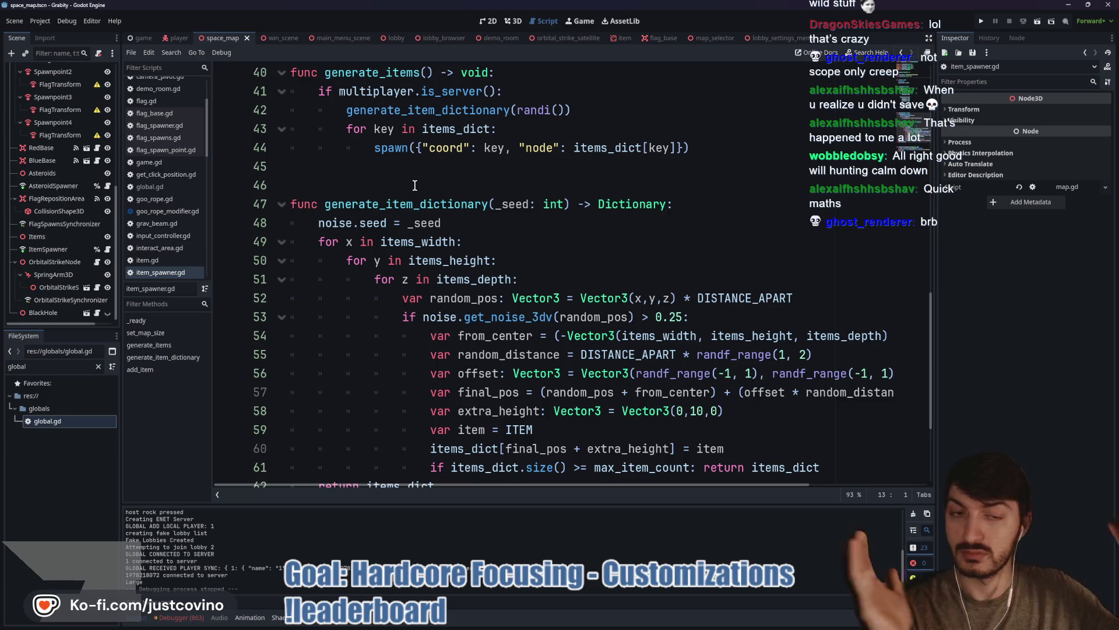
pyautogui.click(405, 170)
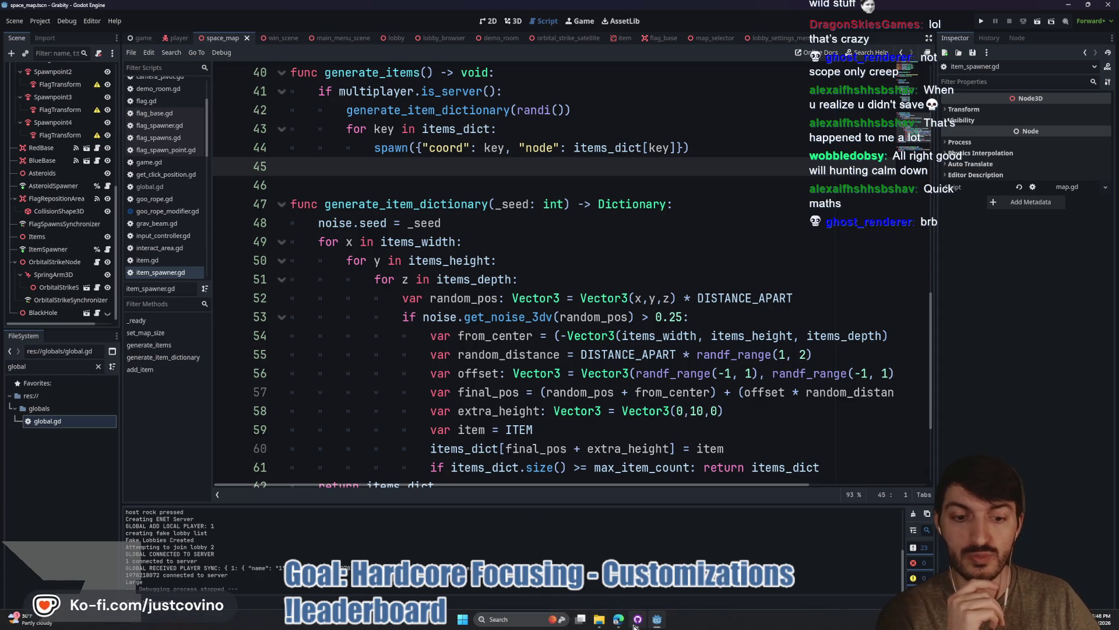
# Commit the five files as 'Map Size Changes Works-ish', noting Bases and Flag Cap Points must move farther, then push to origin.
pyautogui.click(639, 619)
pyautogui.write('Map Size Ch')
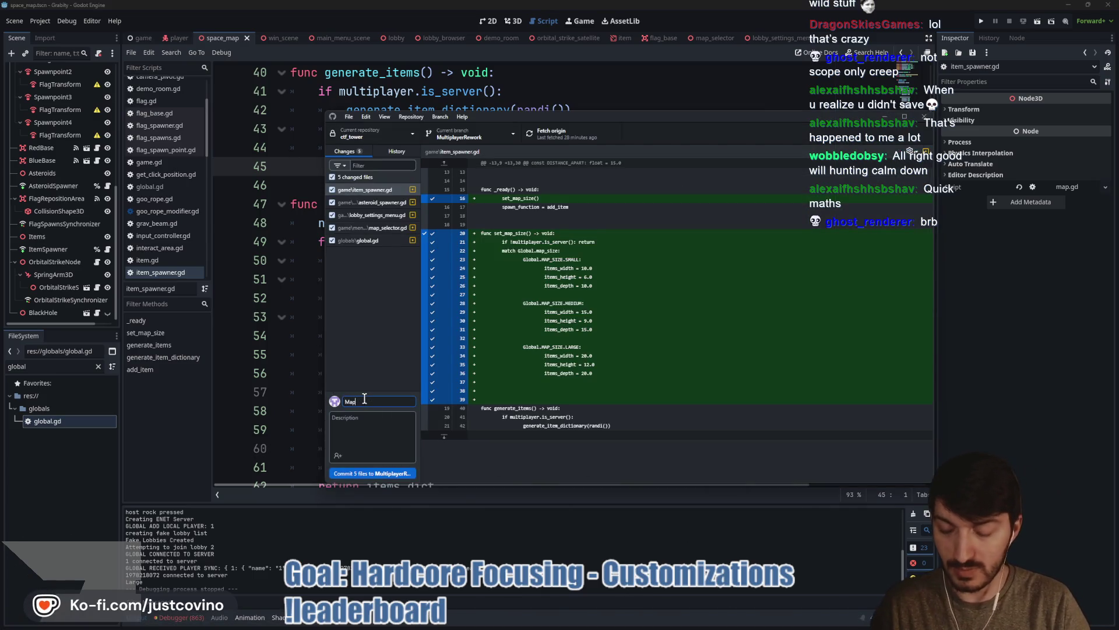
pyautogui.write('anges Works-ish - WIP')
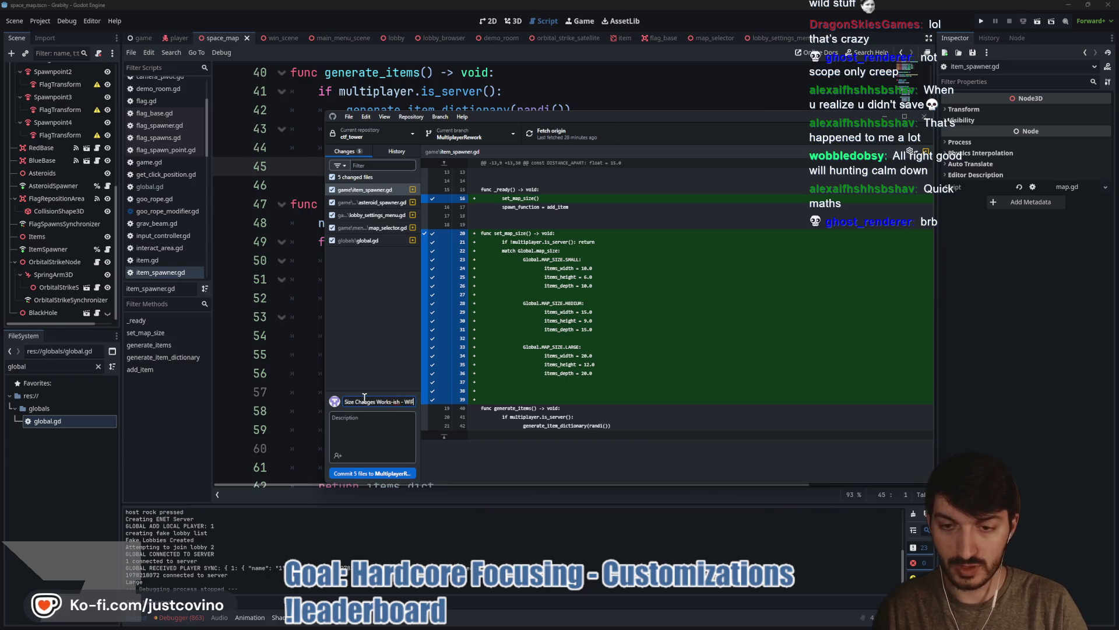
pyautogui.click(369, 445)
pyautogui.write('Need to move Bases')
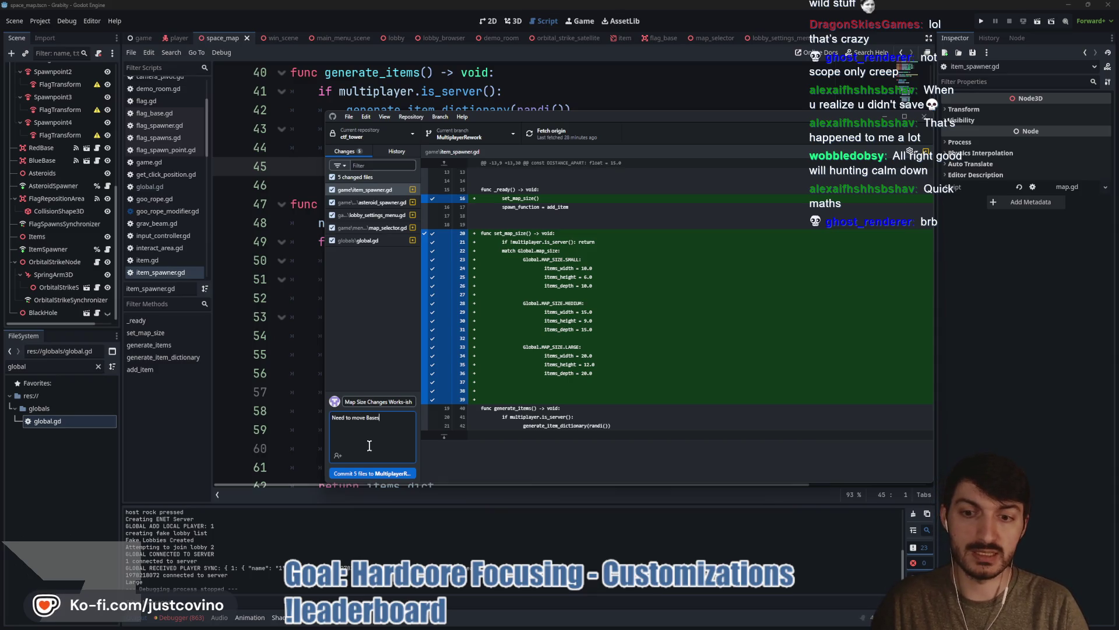
pyautogui.write(' + Flag Cap Poi')
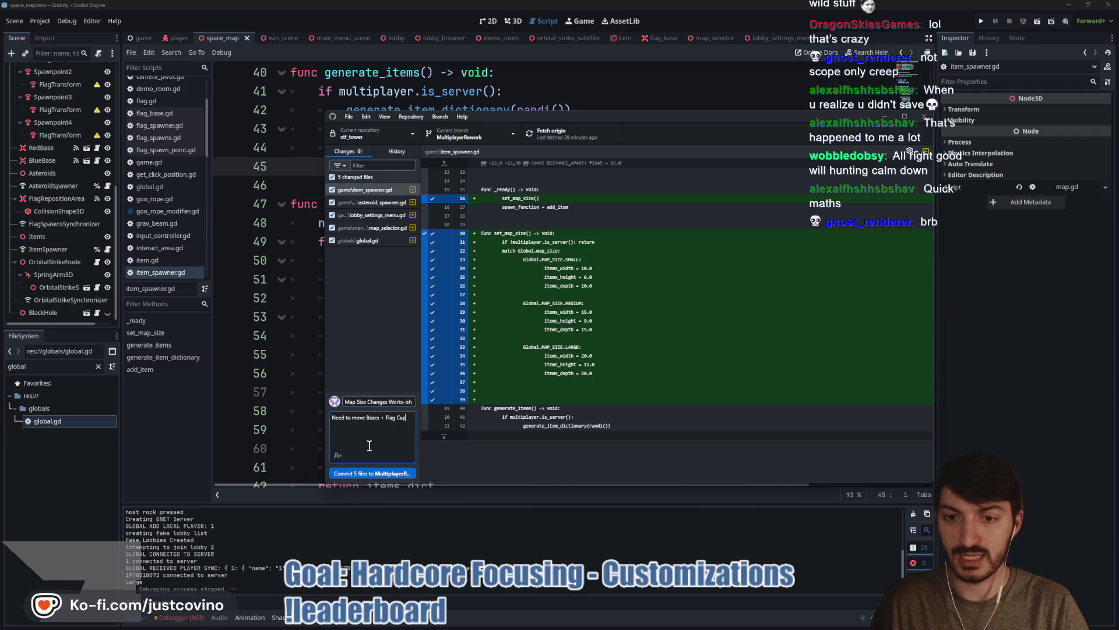
pyautogui.write('nts')
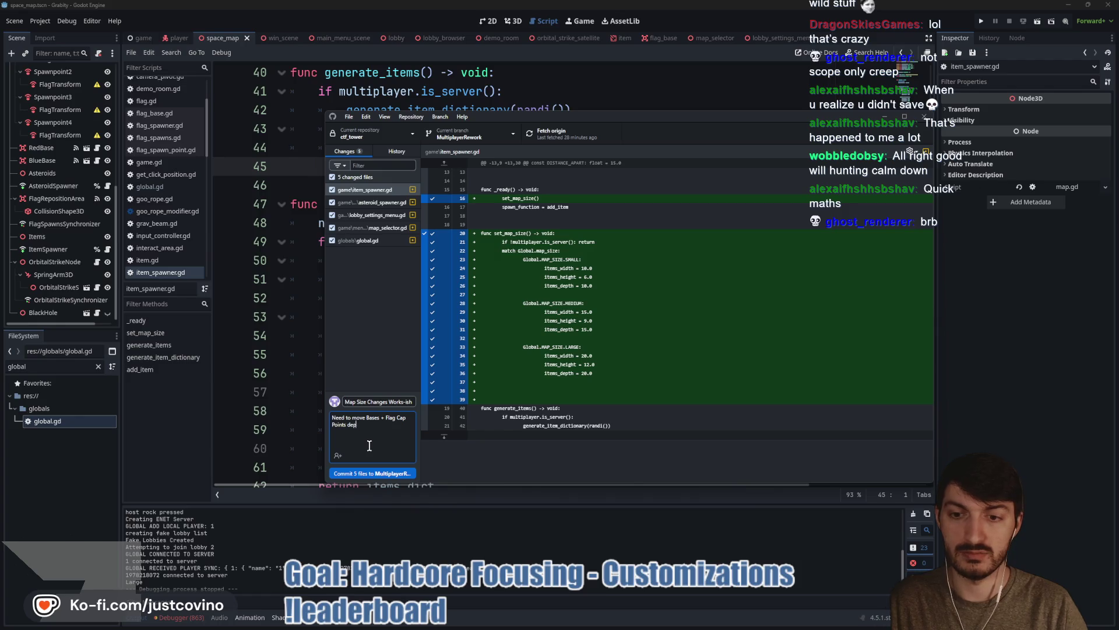
pyautogui.write(' farther')
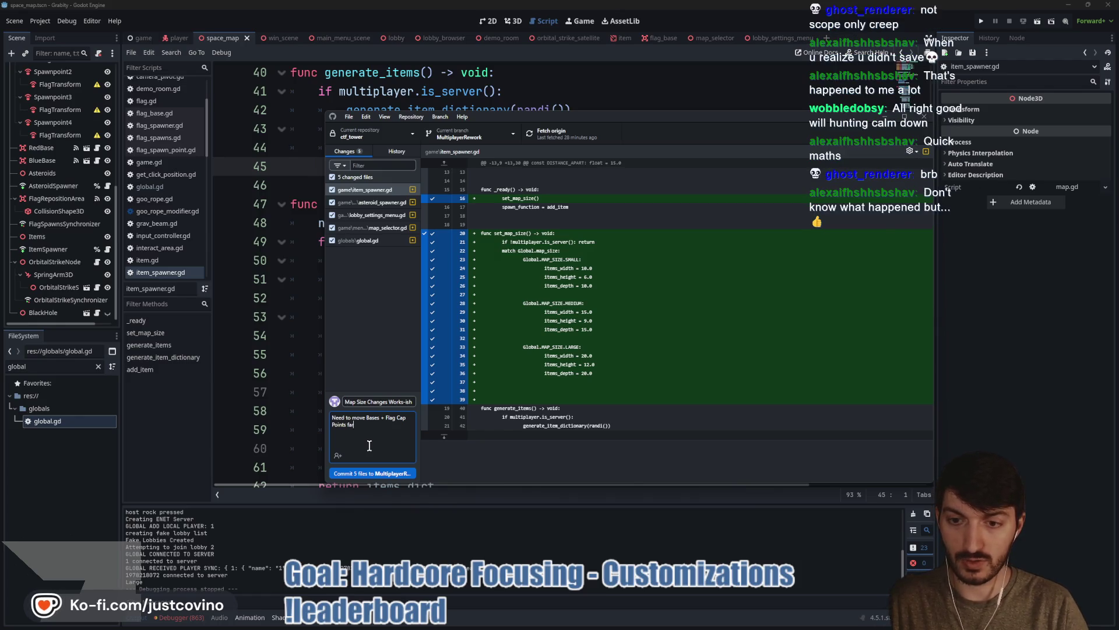
pyautogui.write(' depending on size')
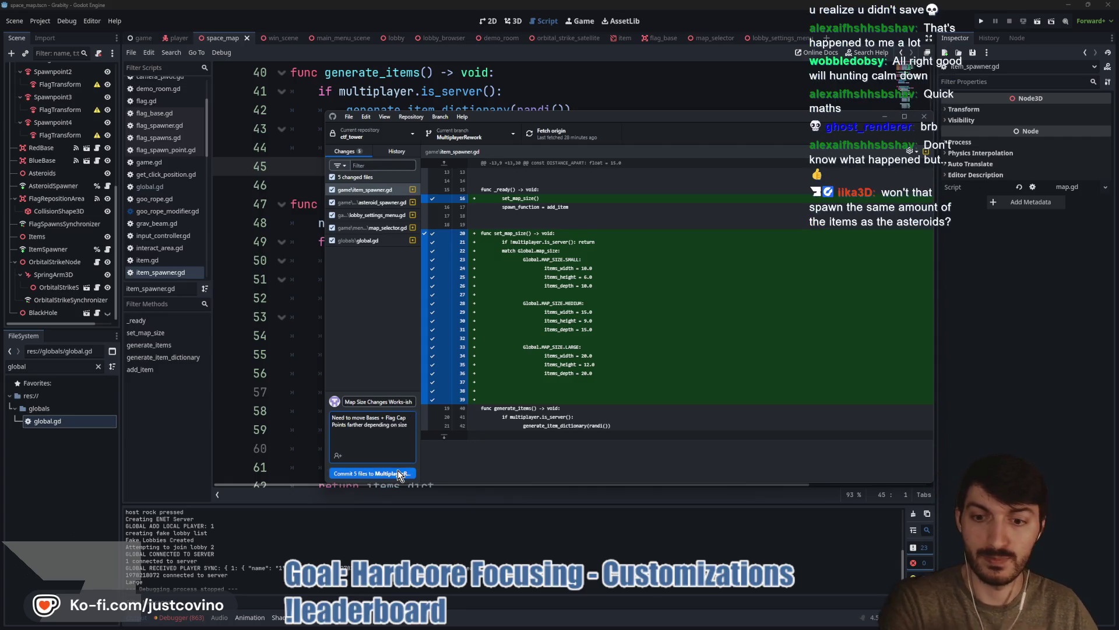
pyautogui.click(397, 470)
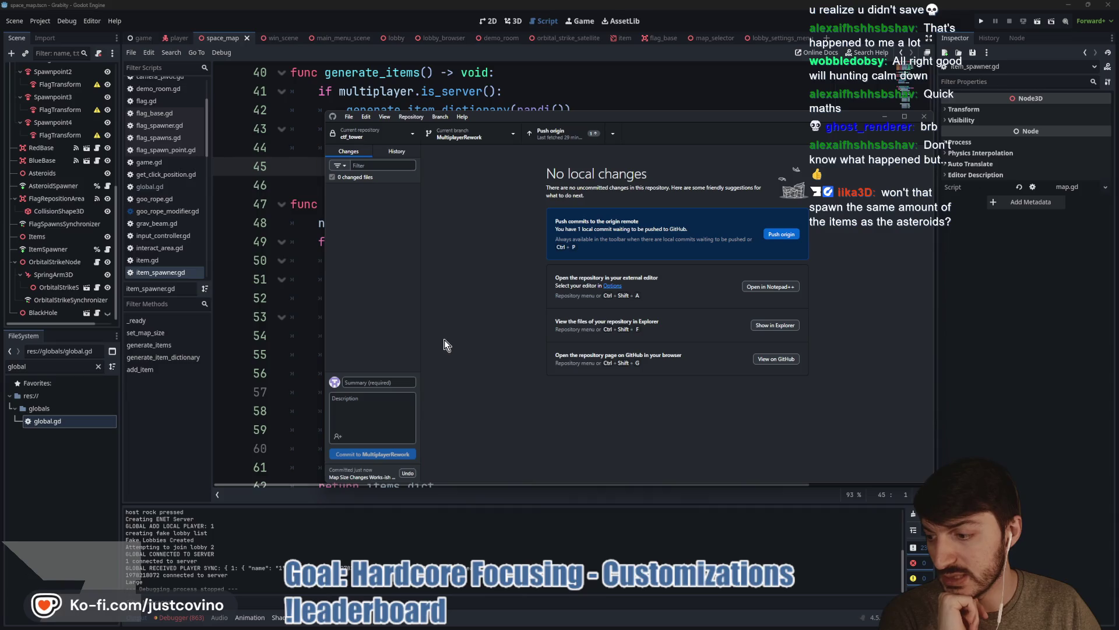
pyautogui.click(787, 236)
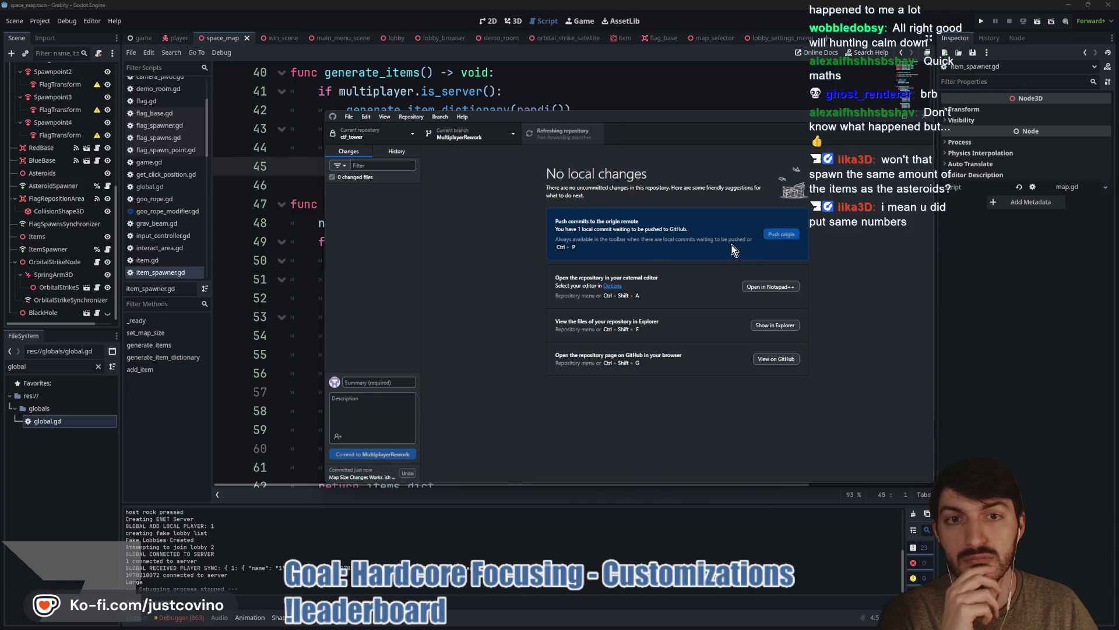
# In item_spawner.gd, add max_item_count = 12 to the SMALL map size case.
pyautogui.click(653, 89)
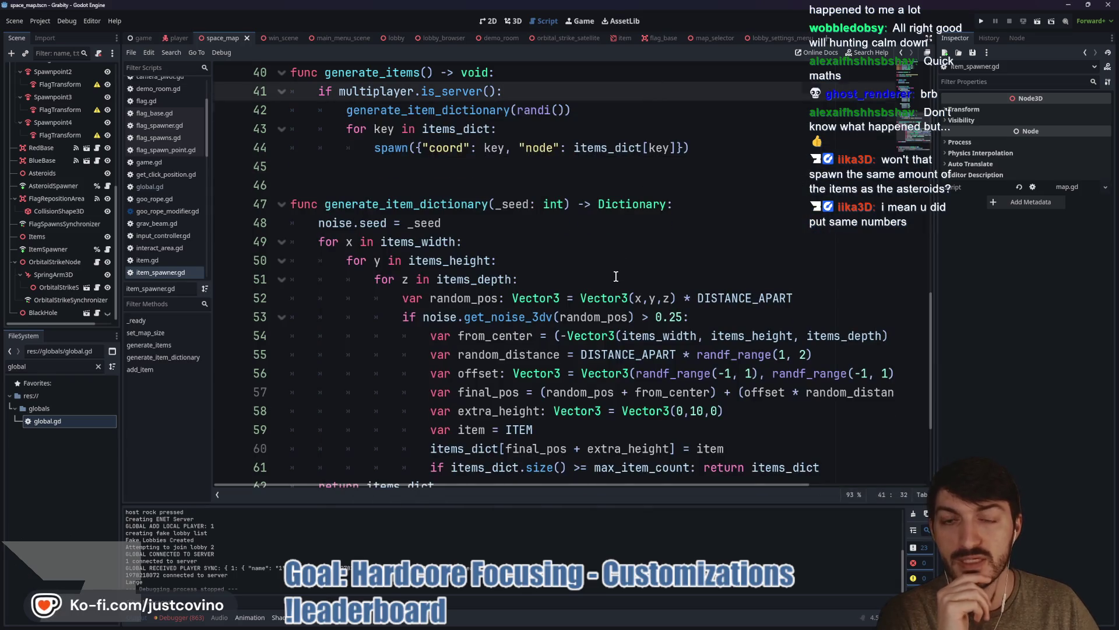
pyautogui.scroll(13, 616, 278)
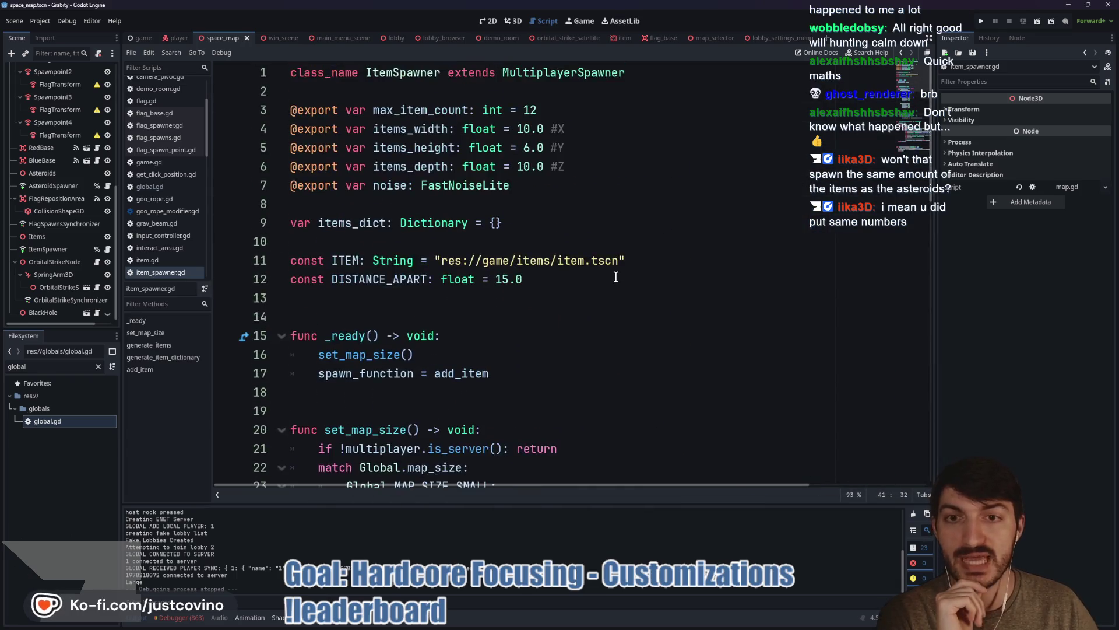
pyautogui.doubleClick(414, 110)
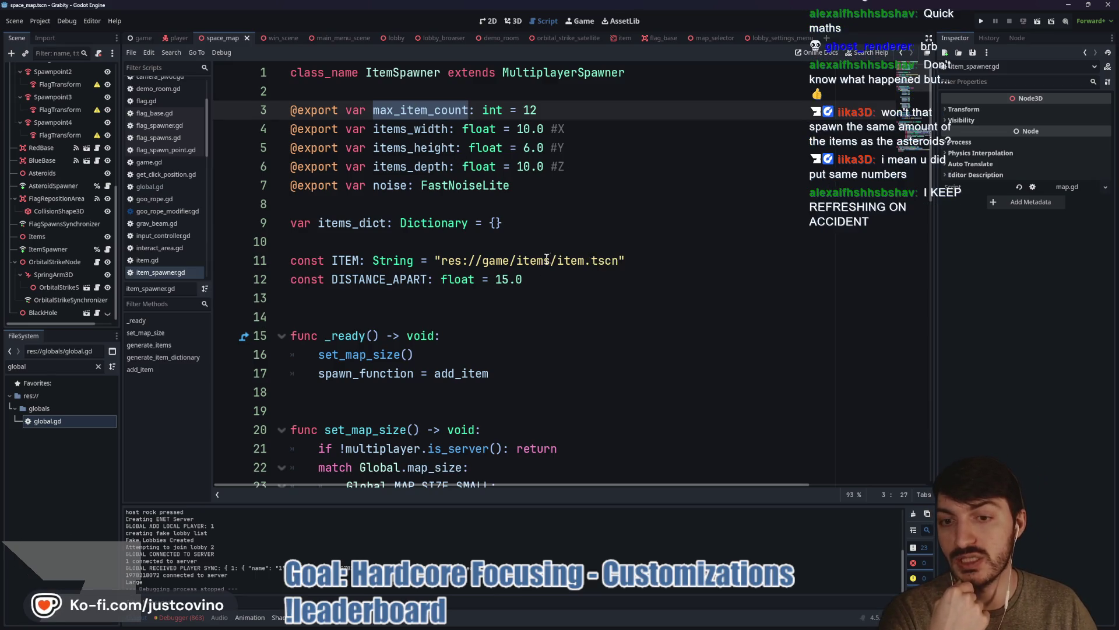
pyautogui.scroll(-3, 547, 258)
pyautogui.click(414, 315)
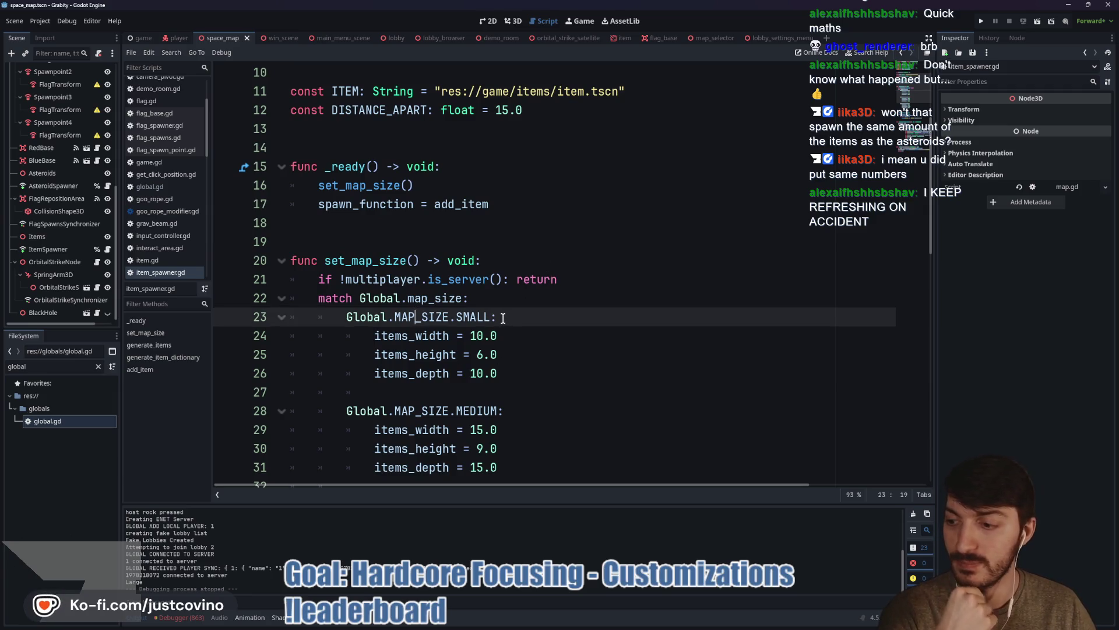
pyautogui.scroll(3, 548, 337)
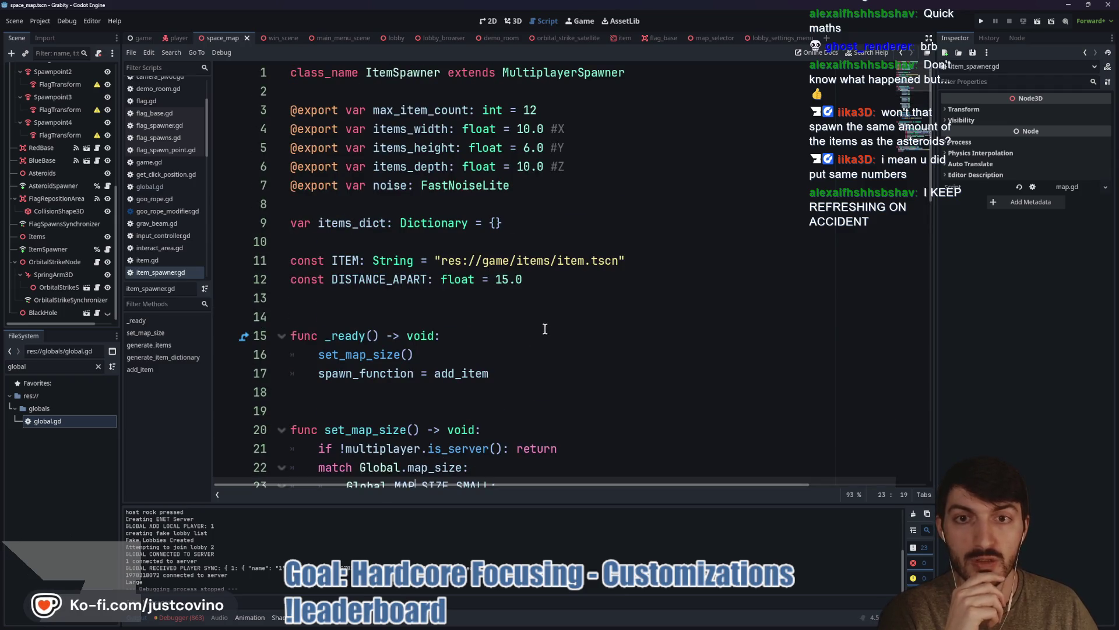
pyautogui.scroll(-4, 536, 233)
pyautogui.click(644, 313)
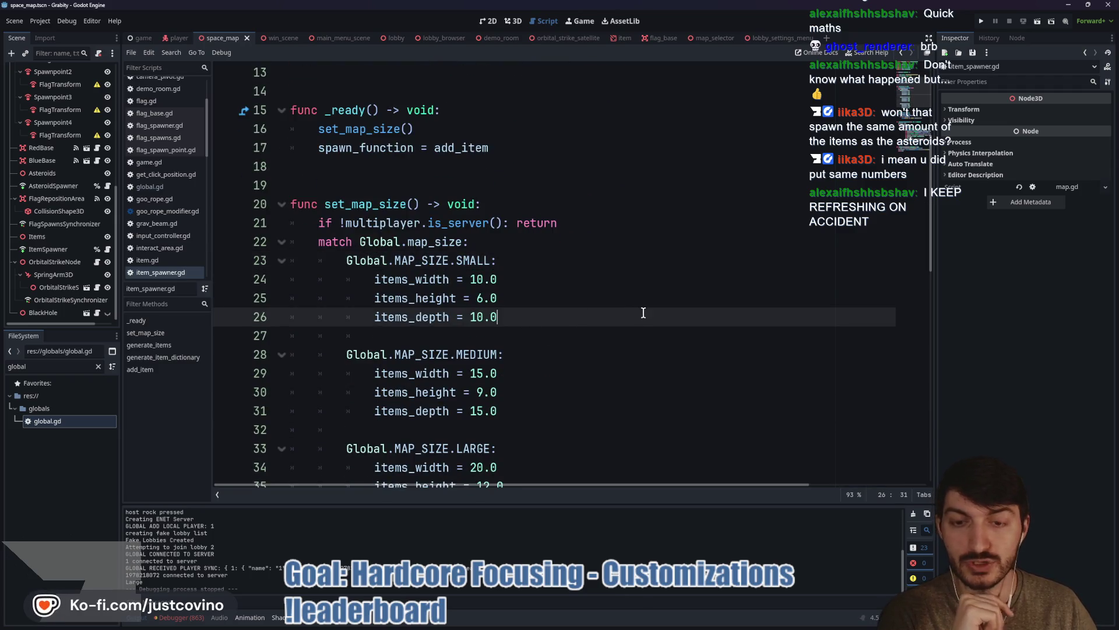
pyautogui.press('Return')
pyautogui.write('max_i')
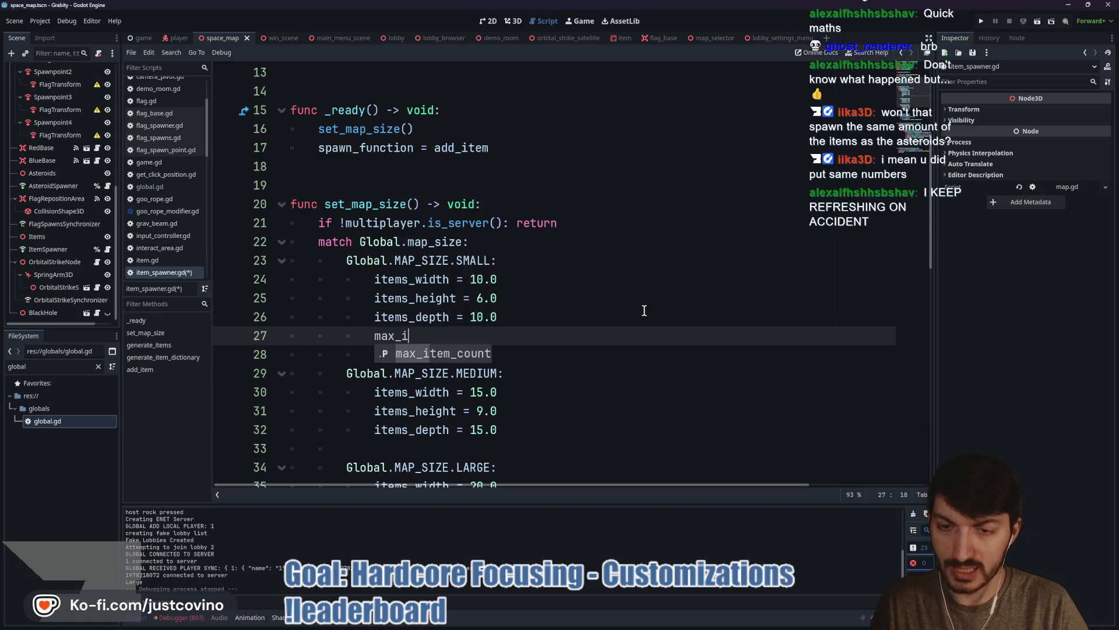
pyautogui.press('Return')
pyautogui.write('= 12')
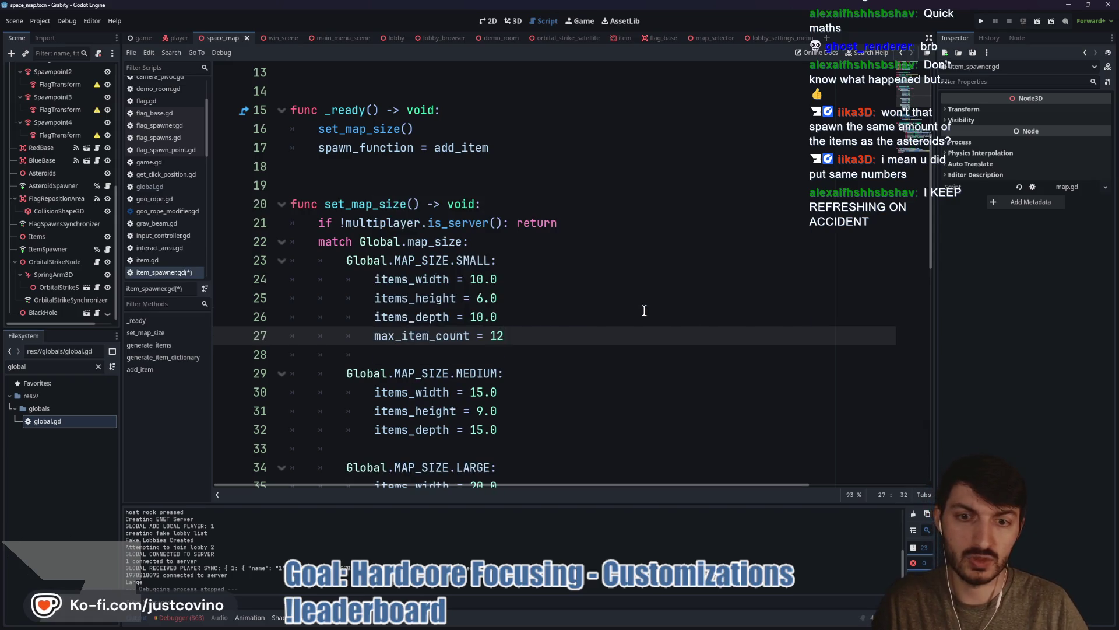
# Add max_item_count = 15 to the MEDIUM map size case.
pyautogui.scroll(-2, 594, 329)
pyautogui.click(534, 326)
pyautogui.press('Return')
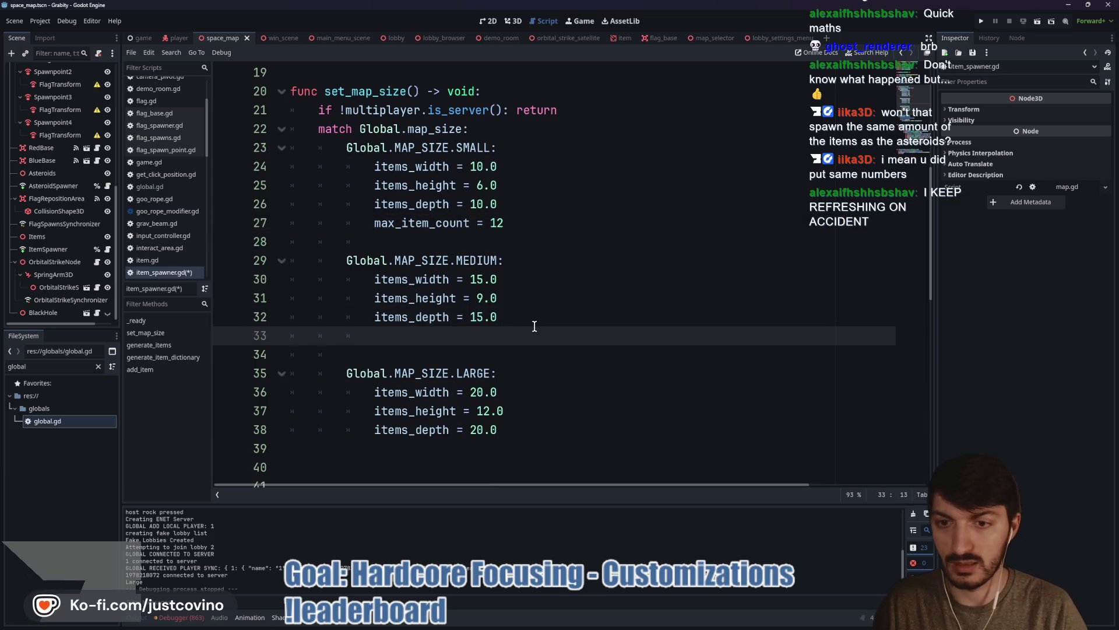
pyautogui.write('max')
pyautogui.press('Return')
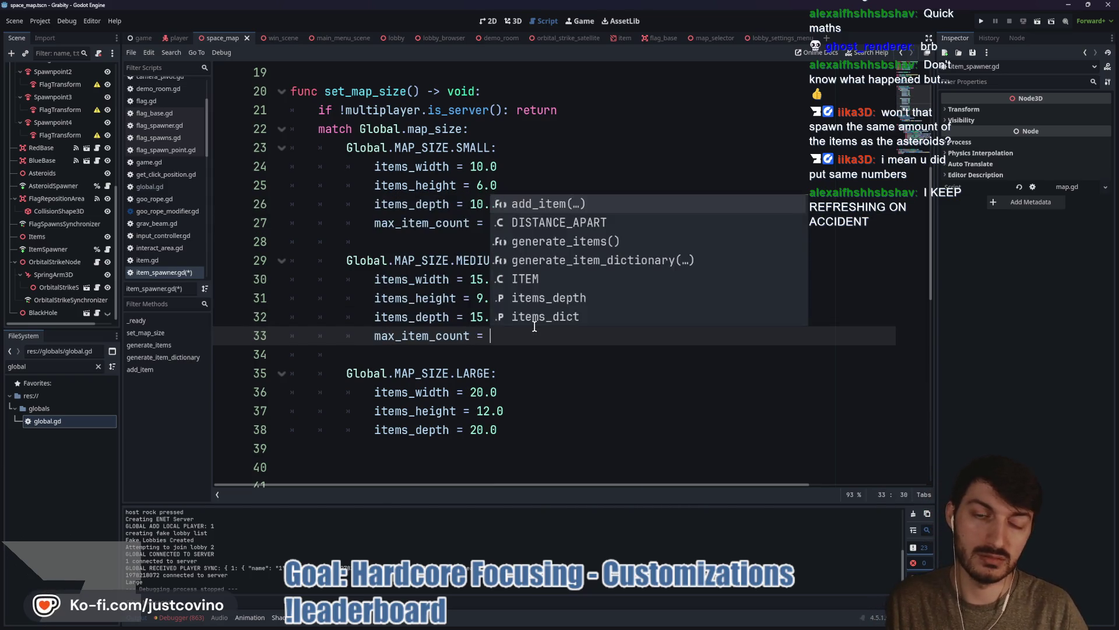
pyautogui.click(507, 347)
pyautogui.click(501, 341)
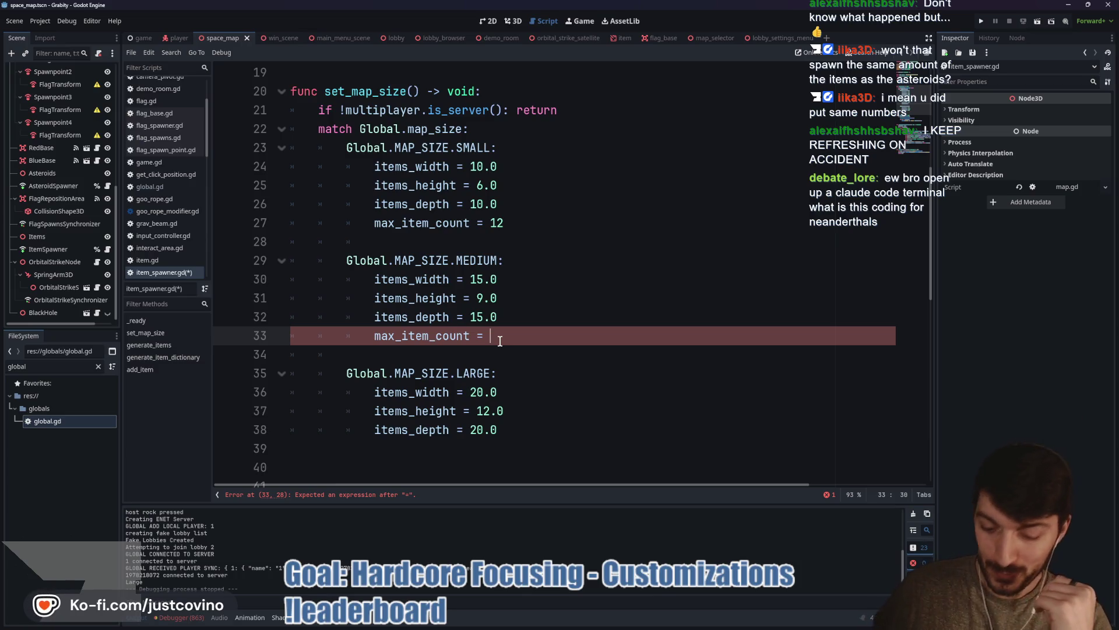
pyautogui.write('15')
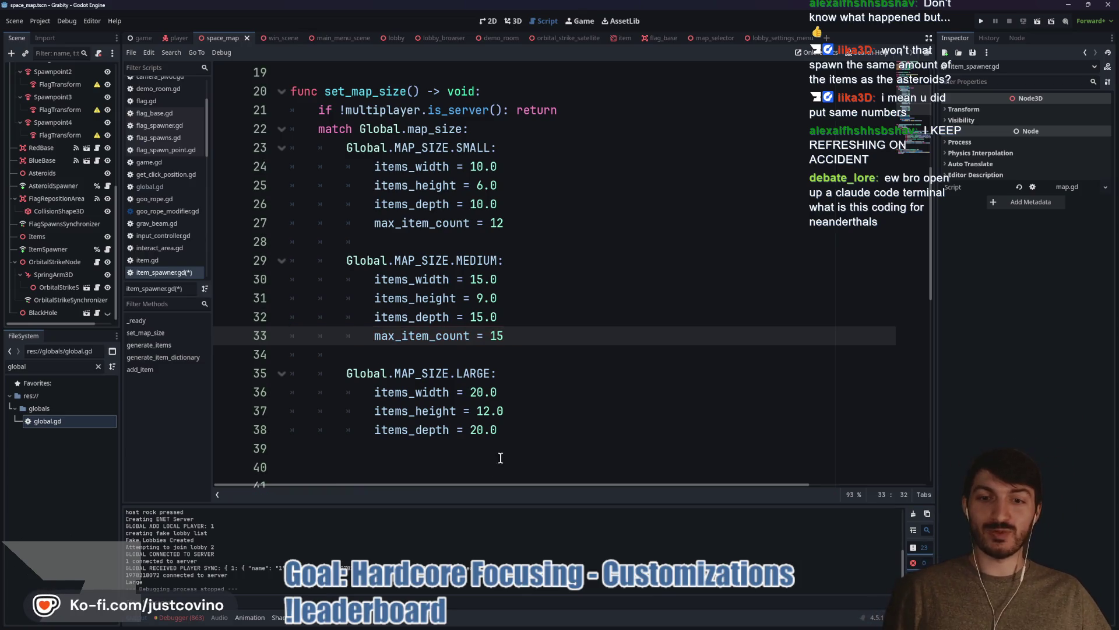
# Add max_item_count = 18 to the LARGE map size case and save the script.
pyautogui.click(513, 430)
pyautogui.press('Return')
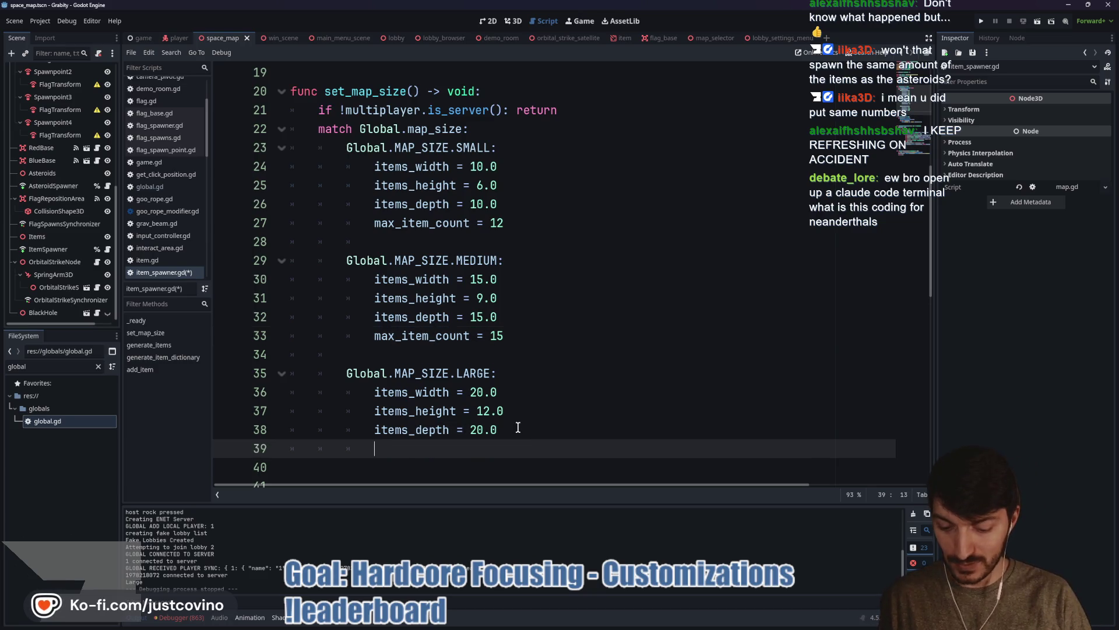
pyautogui.write('max_item')
pyautogui.press('Return')
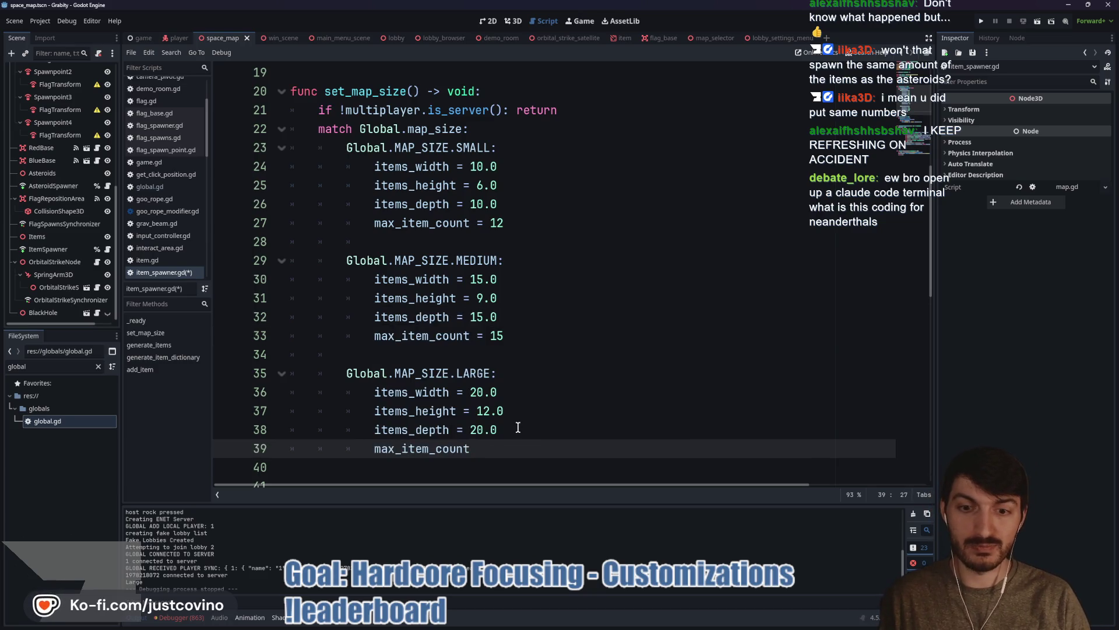
pyautogui.write('= ')
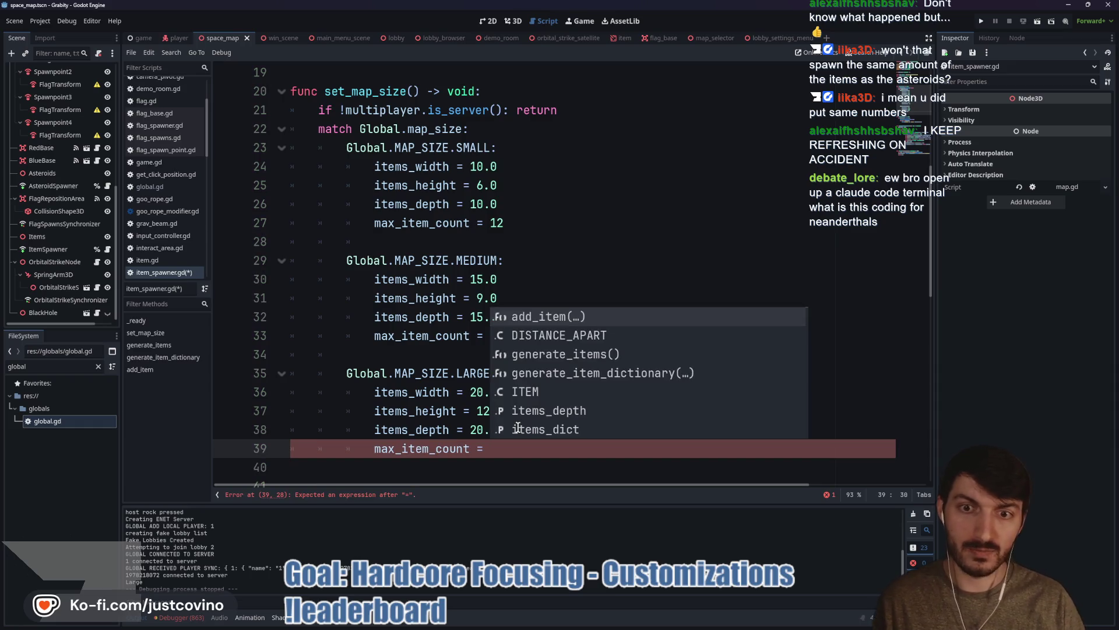
pyautogui.write('18')
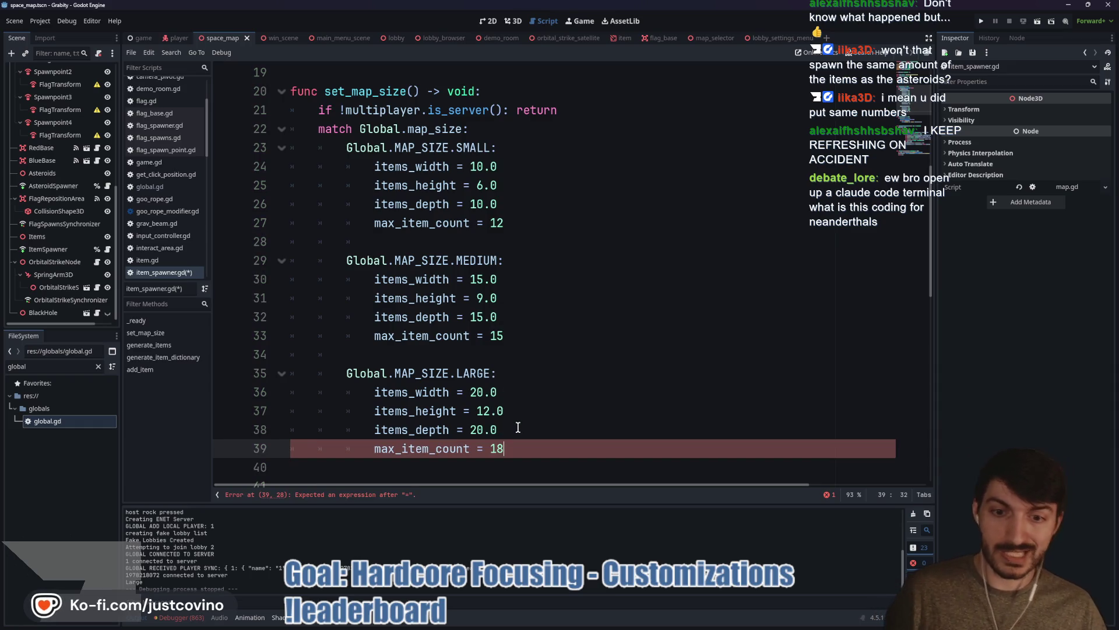
pyautogui.hotkey('ctrl', 's')
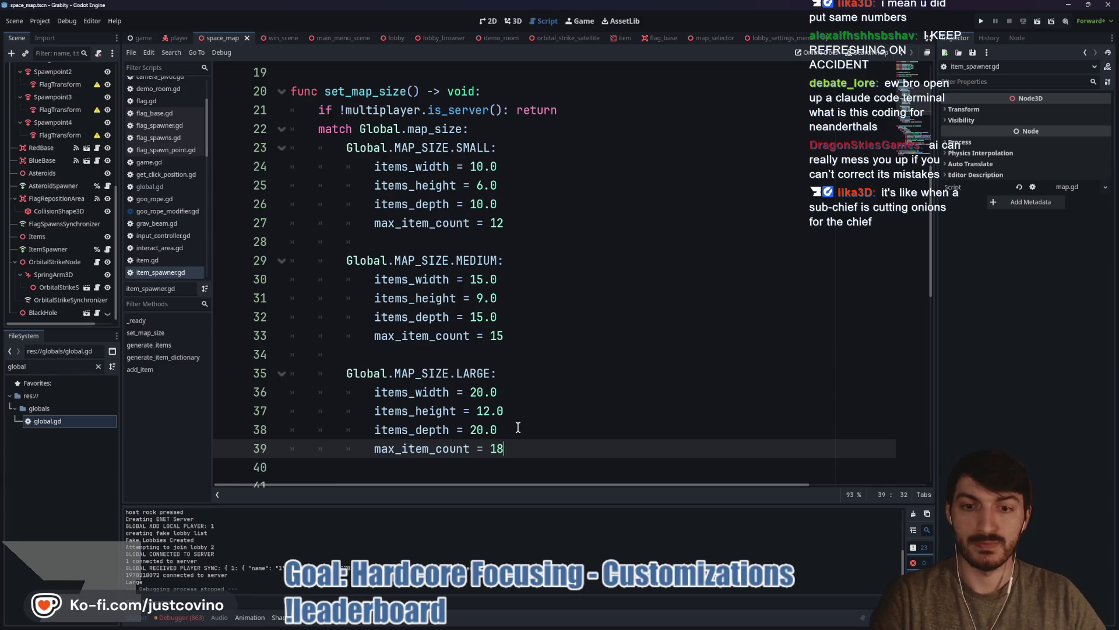
pyautogui.click(401, 355)
pyautogui.click(395, 248)
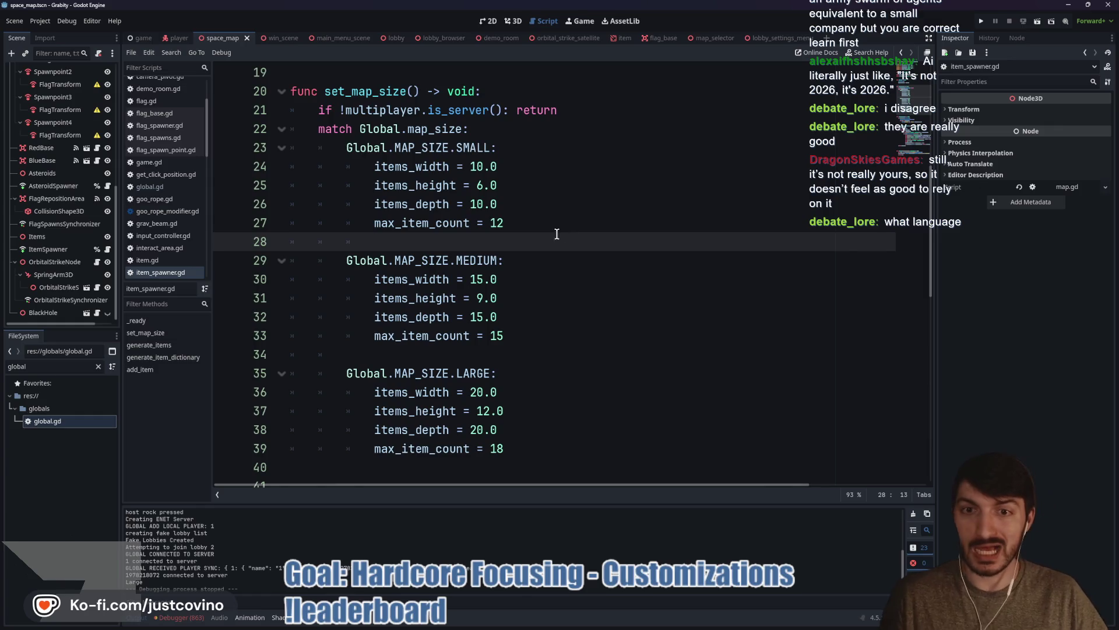
pyautogui.click(528, 256)
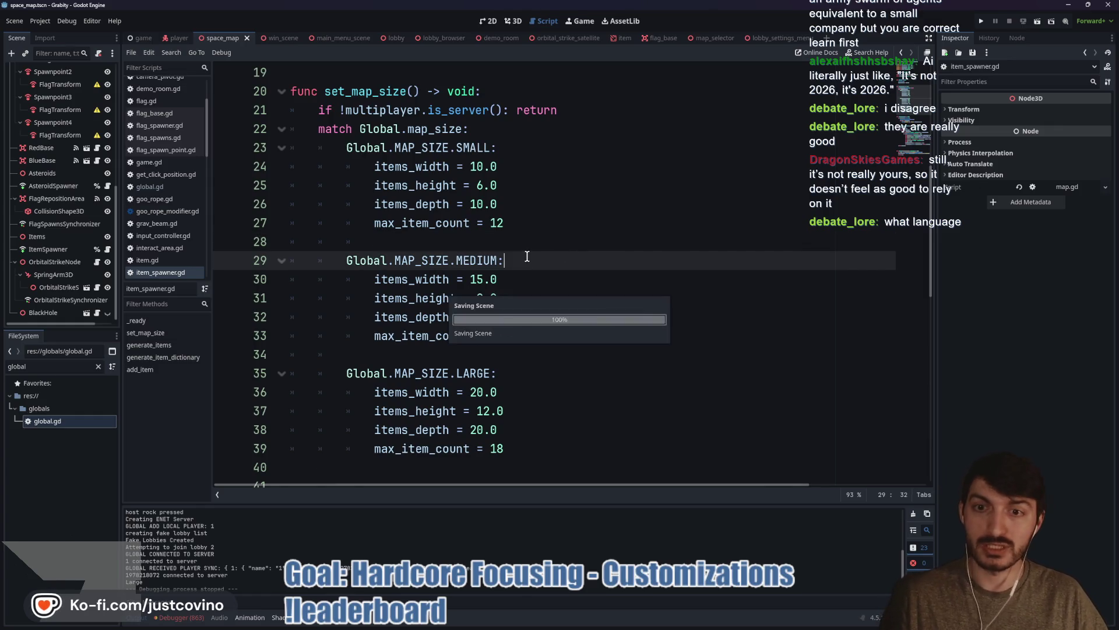
pyautogui.click(493, 247)
pyautogui.scroll(6, 494, 248)
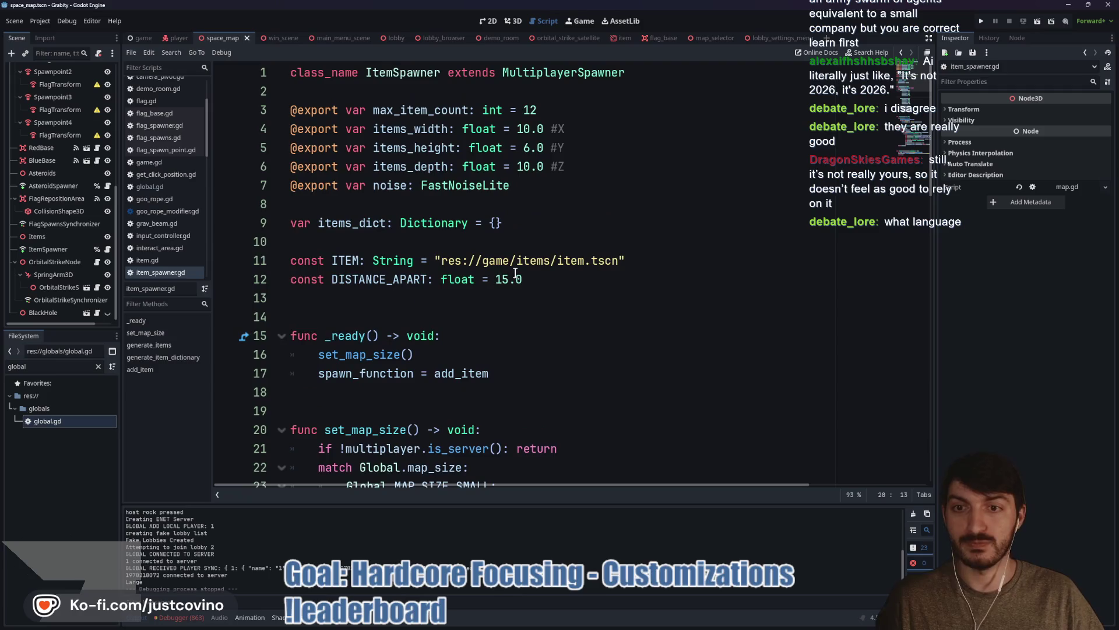
pyautogui.click(408, 186)
pyautogui.hotkey('ctrl', 's')
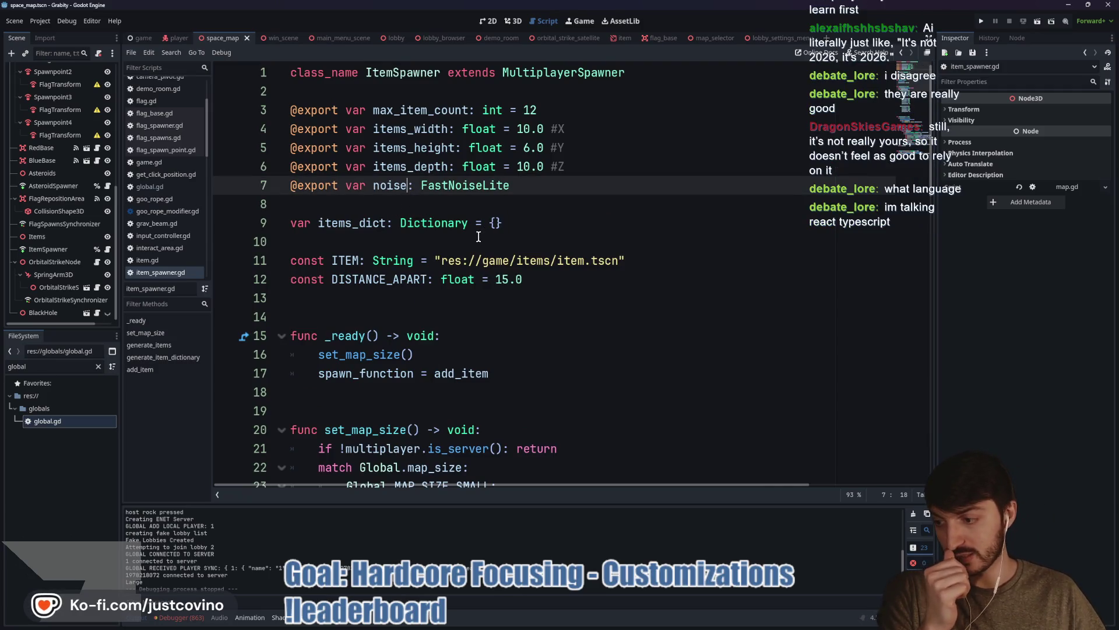
pyautogui.click(432, 205)
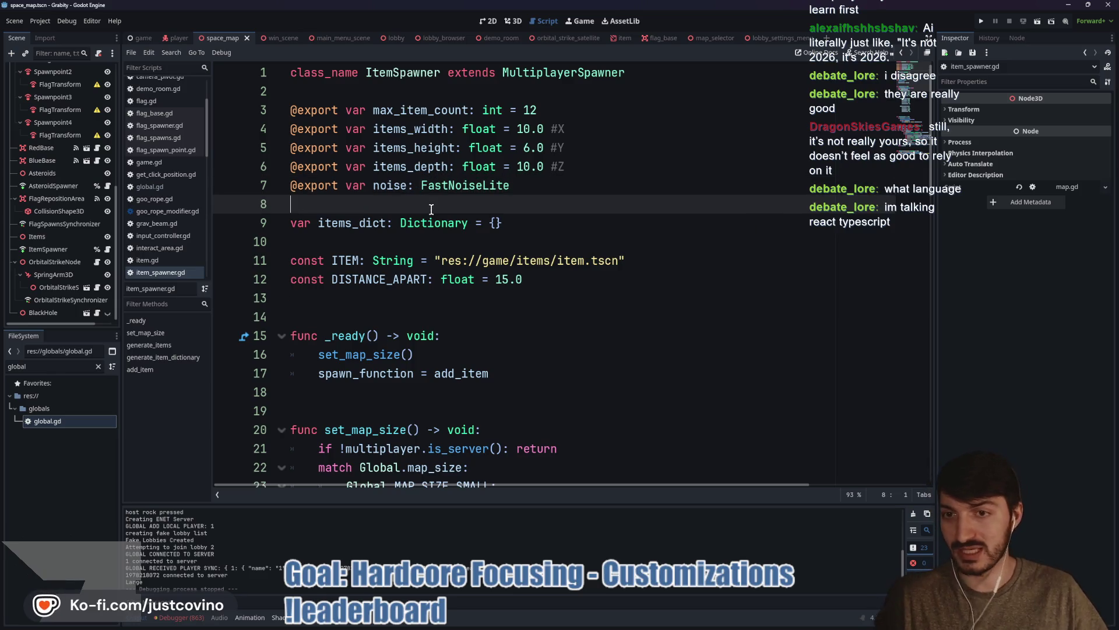
pyautogui.click(421, 241)
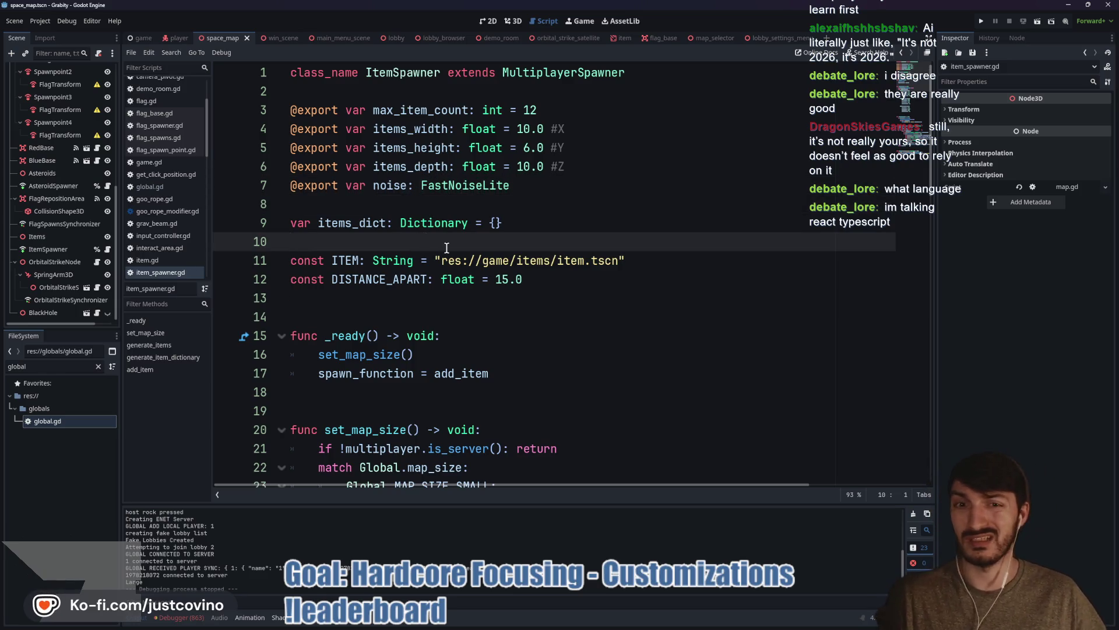
pyautogui.click(385, 205)
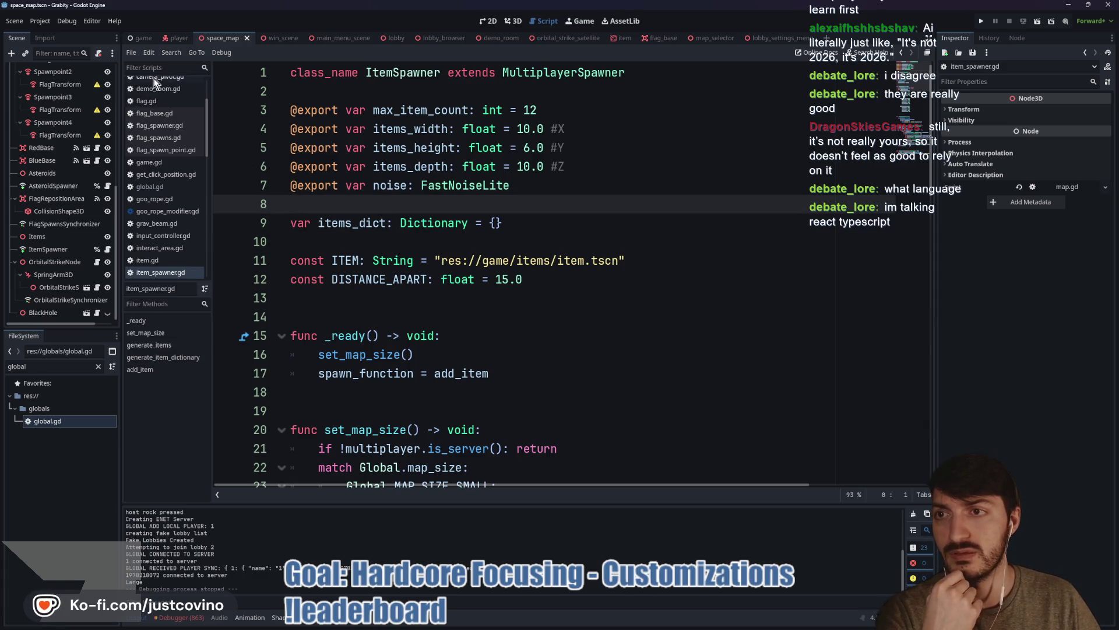
pyautogui.scroll(-1, 492, 220)
pyautogui.scroll(-3, 492, 220)
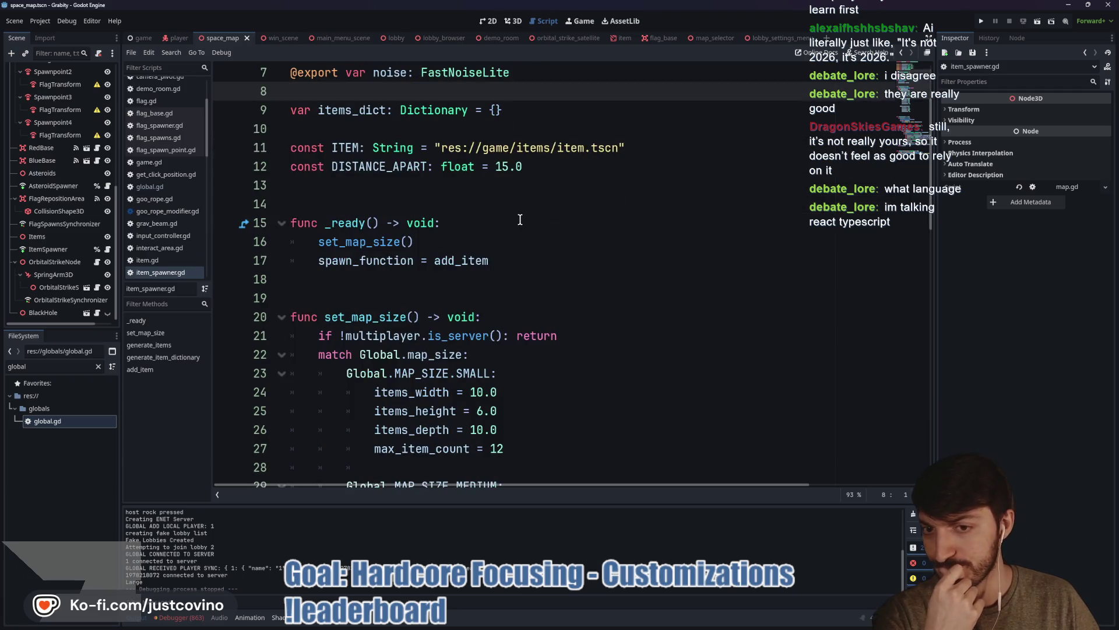
pyautogui.click(376, 285)
pyautogui.click(408, 188)
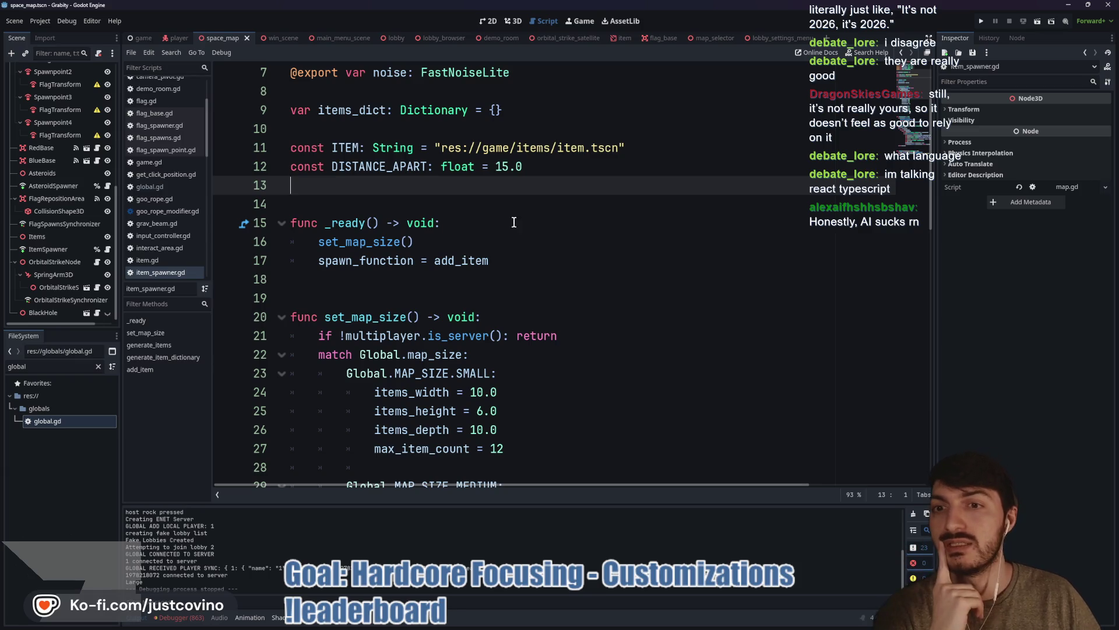
pyautogui.click(471, 199)
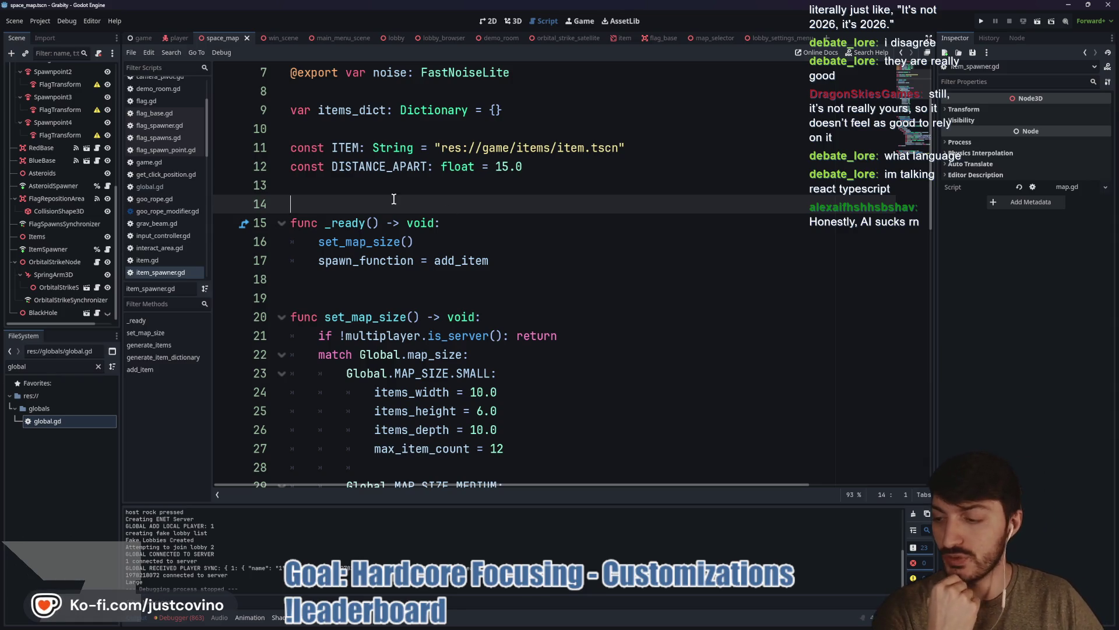
pyautogui.click(379, 285)
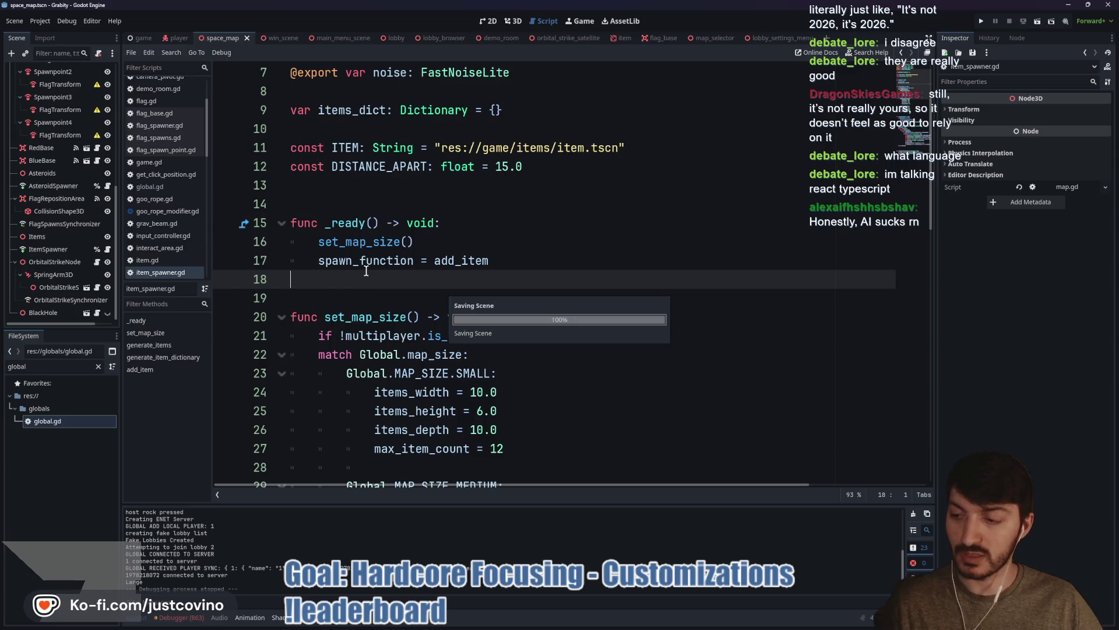
pyautogui.scroll(-5, 362, 266)
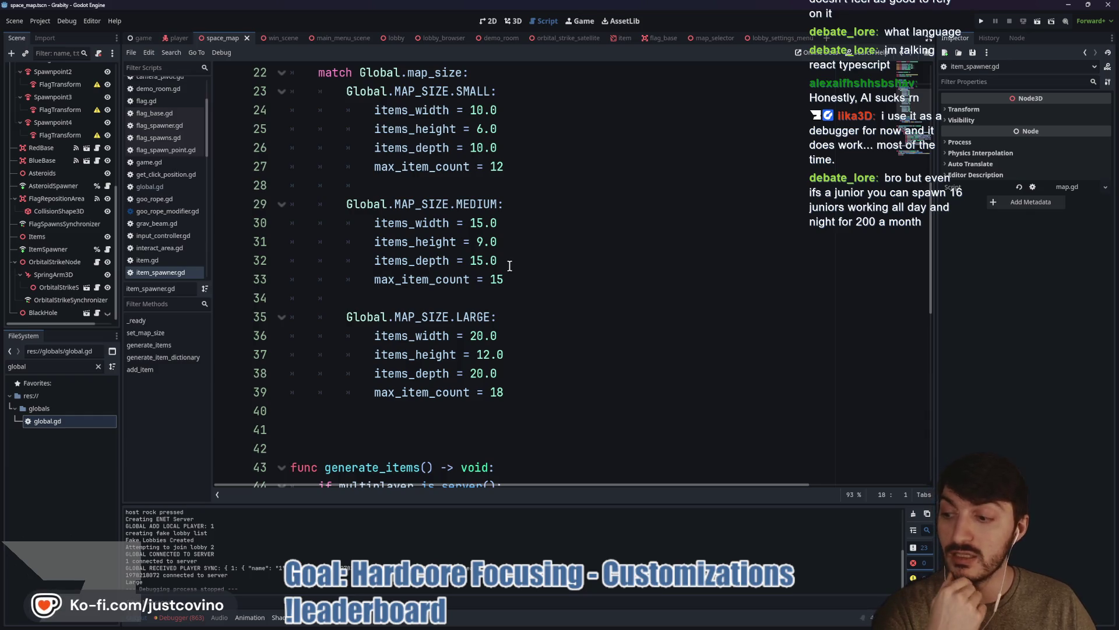
pyautogui.click(493, 186)
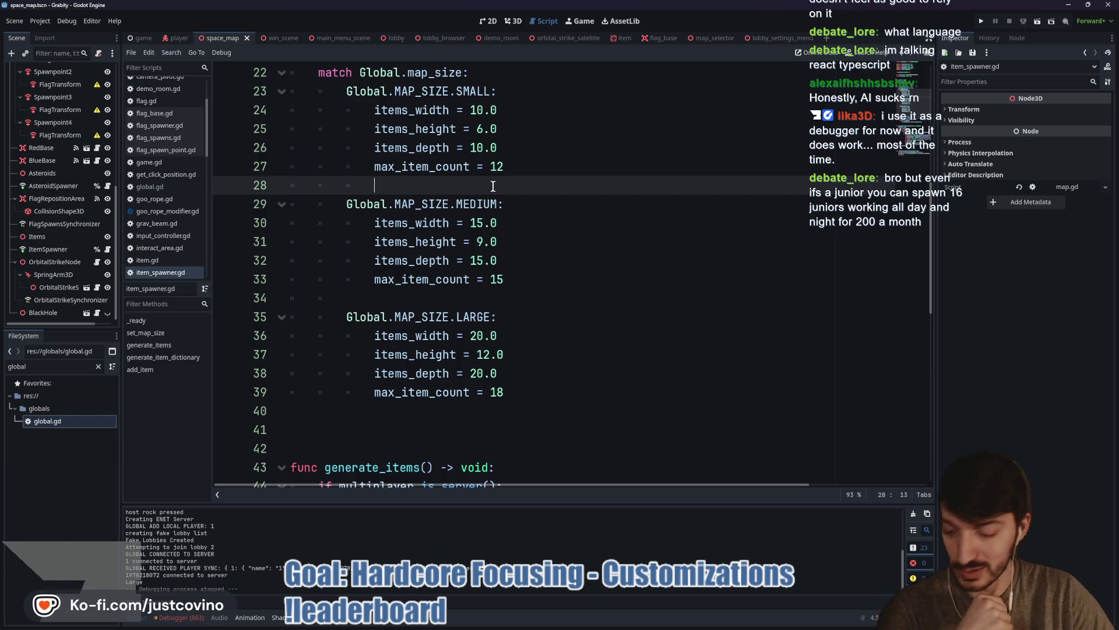
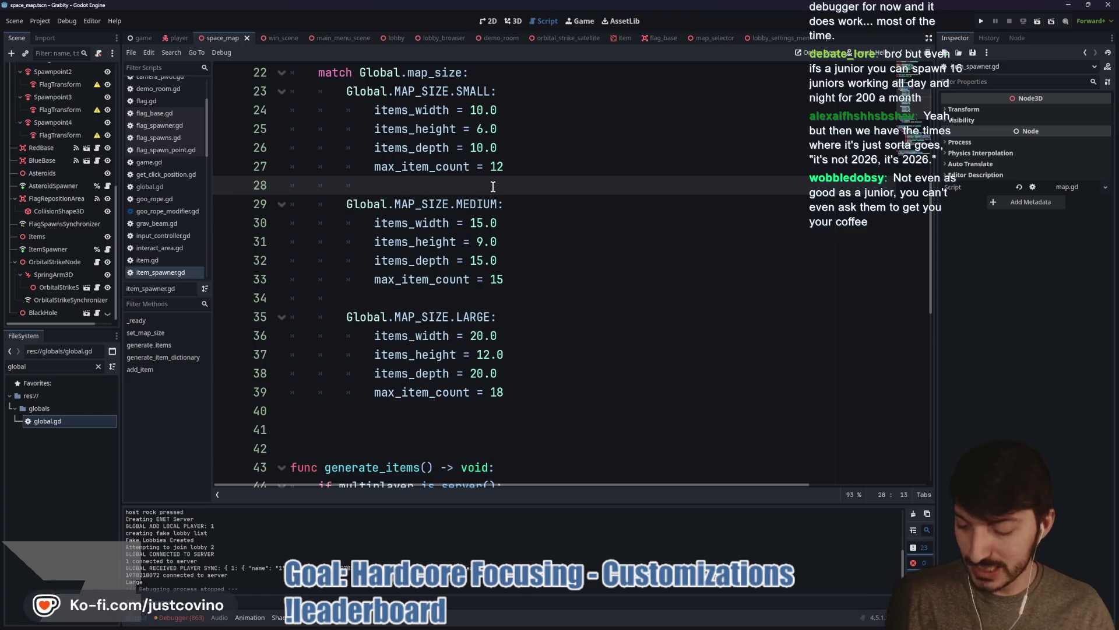
# Delete the extra blank line above func generate_items in item_spawner.gd.
pyautogui.click(439, 291)
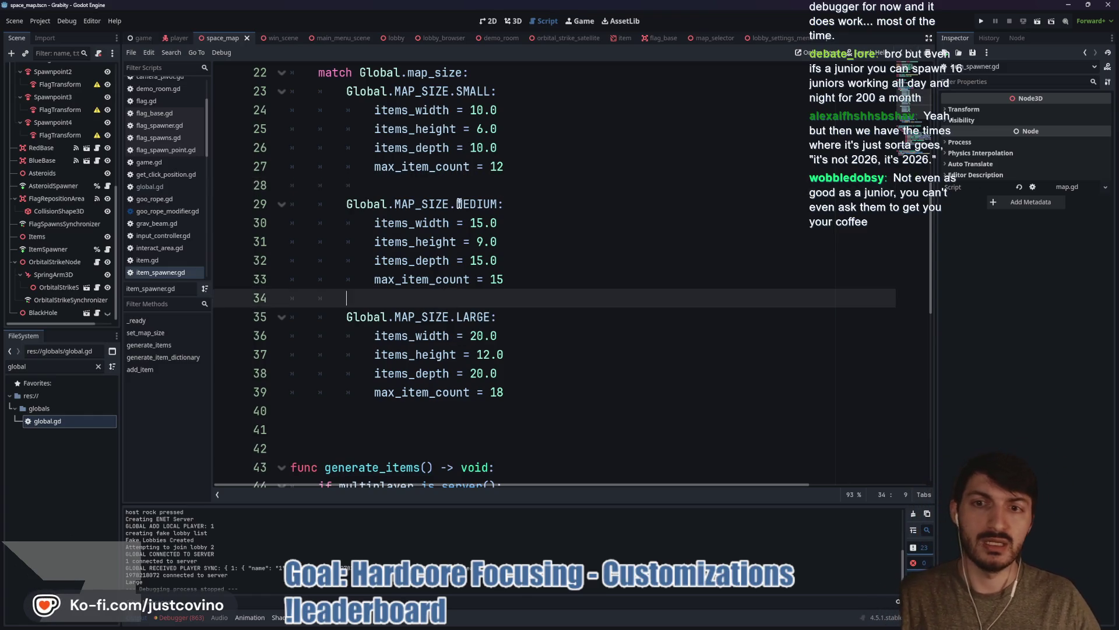
pyautogui.click(472, 189)
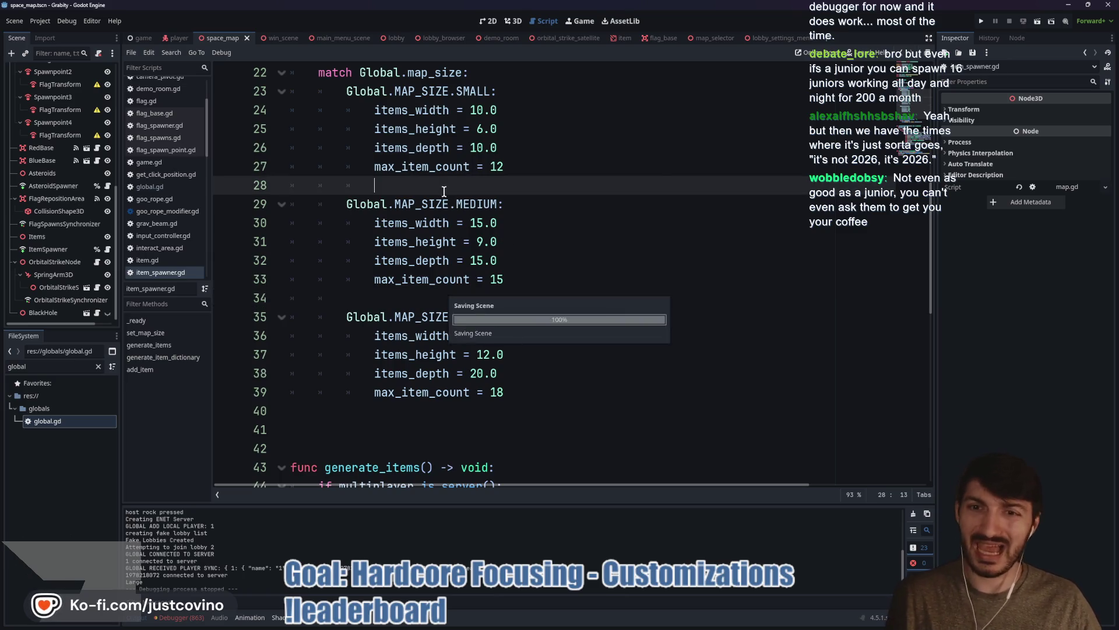
pyautogui.scroll(1, 472, 223)
pyautogui.scroll(-2, 383, 361)
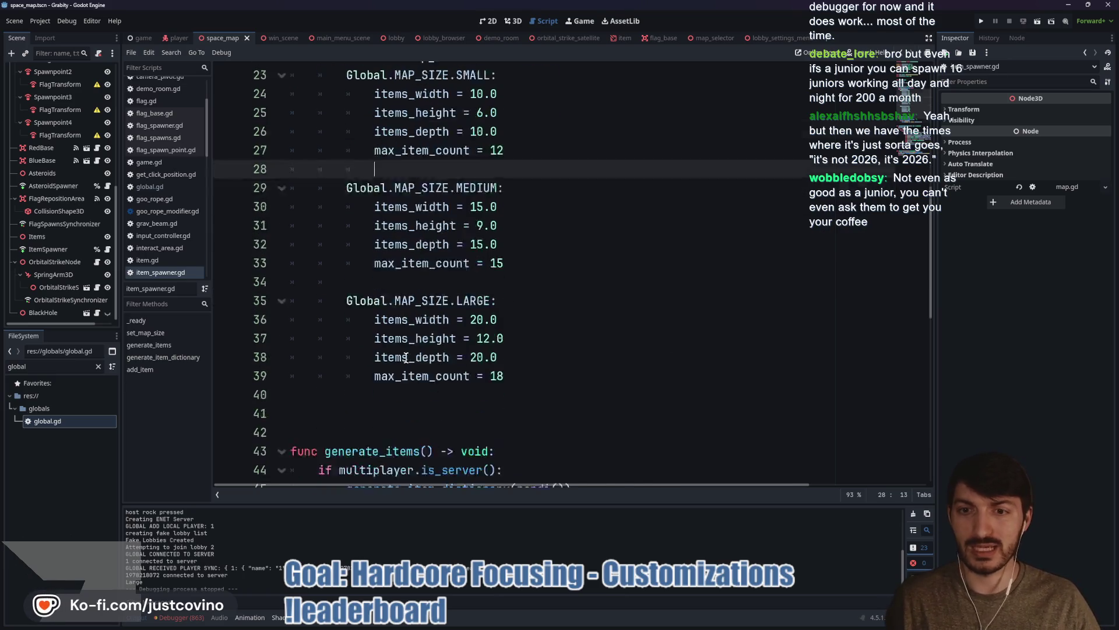
pyautogui.click(383, 374)
pyautogui.press('BackSpace')
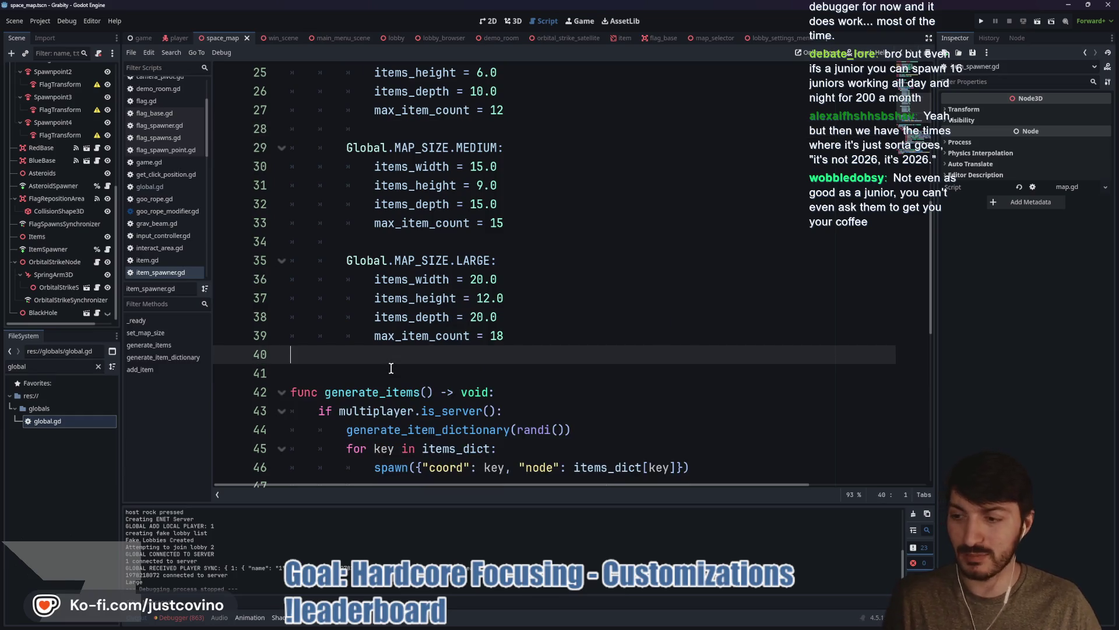
# Review the blank lines after the small and medium map-size settings and above generate_items.
pyautogui.click(440, 242)
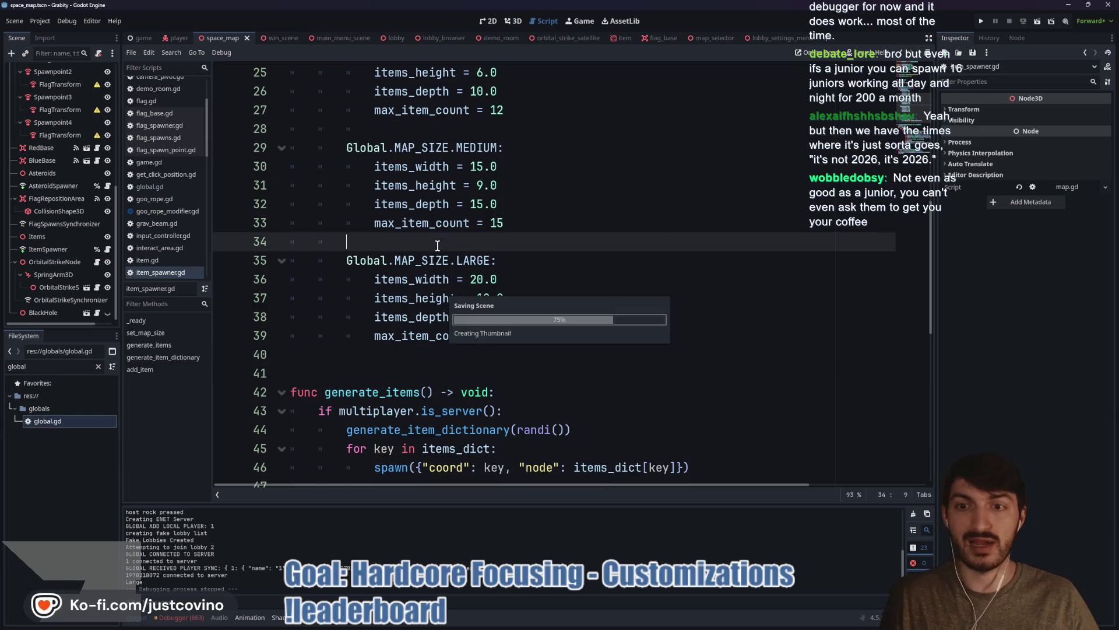
pyautogui.click(413, 132)
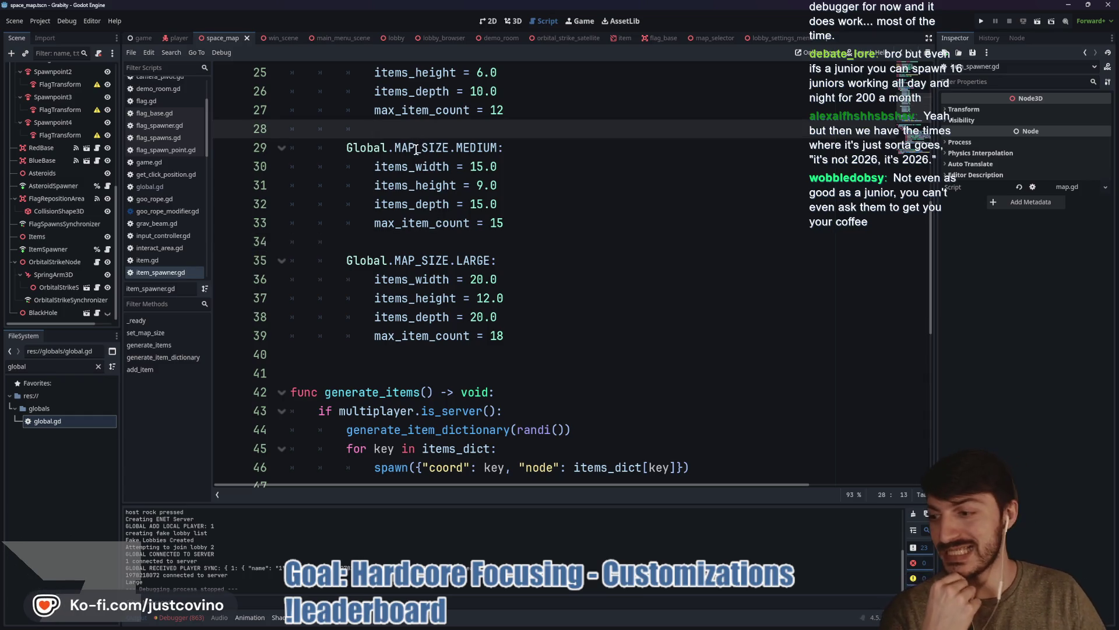
pyautogui.scroll(4, 571, 221)
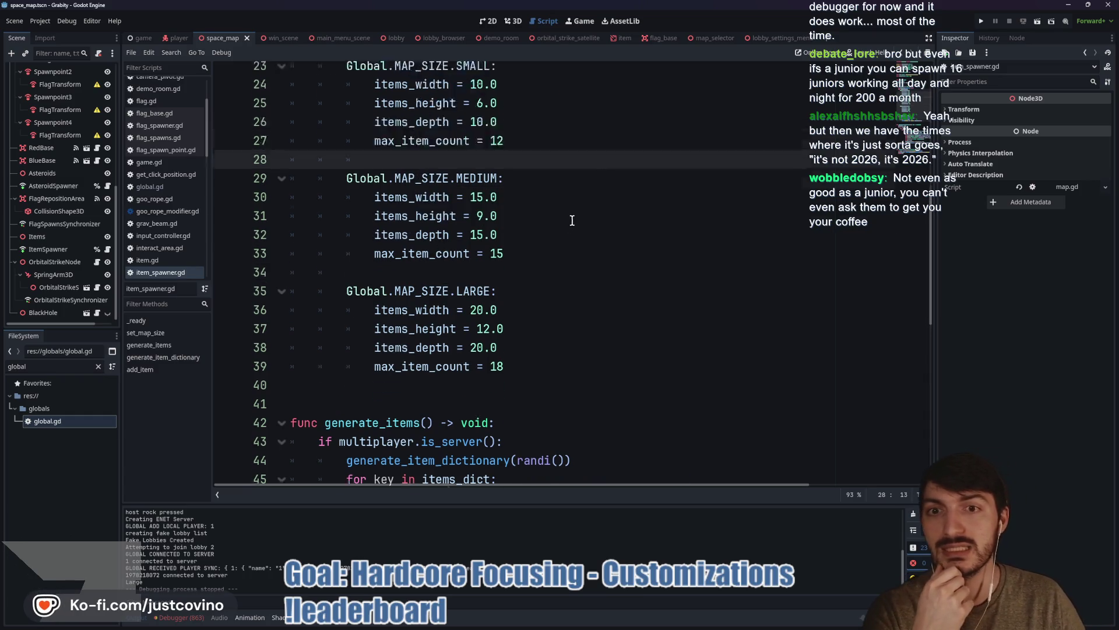
pyautogui.scroll(-5, 470, 187)
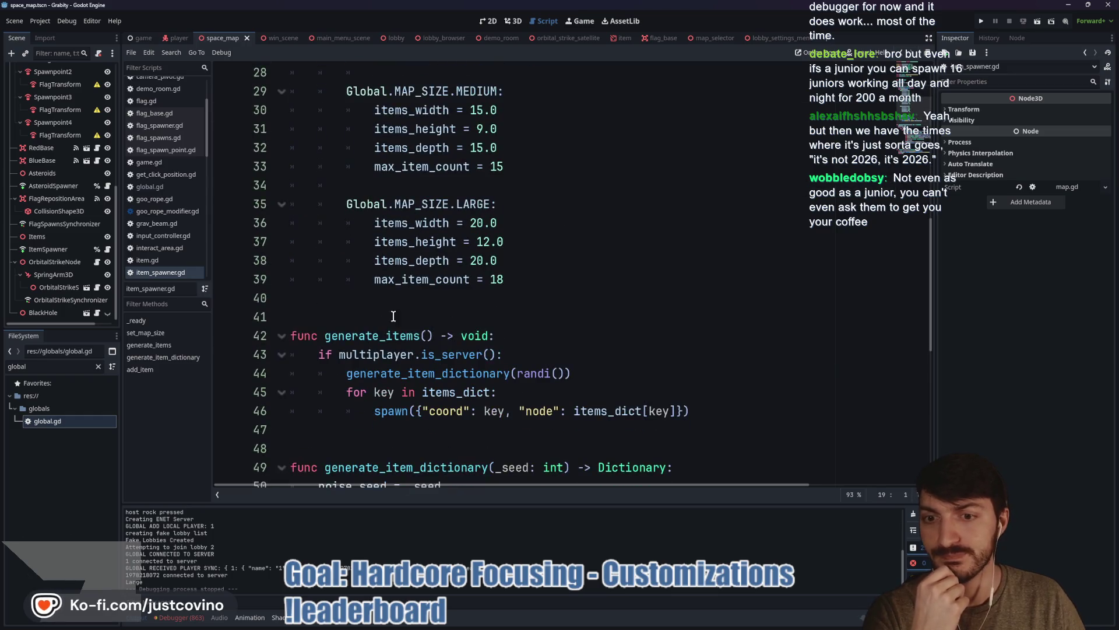
pyautogui.click(370, 317)
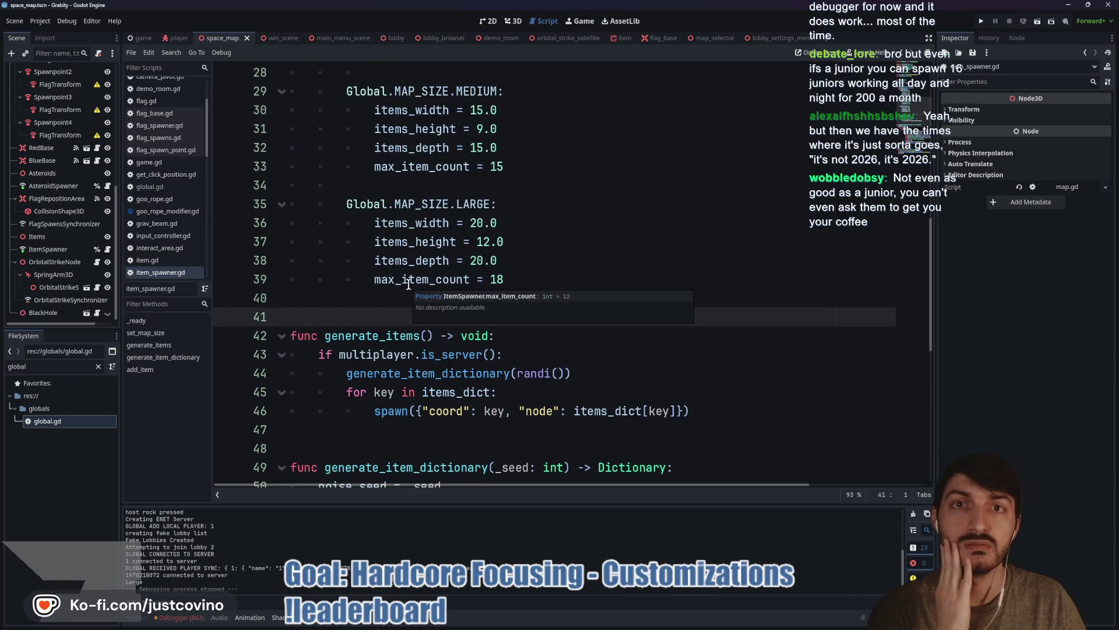
pyautogui.click(445, 187)
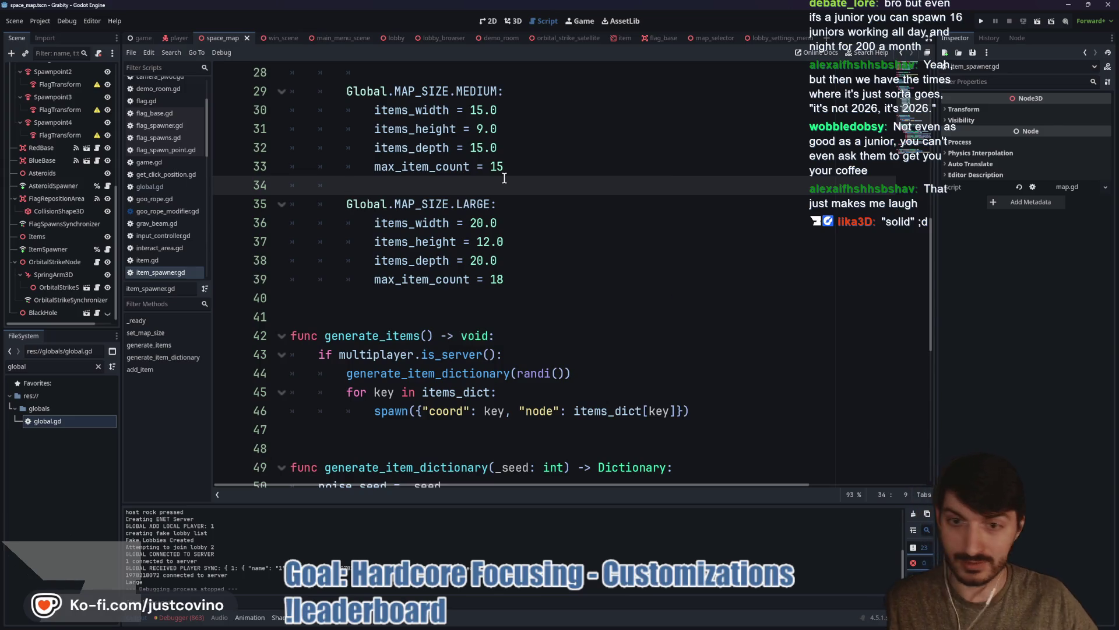
pyautogui.click(408, 316)
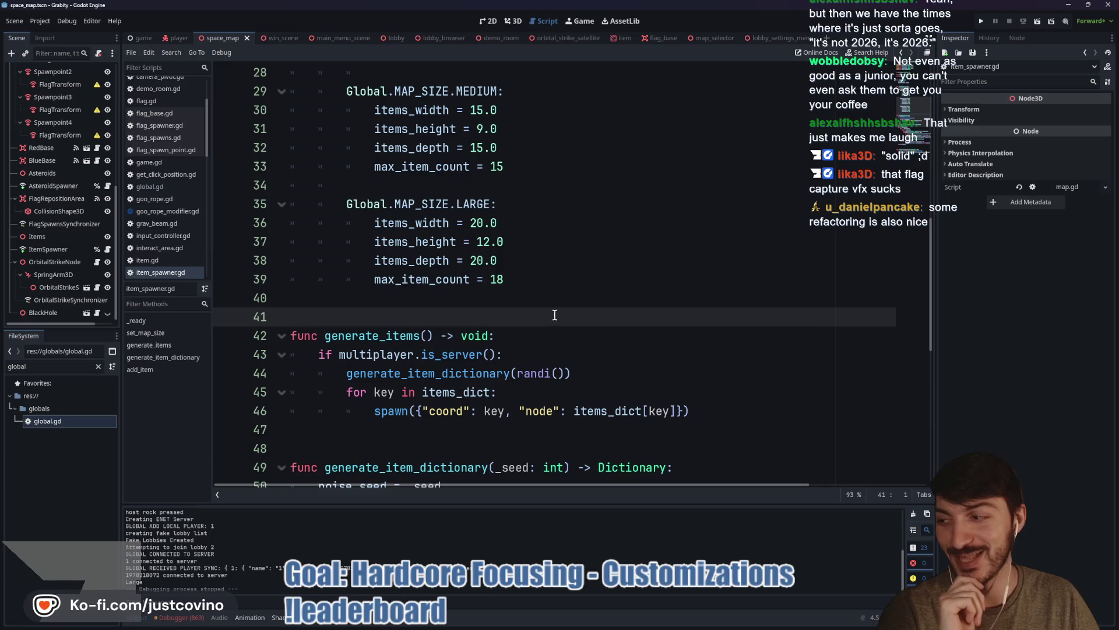
pyautogui.click(484, 188)
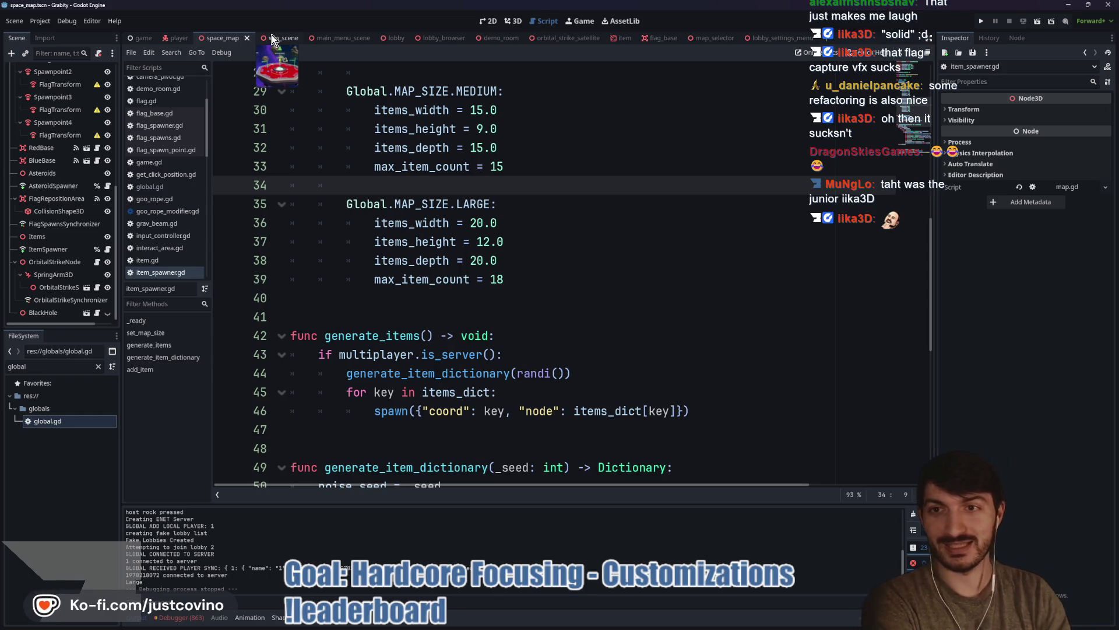
pyautogui.click(435, 184)
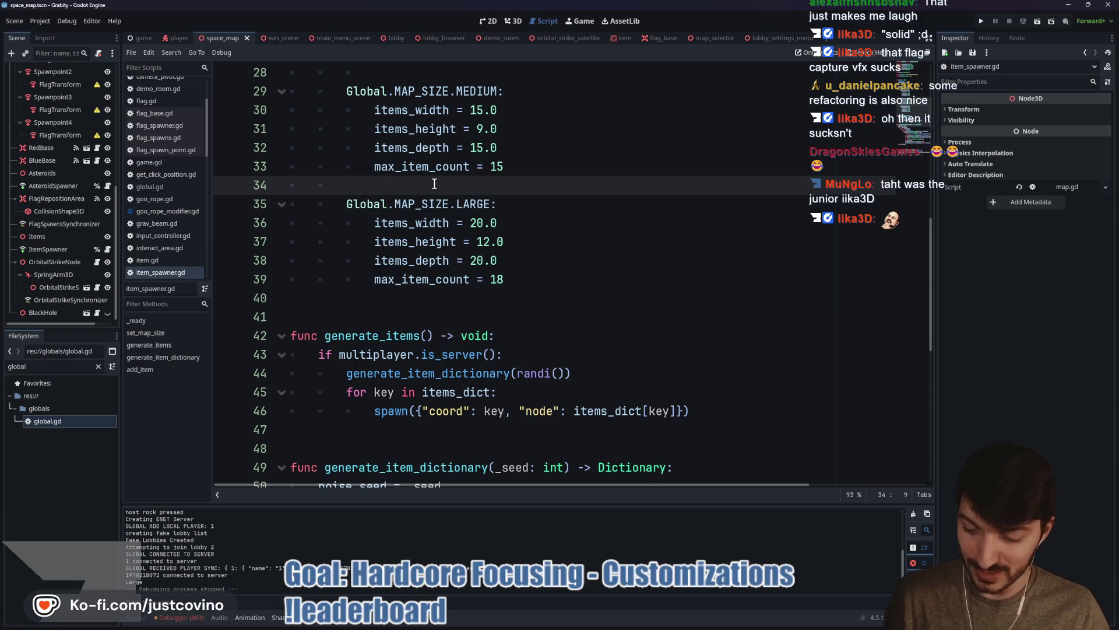
pyautogui.scroll(-1, 426, 186)
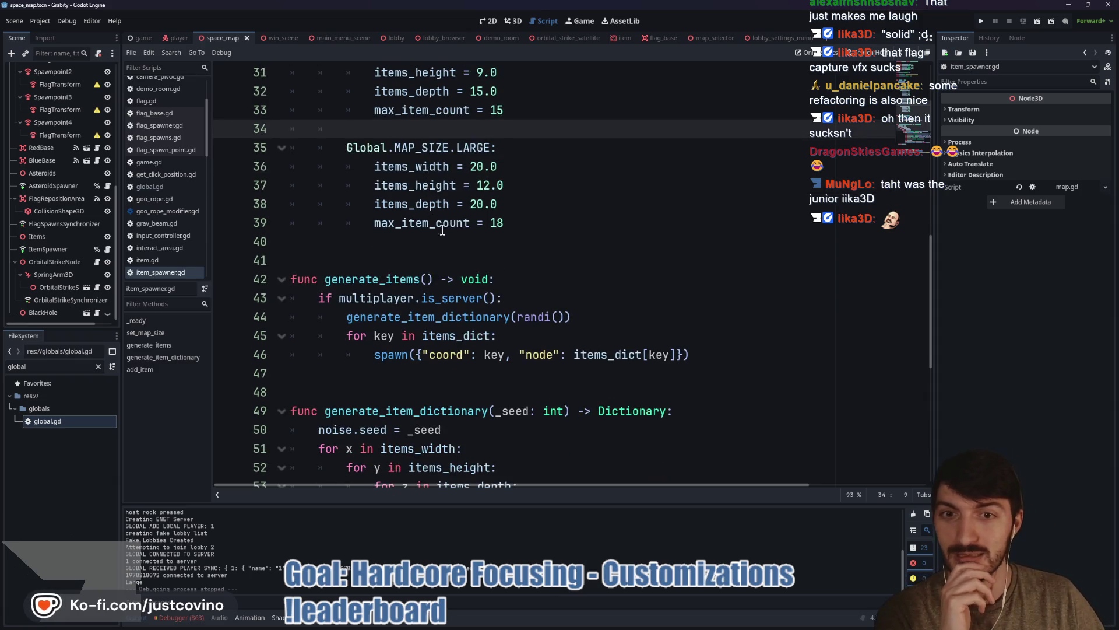
pyautogui.scroll(9, 533, 240)
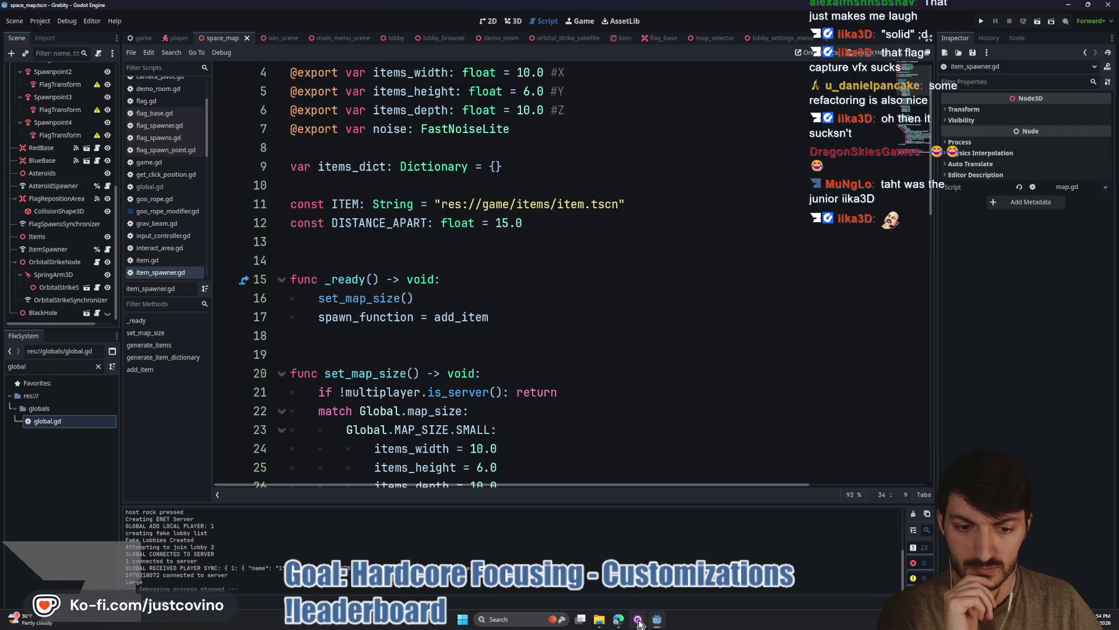
# Commit item_spawner.gd to MultiplayerRework with a summary about max item count changing with map size.
pyautogui.hotkey('alt', 'Tab')
pyautogui.write('max item ')
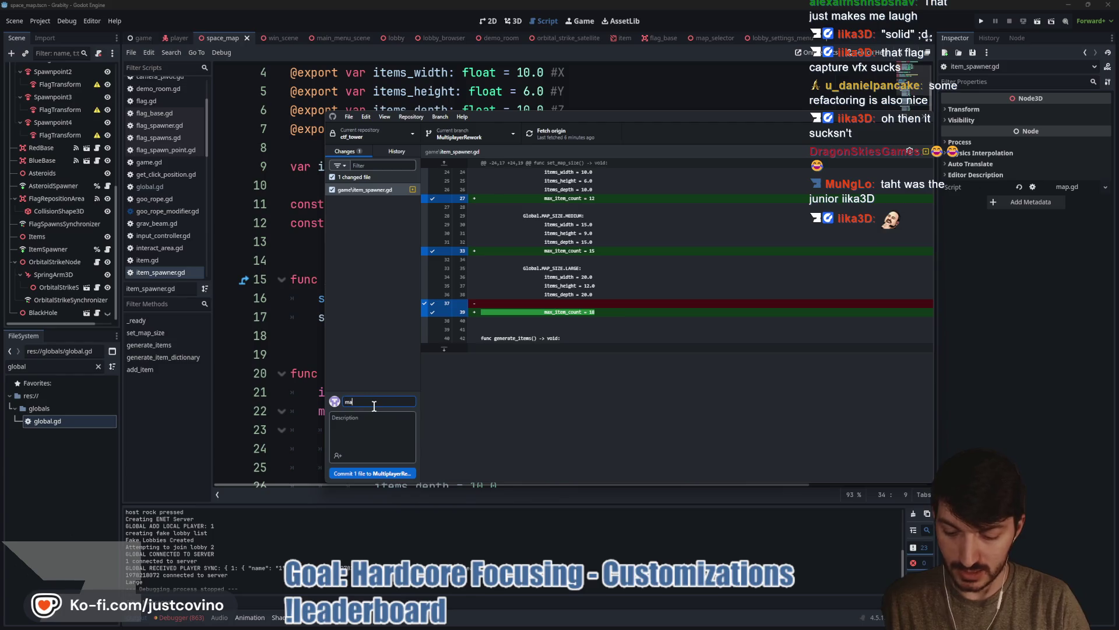
pyautogui.write('count changes wihth')
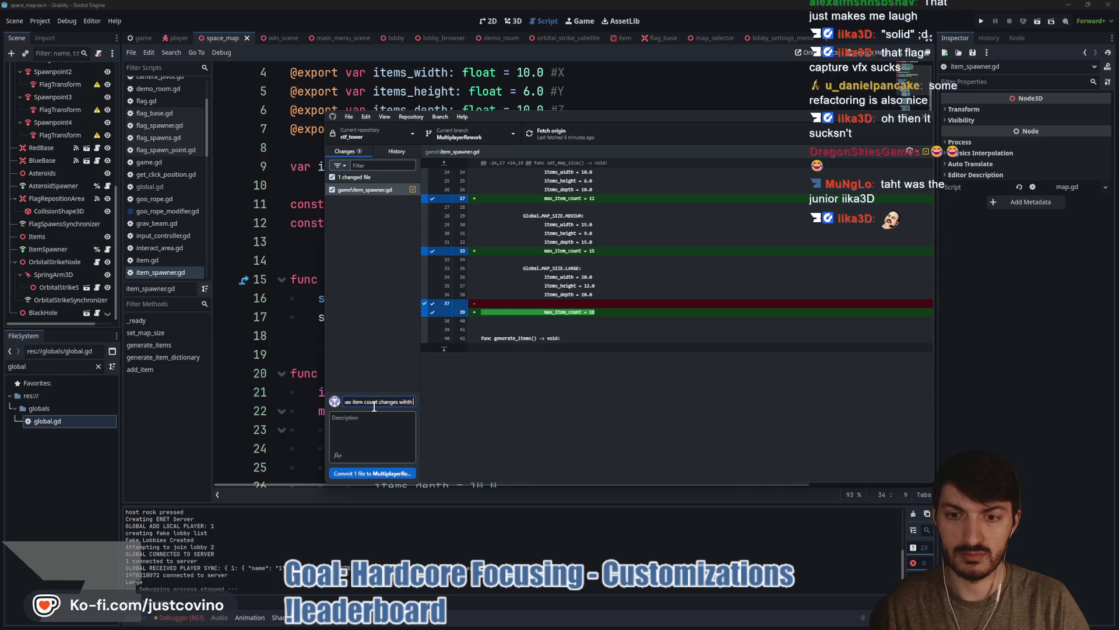
pyautogui.write(' map size')
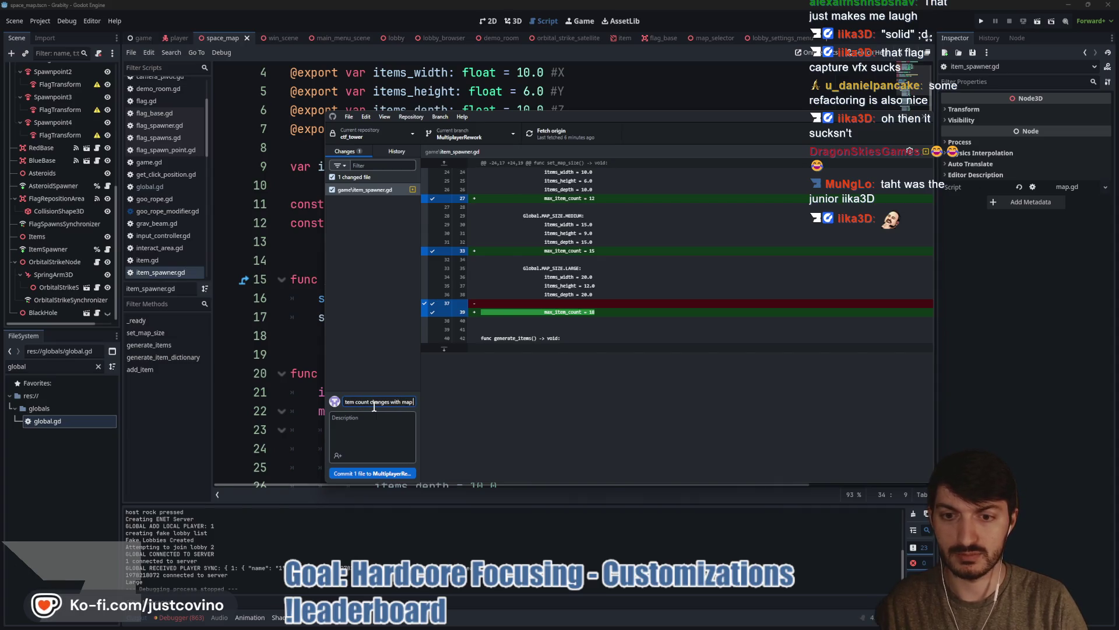
pyautogui.click(372, 473)
# Push the commit to origin and return to the Godot script editor.
pyautogui.click(772, 236)
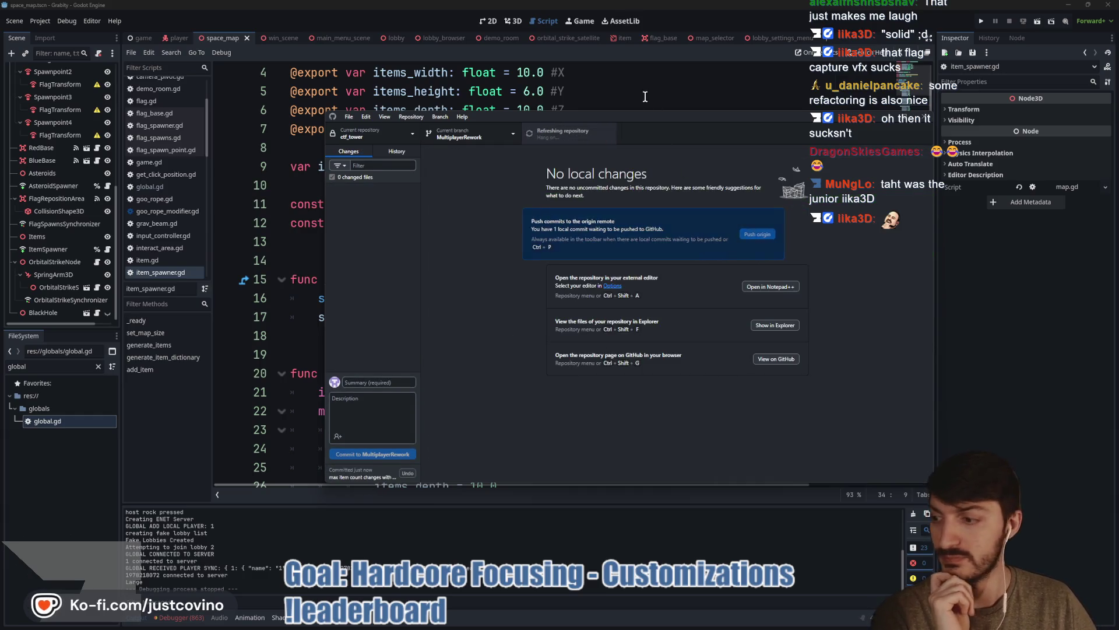
pyautogui.click(616, 86)
pyautogui.click(512, 146)
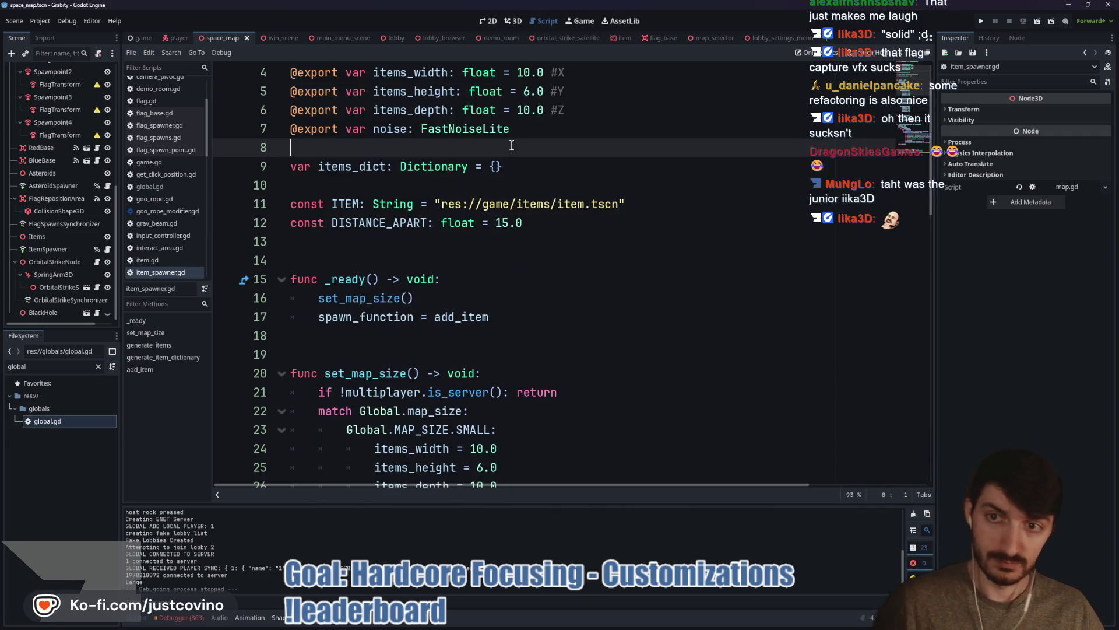
# Launch the game, arrange both windows side by side, host a private lobby and join it from the second window.
pyautogui.click(978, 22)
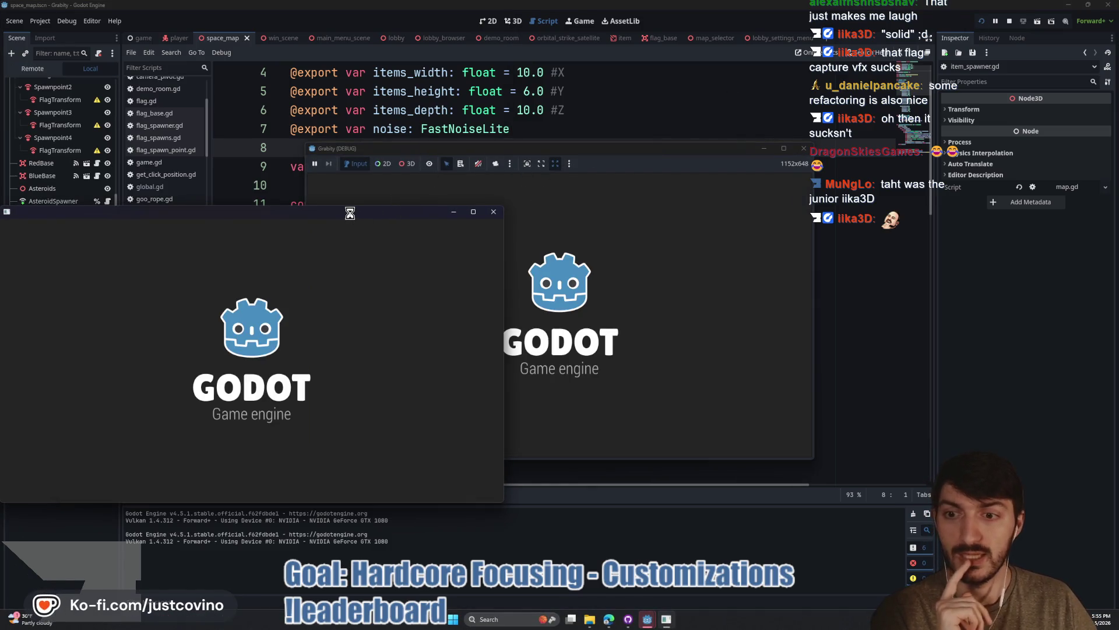
pyautogui.moveTo(575, 147)
pyautogui.mouseDown()
pyautogui.moveTo(869, 149)
pyautogui.moveTo(837, 150)
pyautogui.mouseUp()
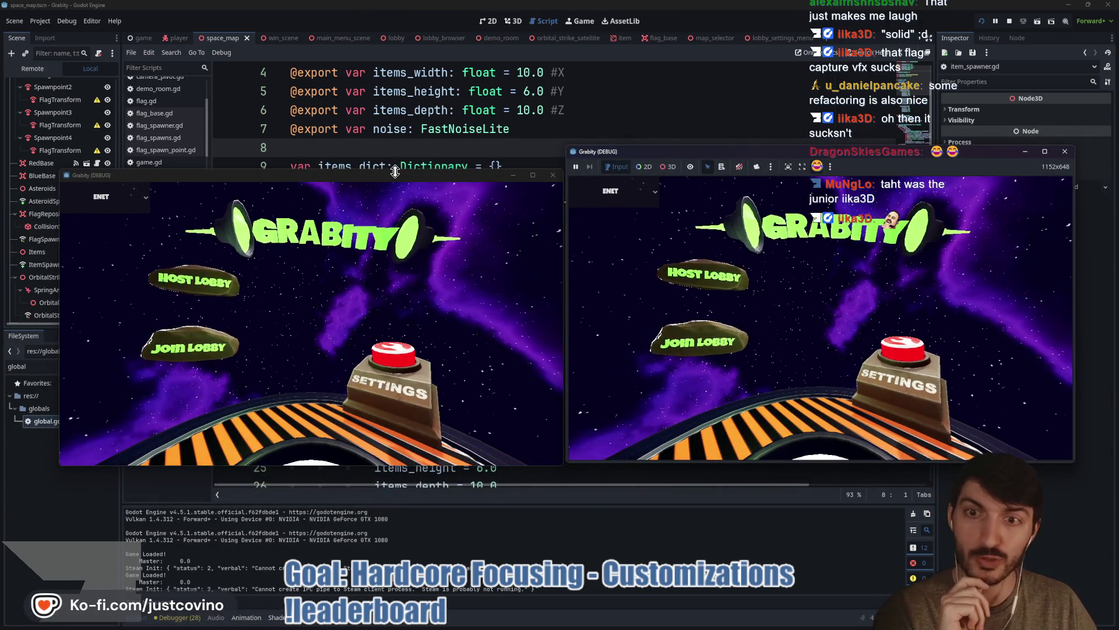
pyautogui.moveTo(395, 171); pyautogui.dragTo(382, 145)
pyautogui.click(181, 262)
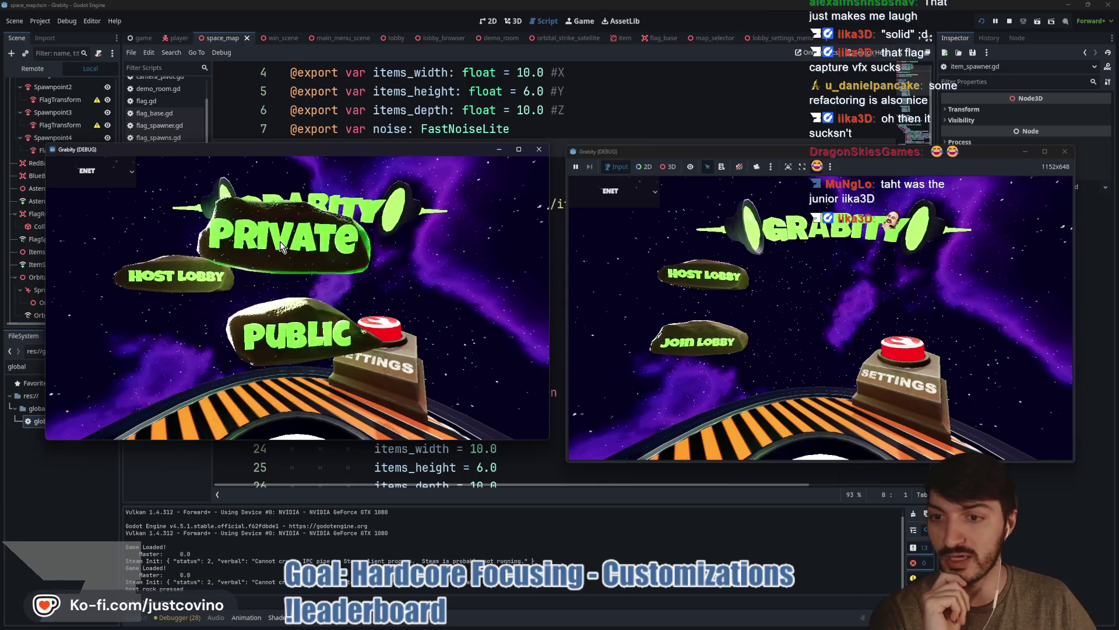
pyautogui.click(280, 242)
pyautogui.click(677, 339)
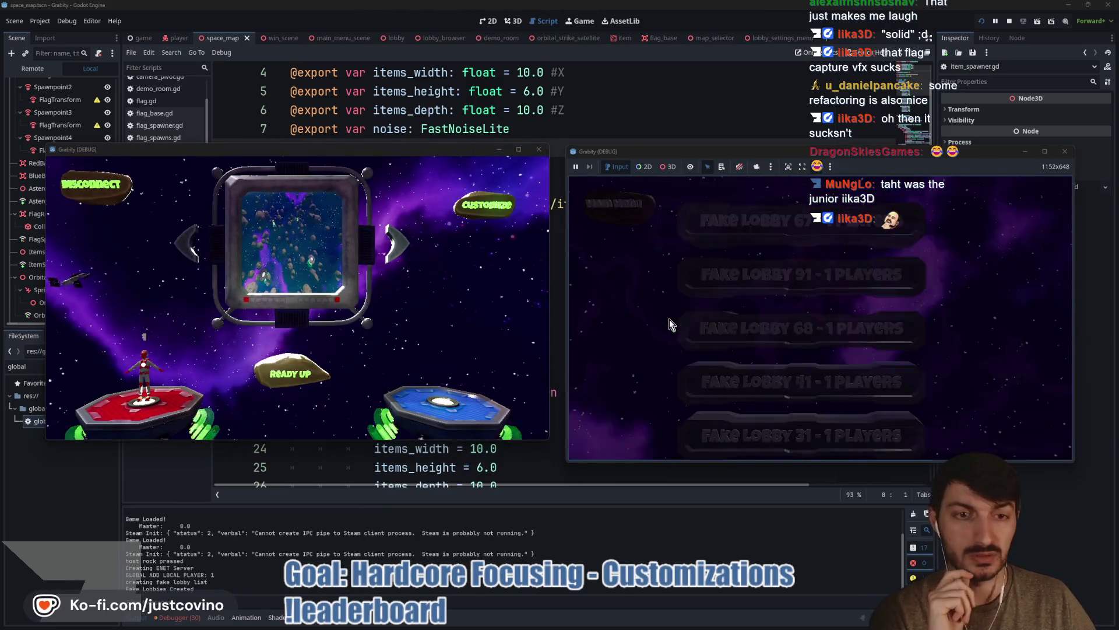
pyautogui.click(760, 327)
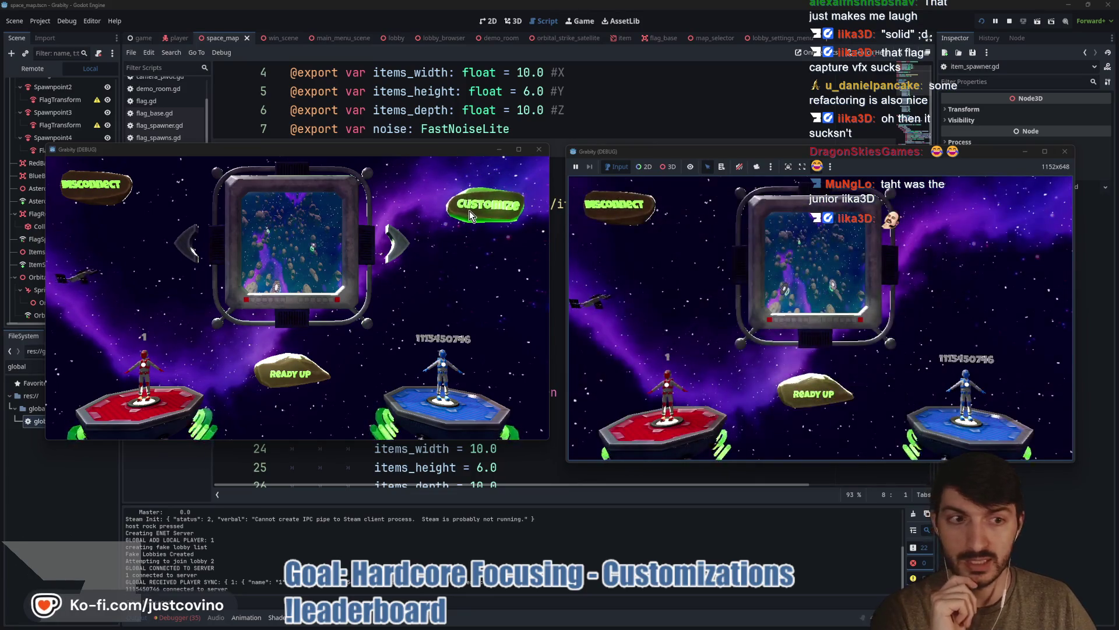
# Leave customizations, ready up, start the match and run the red player along its platform.
pyautogui.click(470, 212)
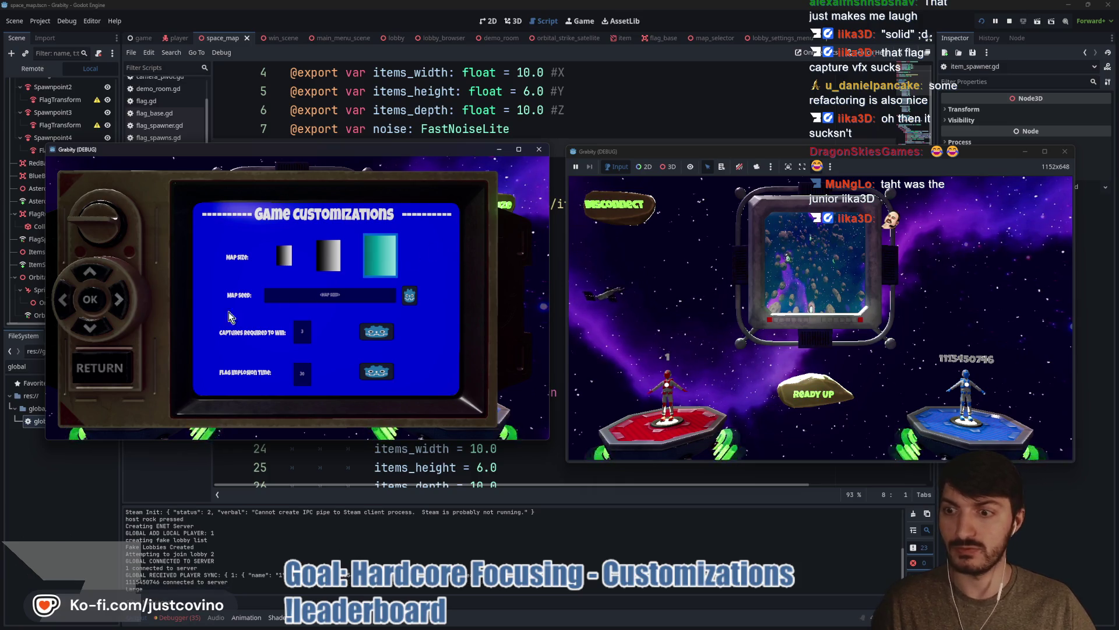
pyautogui.click(110, 366)
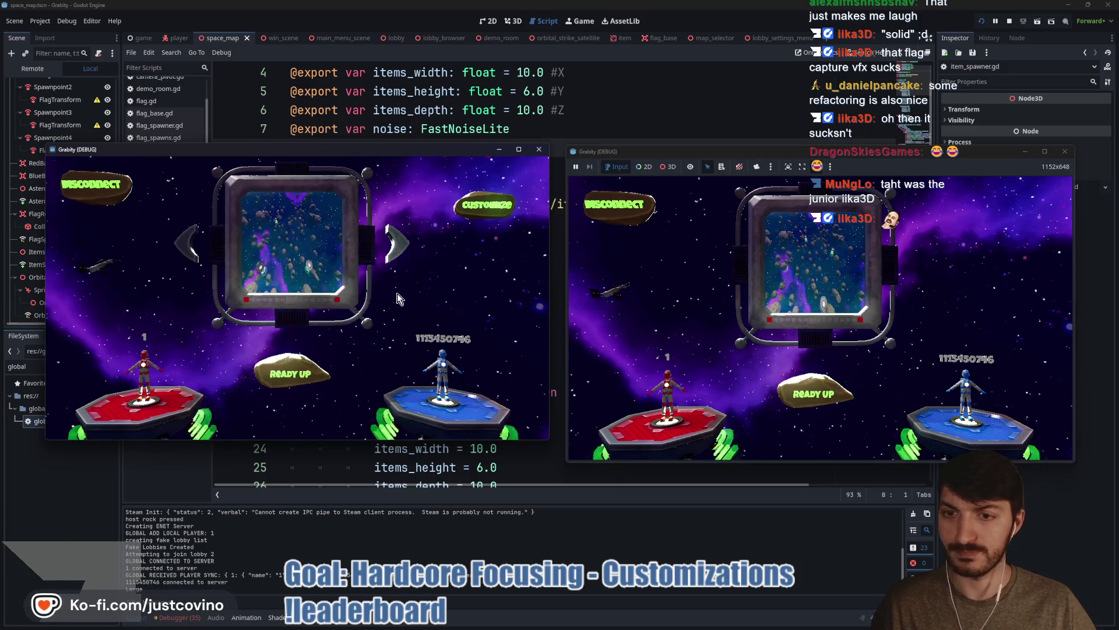
pyautogui.click(300, 371)
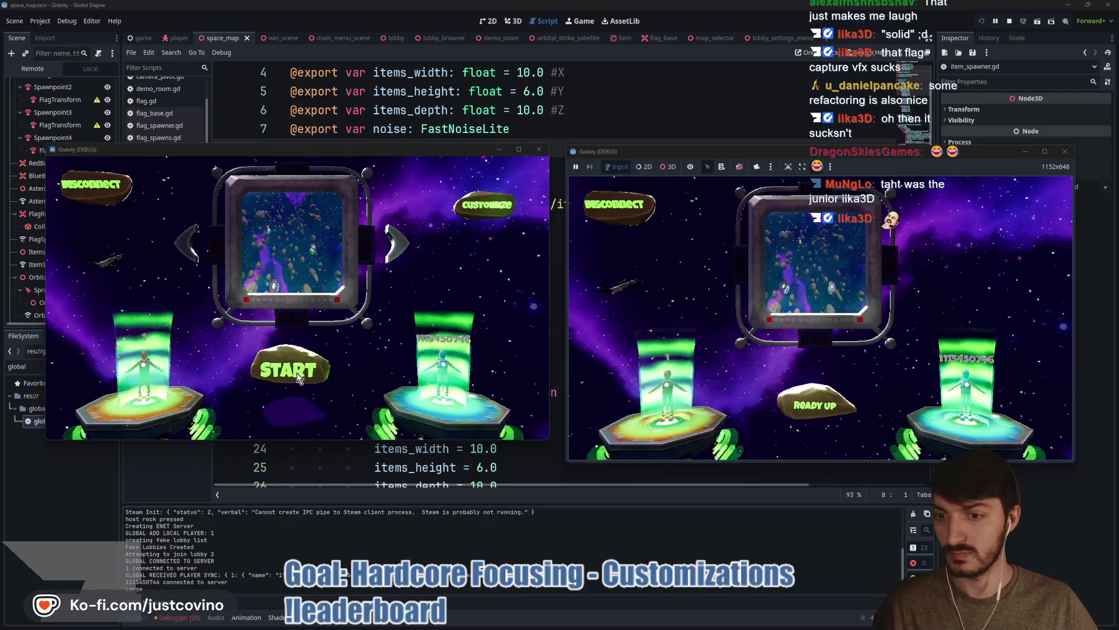
pyautogui.click(285, 379)
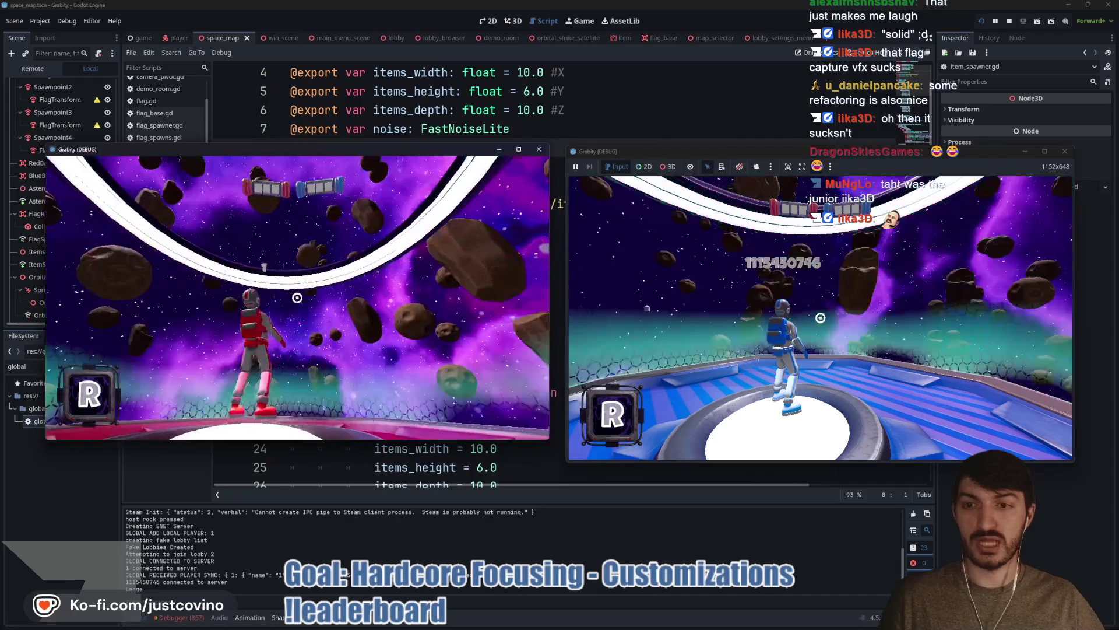
pyautogui.press('w')
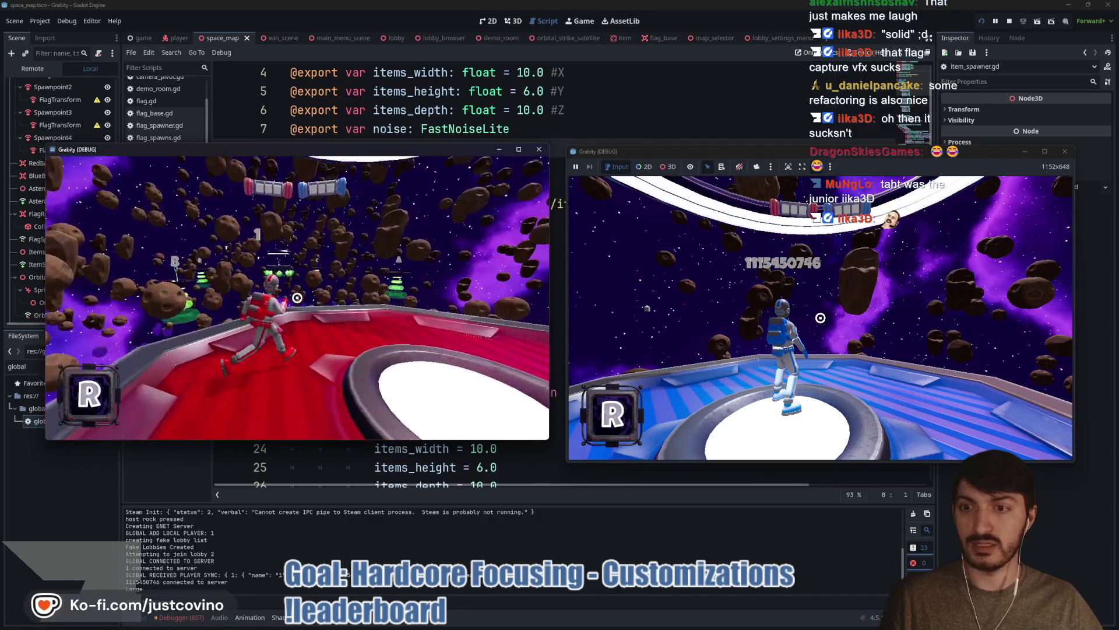
pyautogui.press('w')
pyautogui.press('w')
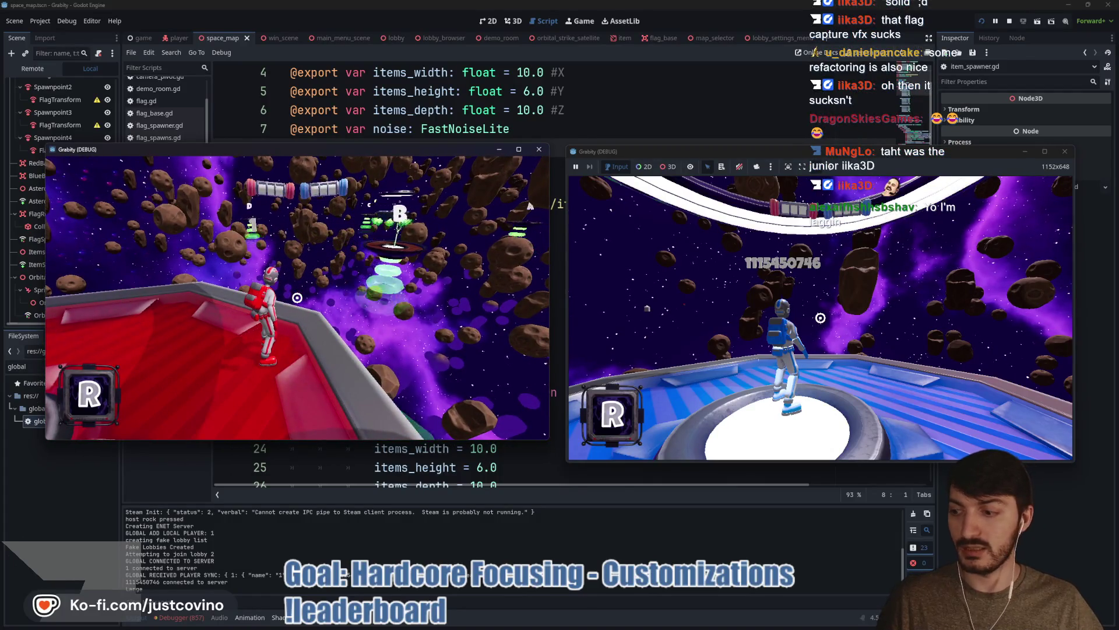
pyautogui.press('w')
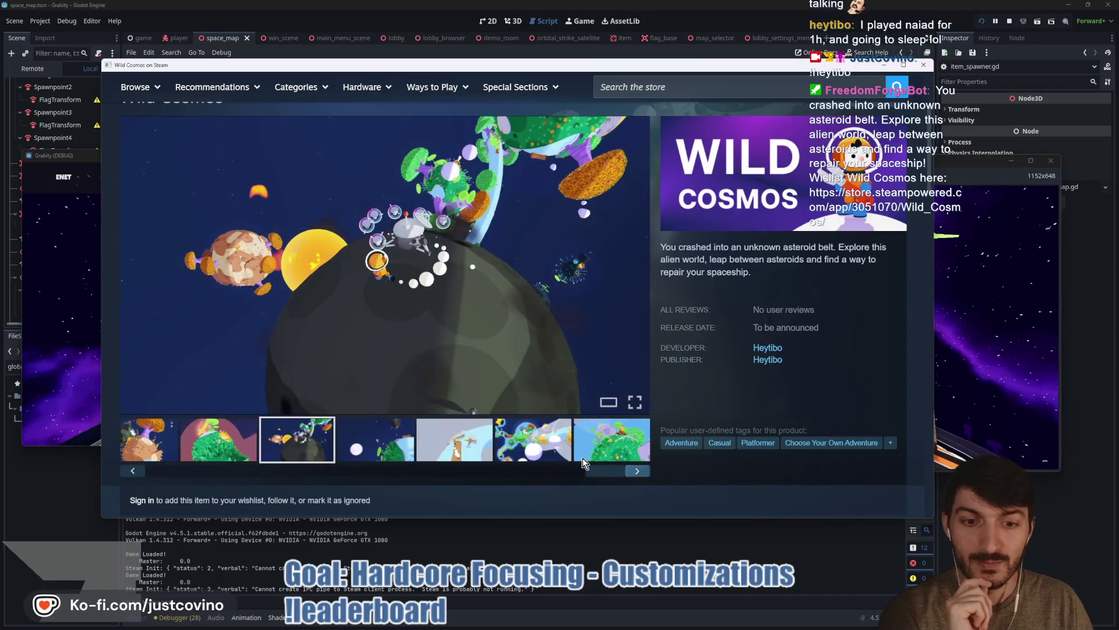
# Preview the later Wild Cosmos screenshots and scroll the thumbnail strip back to the start.
pyautogui.click(385, 451)
pyautogui.click(458, 448)
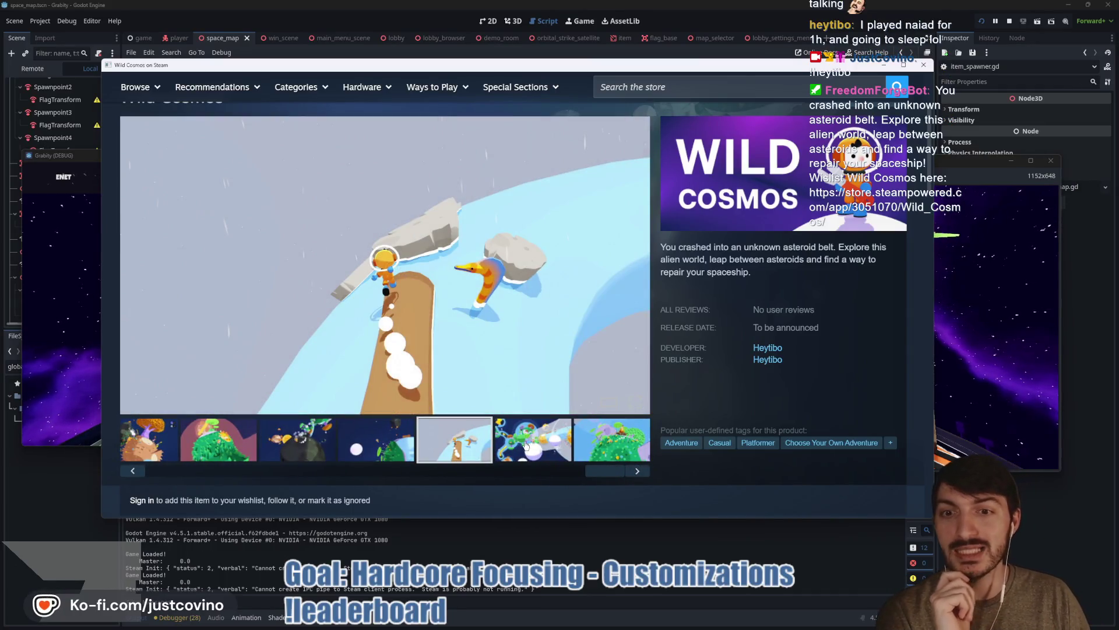
pyautogui.click(533, 452)
pyautogui.click(606, 452)
pyautogui.moveTo(605, 470); pyautogui.dragTo(150, 467)
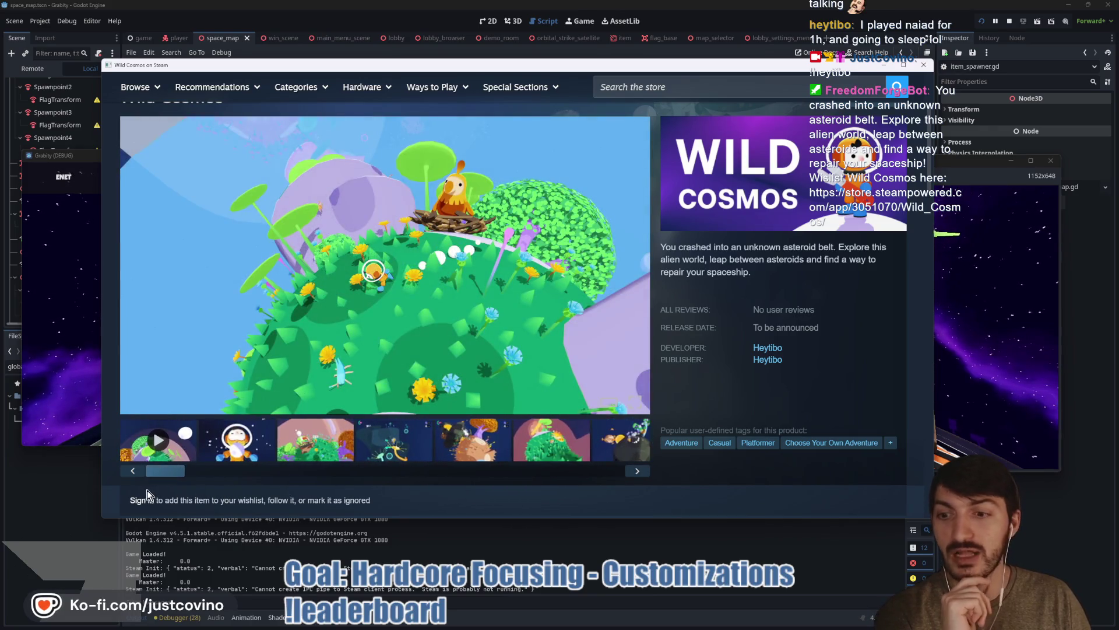
# Step through the screenshots to the green planet and dark cave shots, then close the store page.
pyautogui.click(237, 452)
pyautogui.click(315, 449)
pyautogui.click(394, 448)
pyautogui.click(452, 445)
pyautogui.click(542, 446)
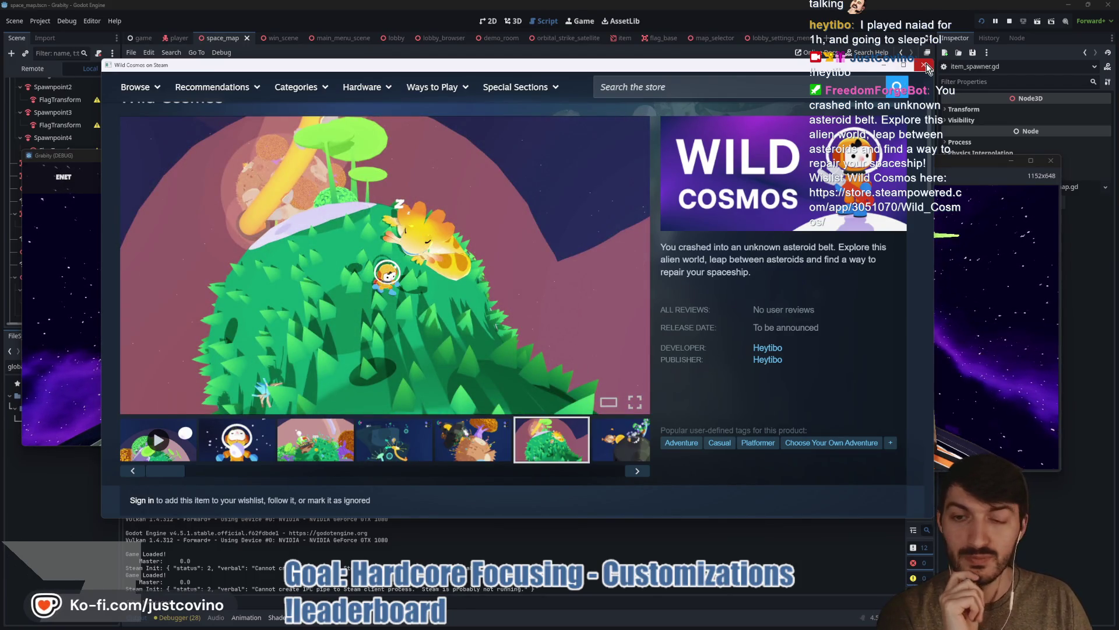
pyautogui.click(411, 453)
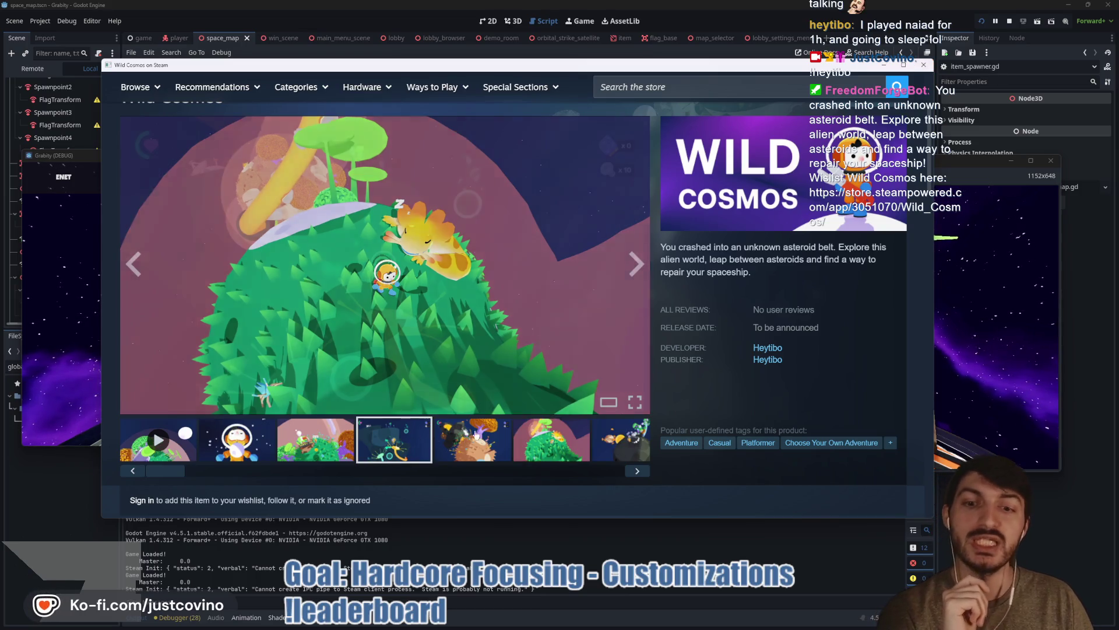
pyautogui.click(924, 65)
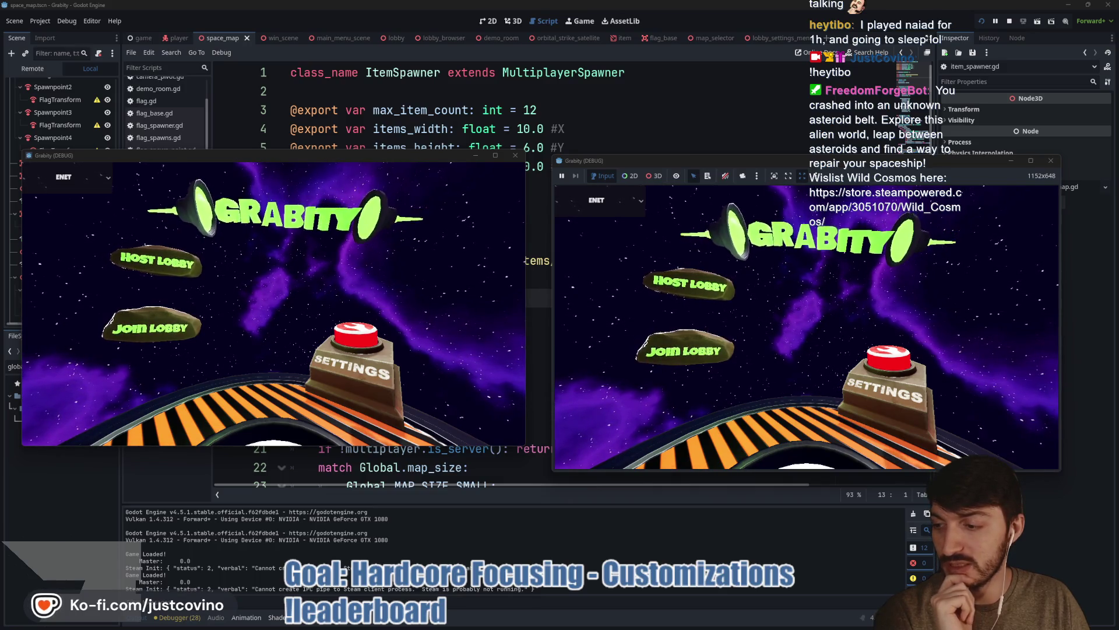
# Host a lobby, connect the second player, ready up, and pick the large map size in customizations.
pyautogui.click(157, 261)
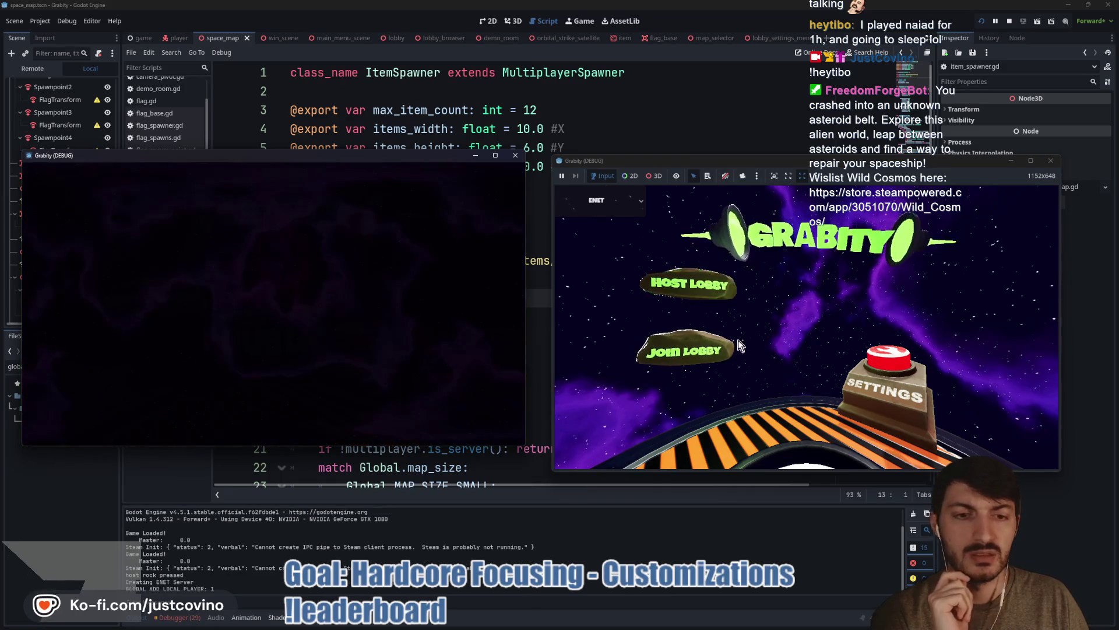
pyautogui.click(736, 344)
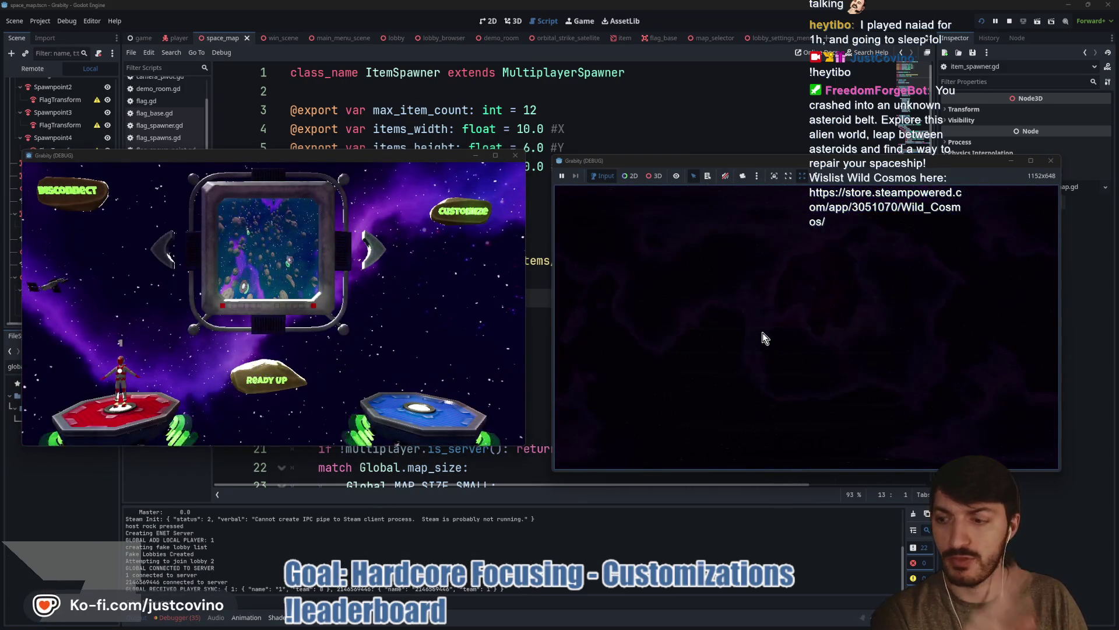
pyautogui.click(292, 386)
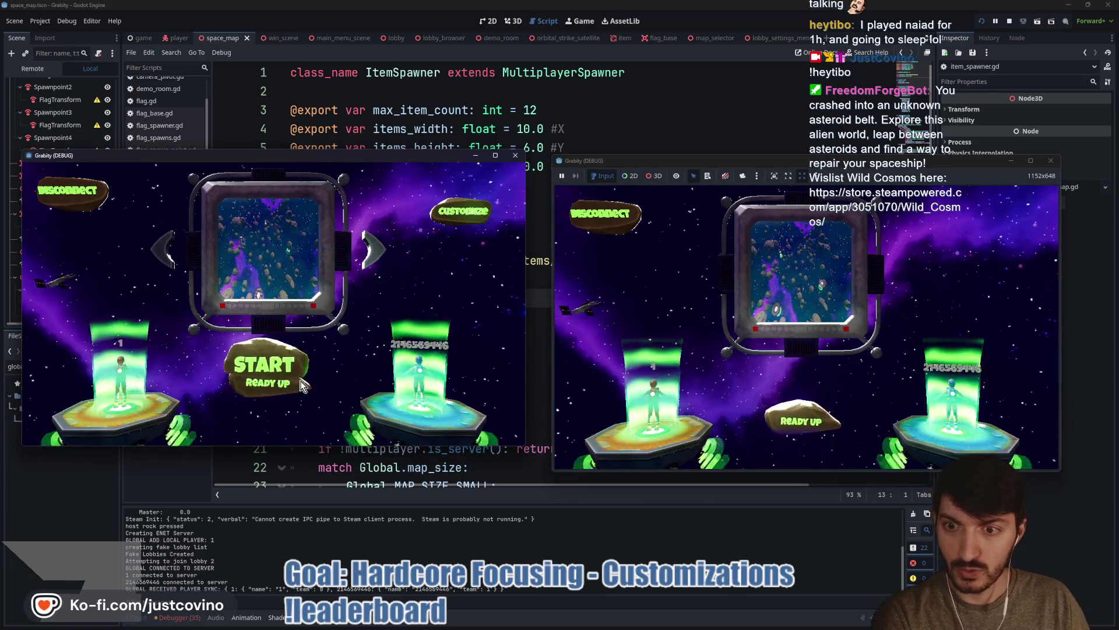
pyautogui.click(475, 210)
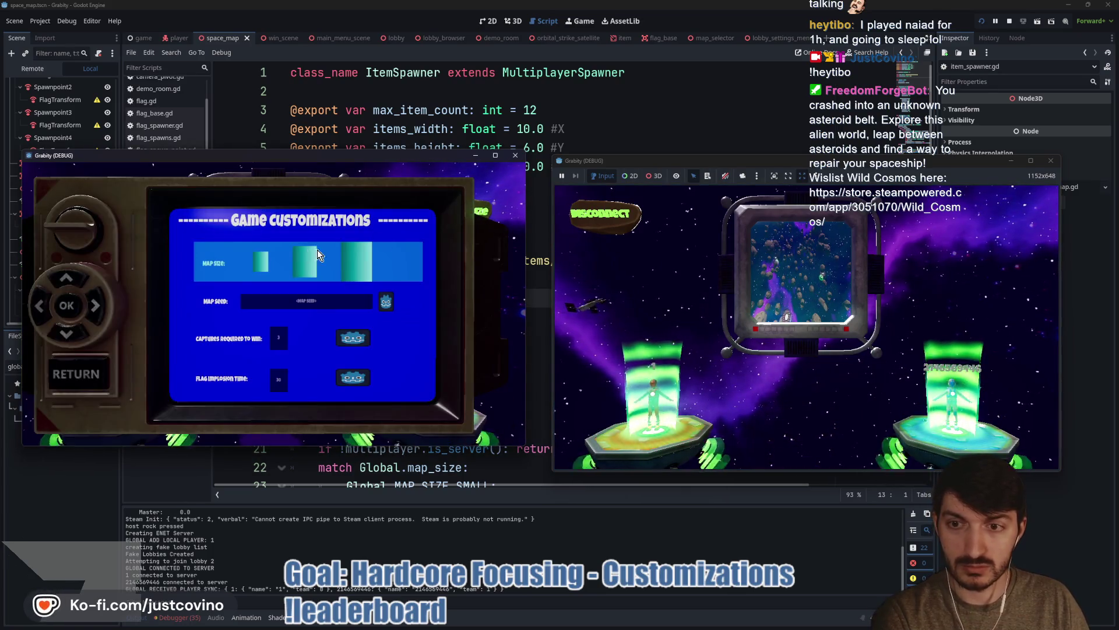
pyautogui.click(355, 249)
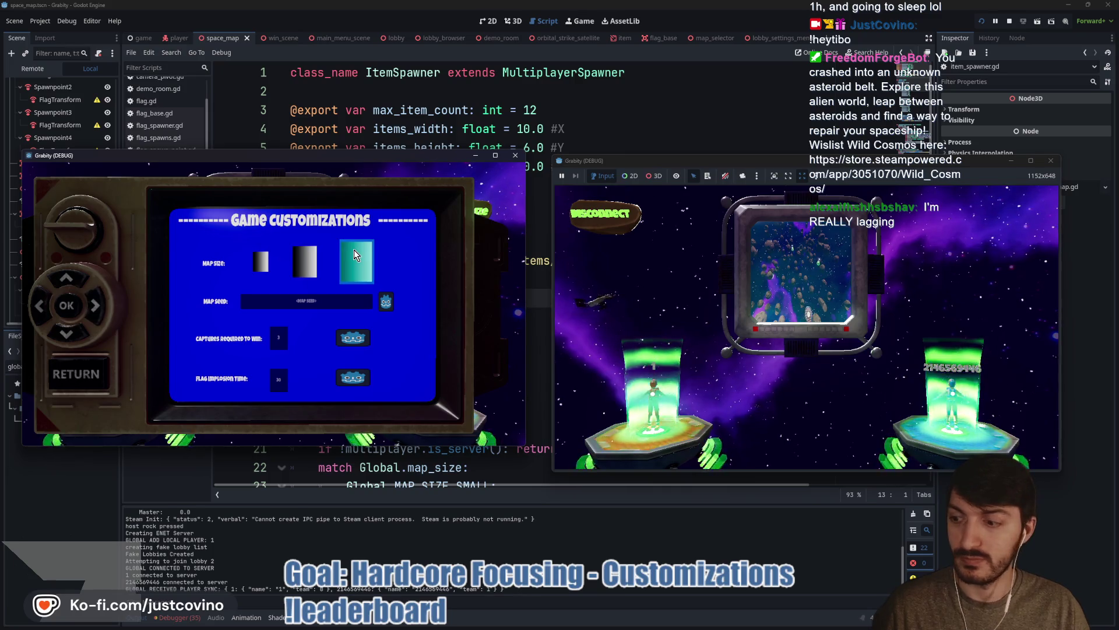
pyautogui.press('Escape')
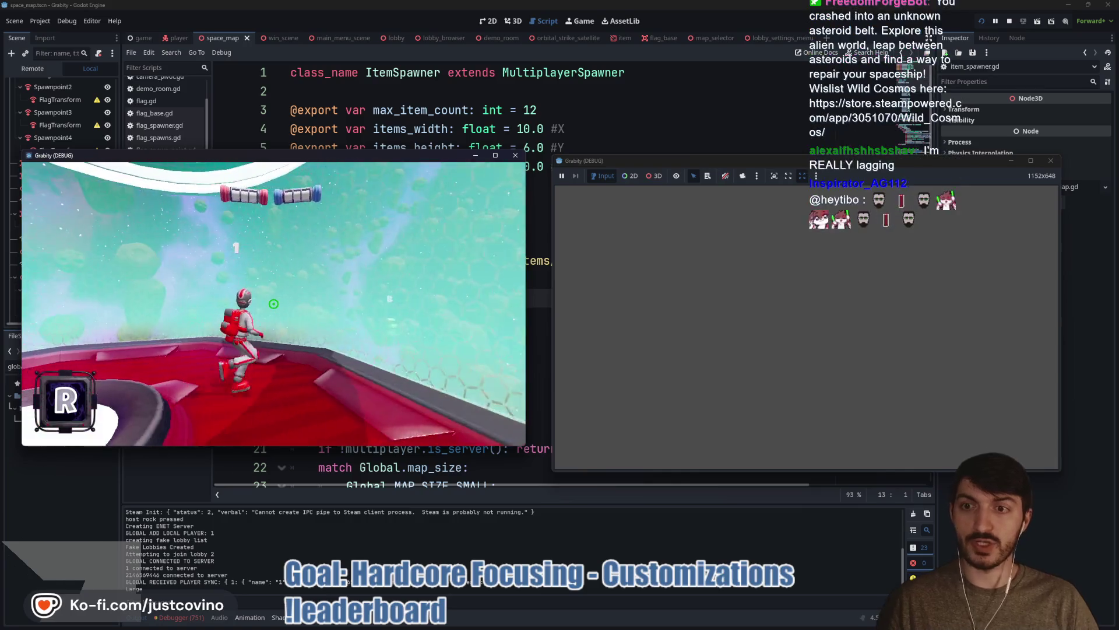
# Walk the player off the red platform into the asteroid field, then stop the game with F8.
pyautogui.press('w')
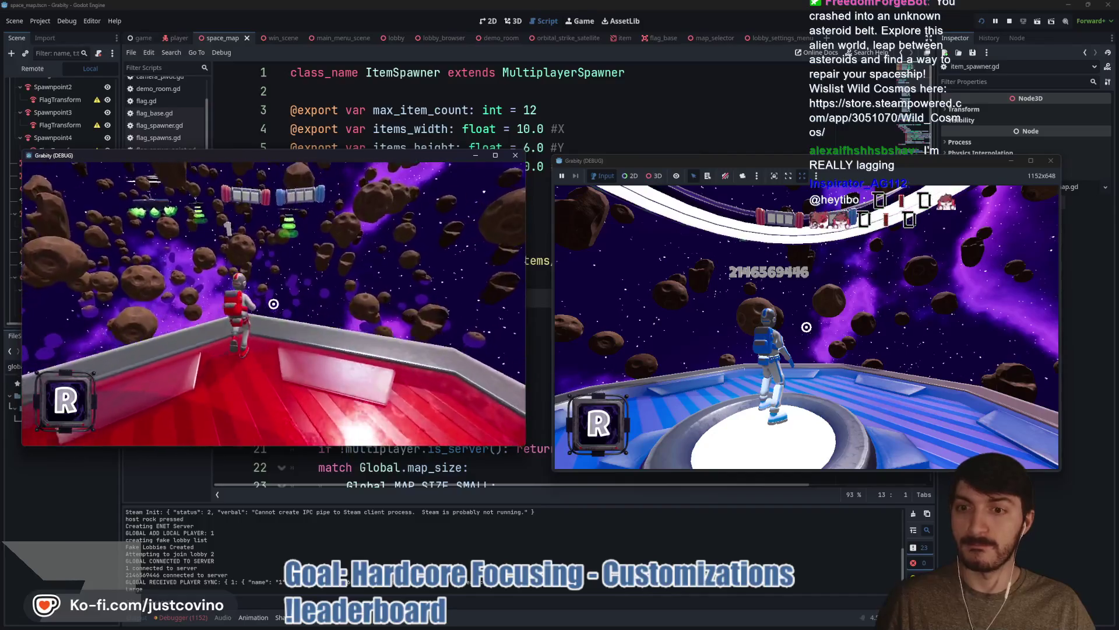
pyautogui.press('d')
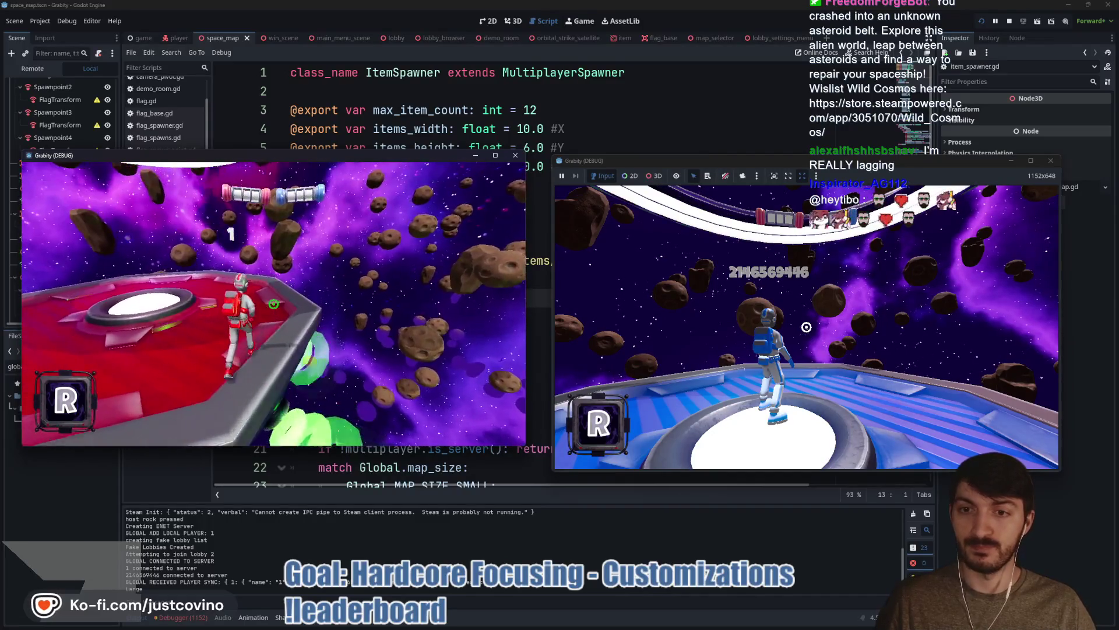
pyautogui.press('space')
pyautogui.press('w')
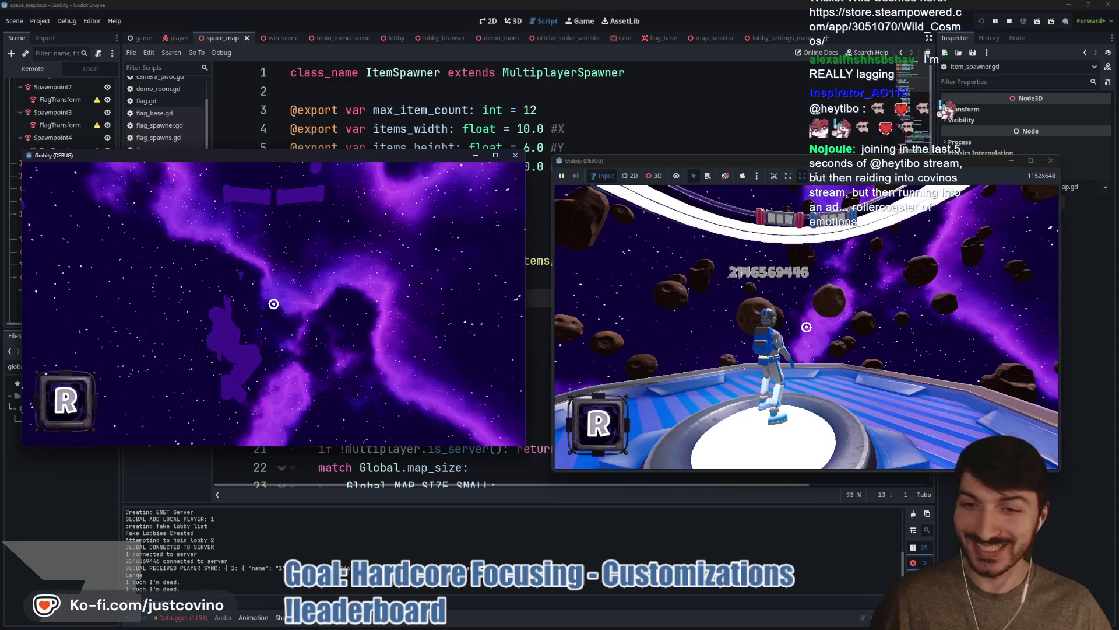
pyautogui.press('F8')
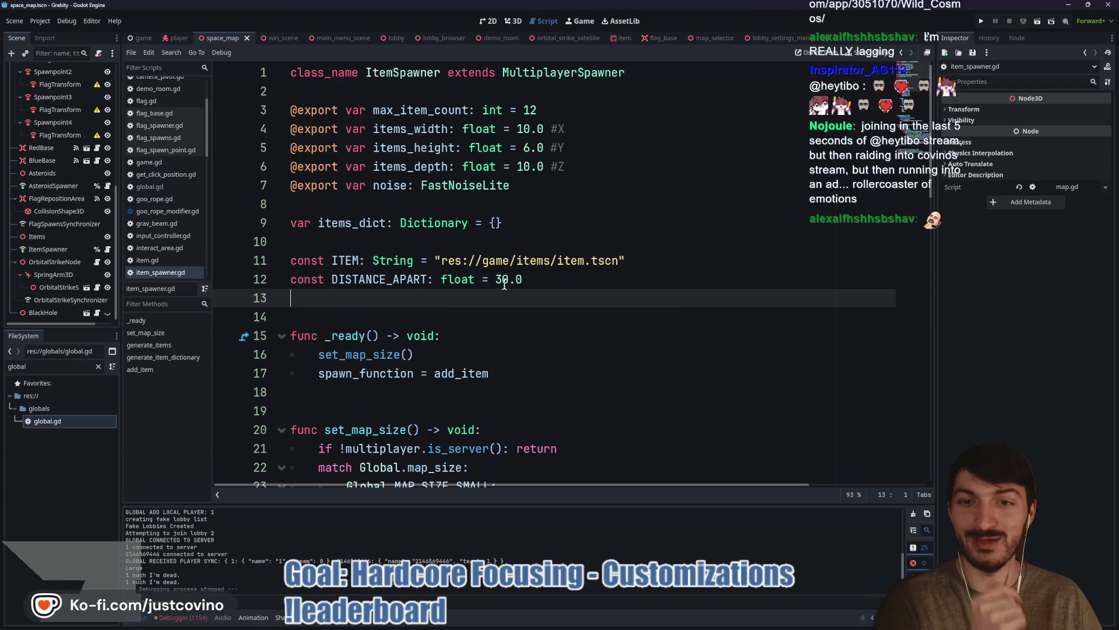
# Change the large map's max_item_count to 24 in set_map_size.
pyautogui.scroll(-3, 488, 260)
pyautogui.scroll(1, 489, 264)
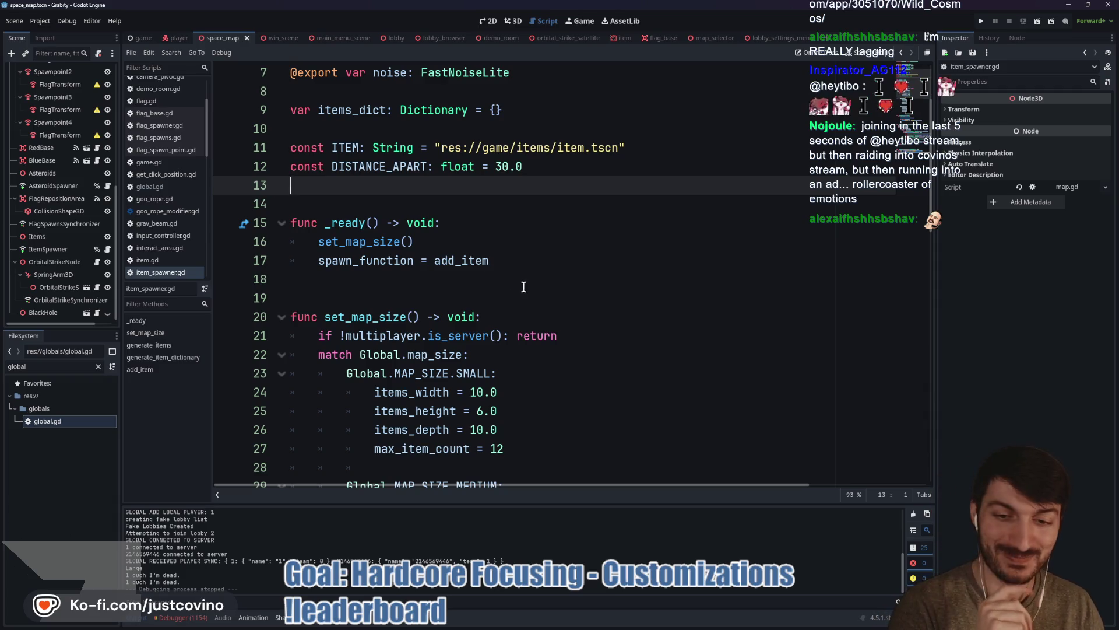
pyautogui.scroll(-2, 523, 286)
pyautogui.scroll(-3, 525, 326)
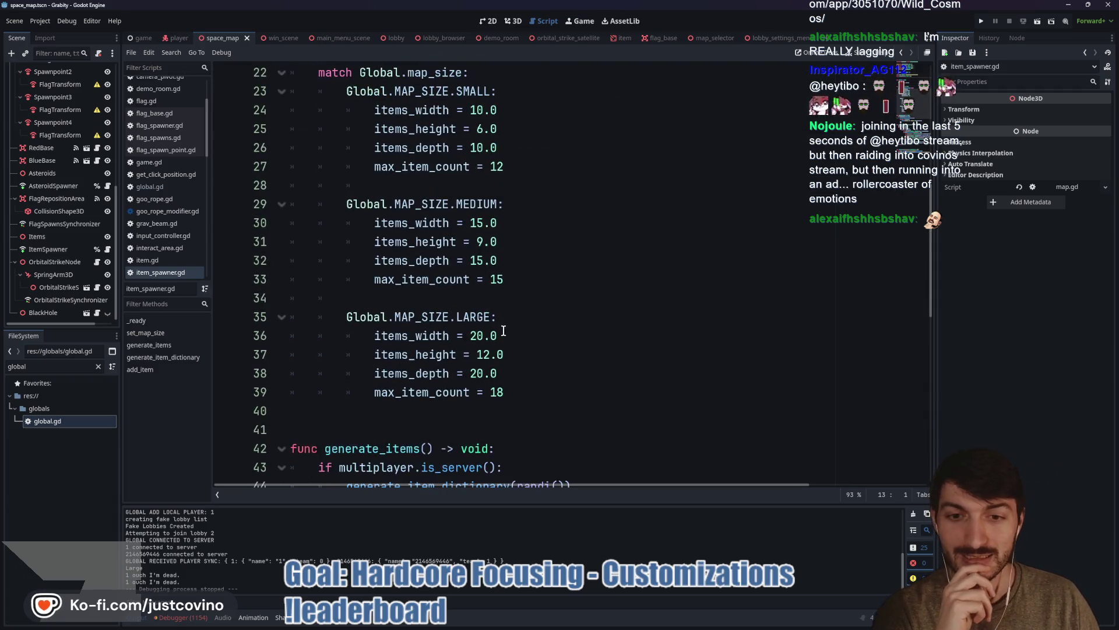
pyautogui.moveTo(504, 392); pyautogui.dragTo(491, 391)
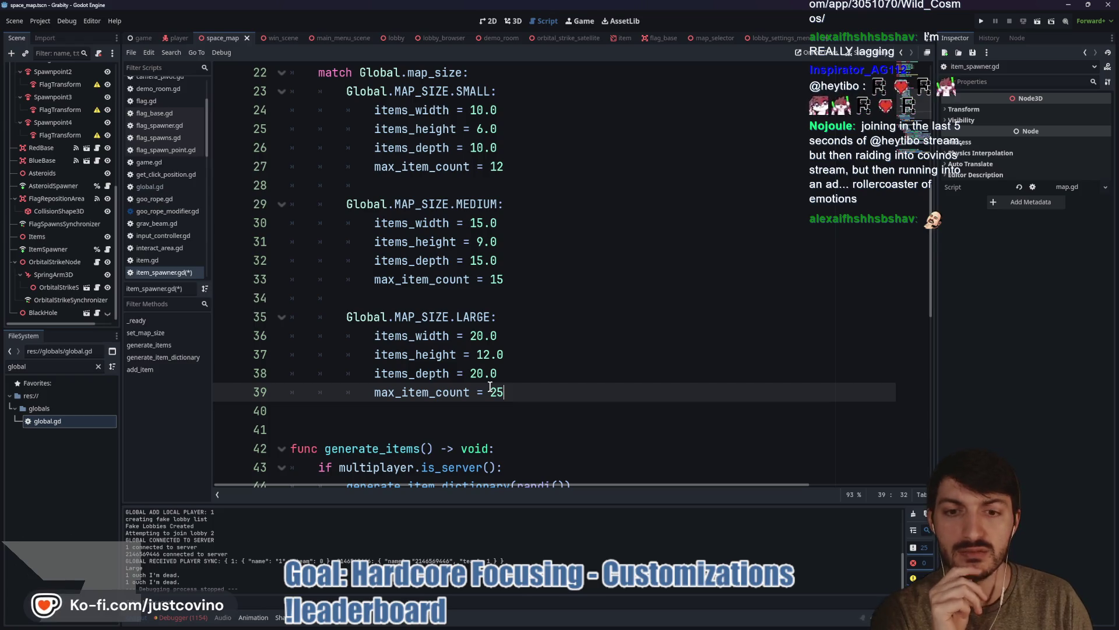
pyautogui.press('BackSpace')
pyautogui.write('4')
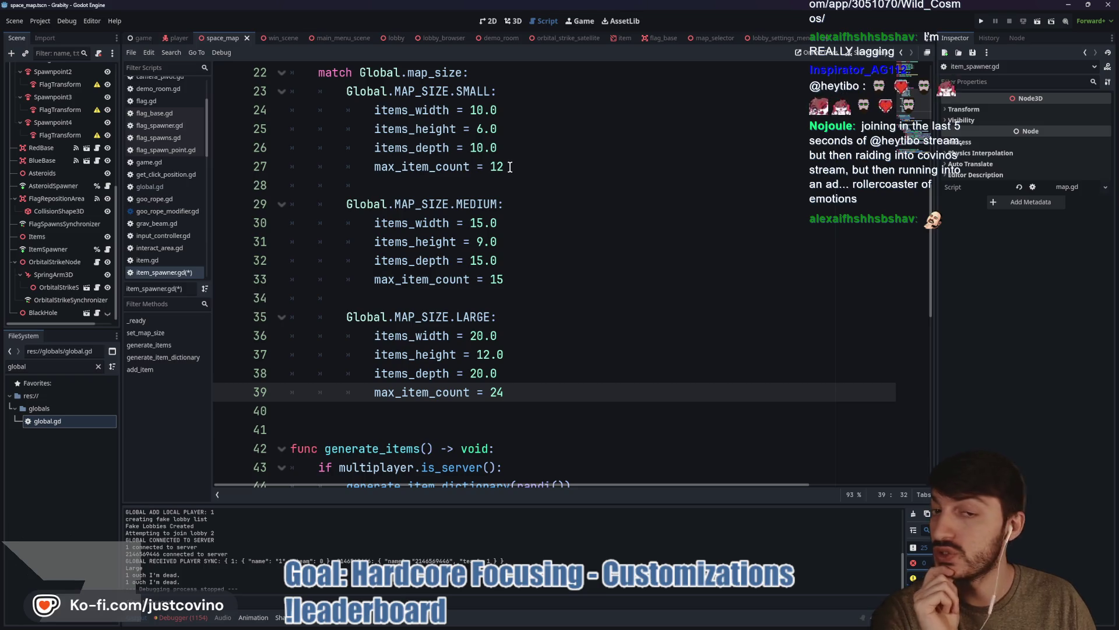
# Set the medium map's max_item_count to 18, save item_spawner.gd and run the project.
pyautogui.click(503, 279)
pyautogui.press('BackSpace')
pyautogui.write('8')
pyautogui.hotkey('ctrl', 's')
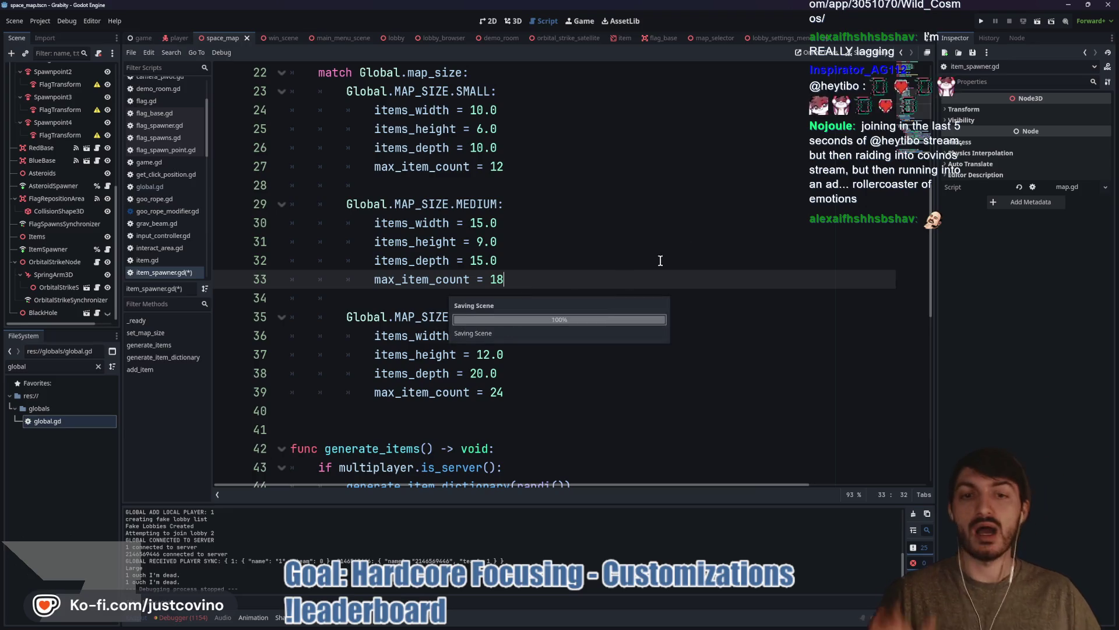
pyautogui.click(981, 21)
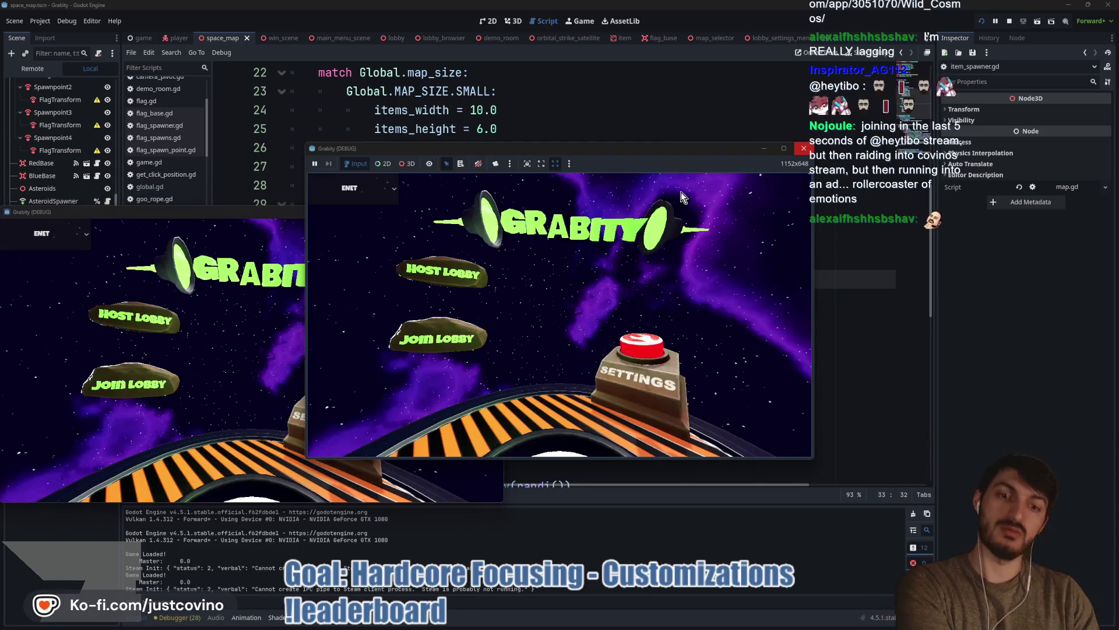
# Arrange both game windows, host a lobby in the first and join it from the second.
pyautogui.moveTo(592, 153); pyautogui.dragTo(859, 153)
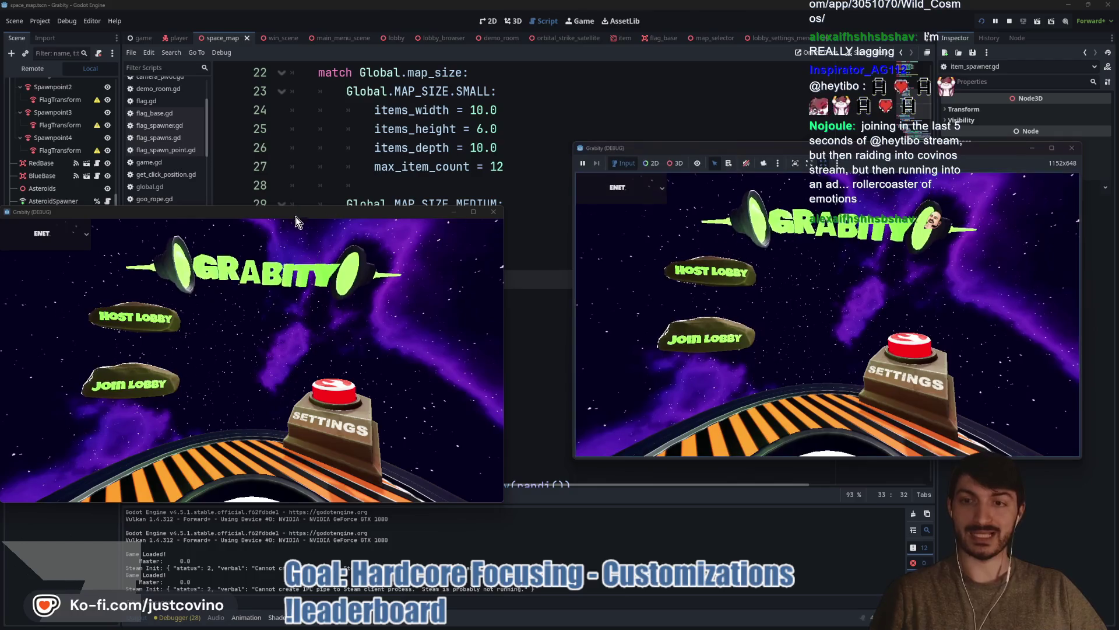
pyautogui.moveTo(292, 216); pyautogui.dragTo(334, 157)
pyautogui.click(229, 259)
pyautogui.click(290, 320)
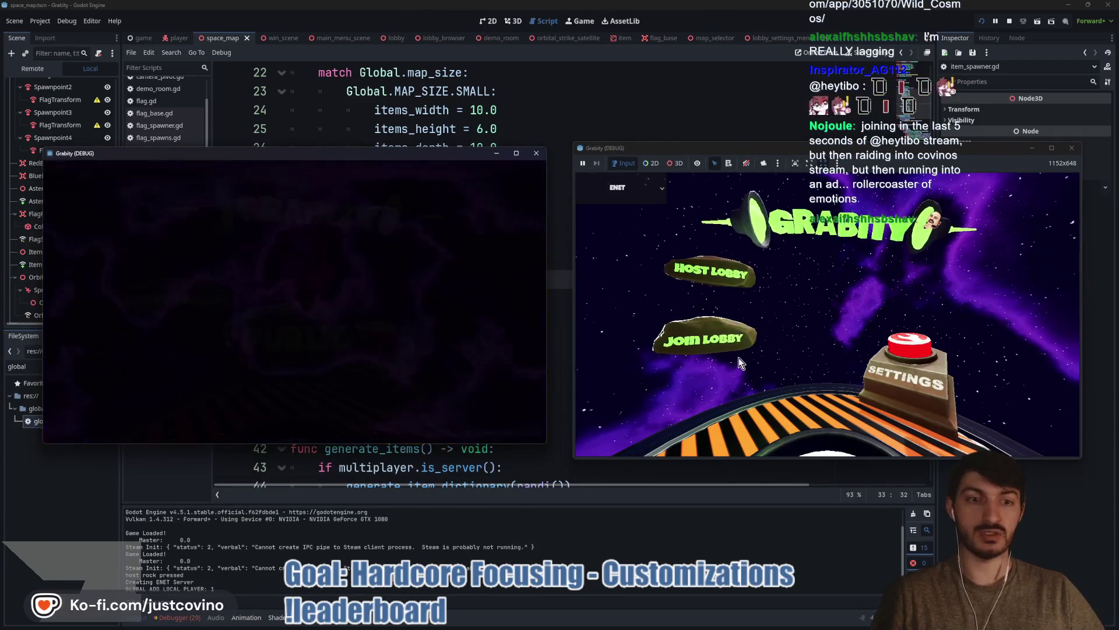
pyautogui.click(715, 347)
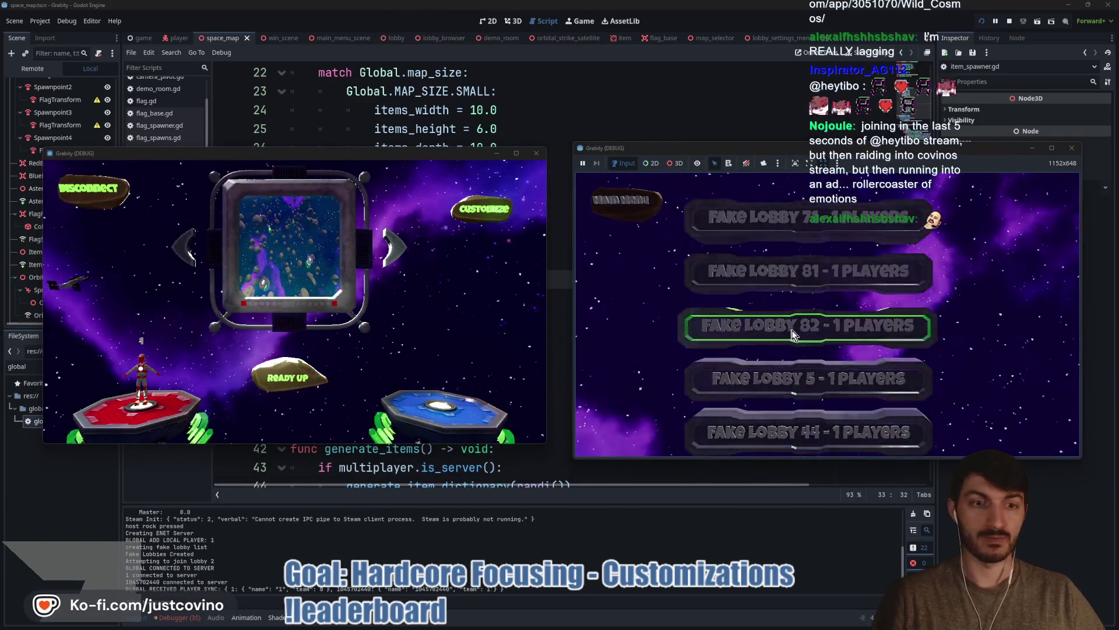
pyautogui.click(794, 325)
# Ready up both players, start the match, stop it with F8 and run the project again.
pyautogui.click(816, 388)
pyautogui.click(287, 377)
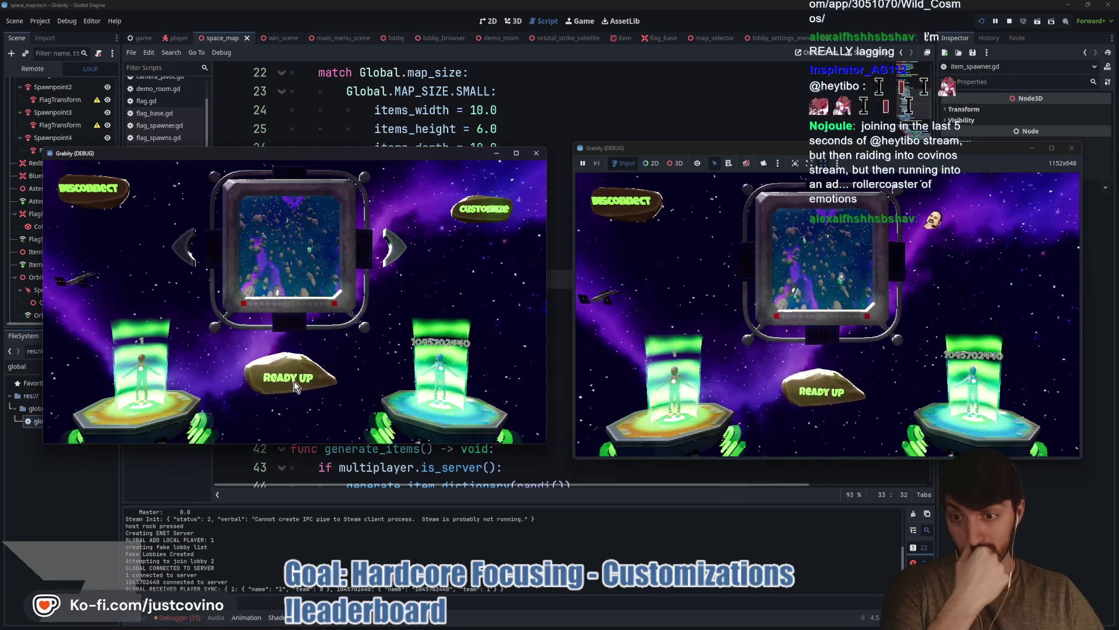
pyautogui.click(273, 373)
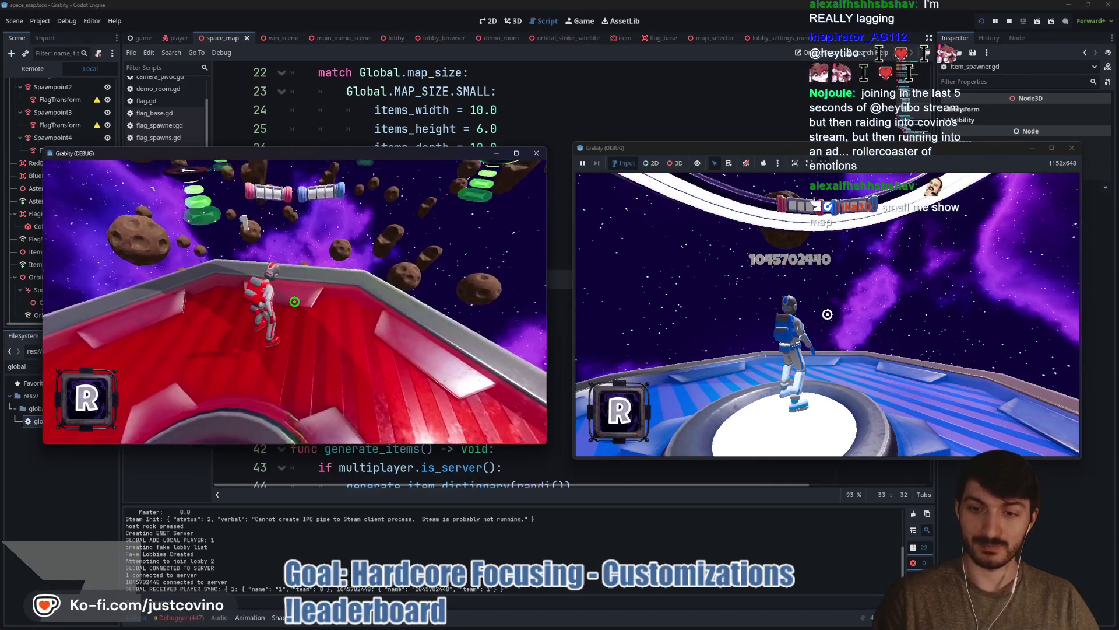
pyautogui.press('F8')
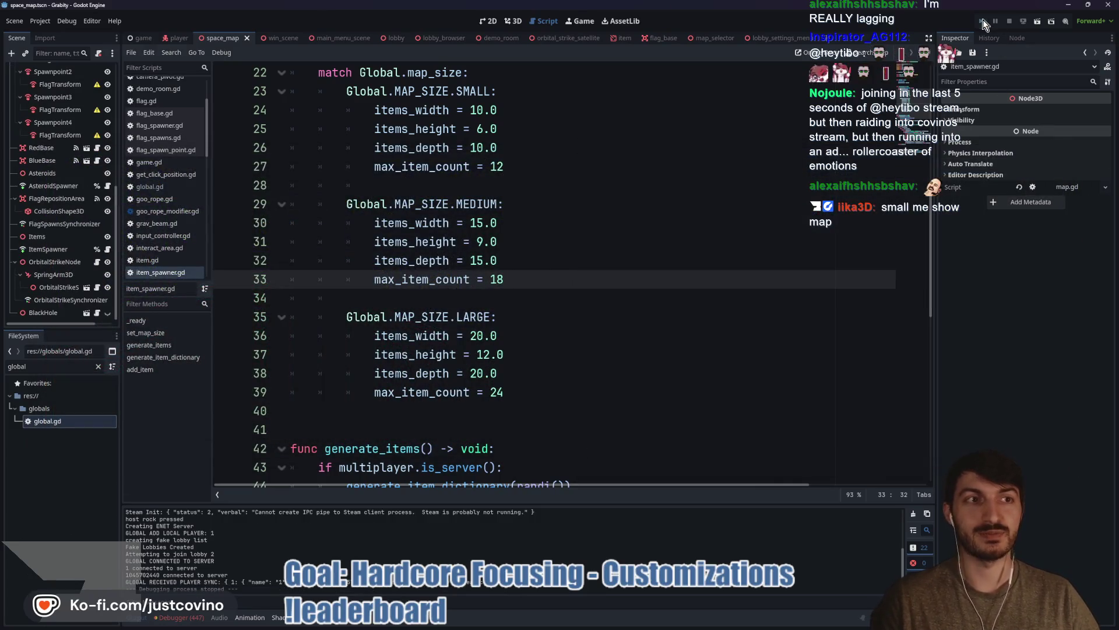
pyautogui.click(983, 19)
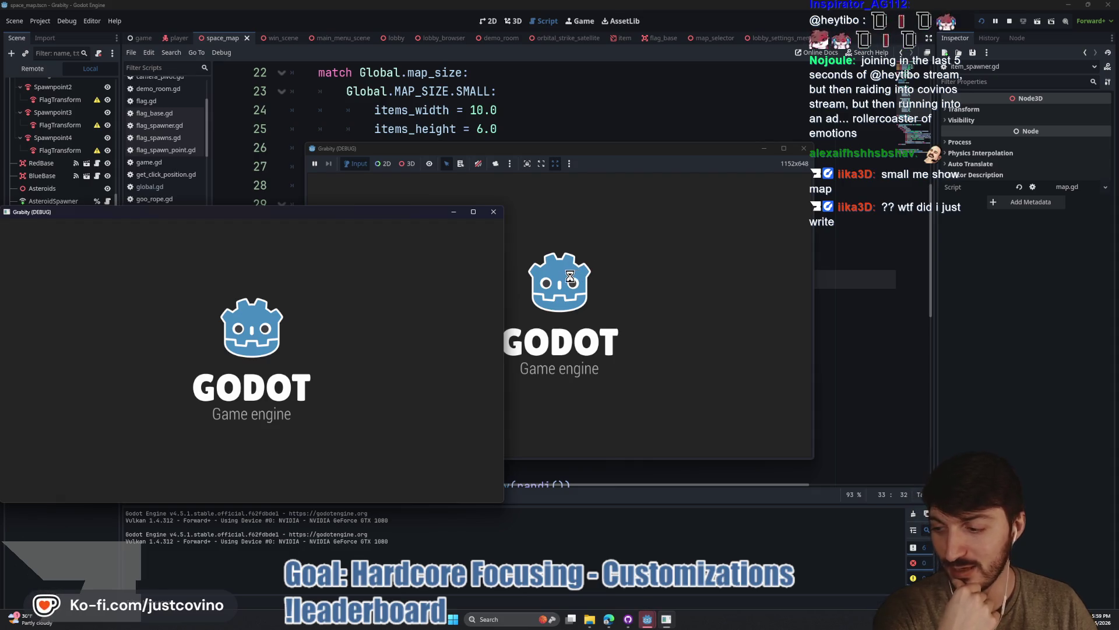
# Arrange both game windows, host a lobby in the left one and join from the right.
pyautogui.moveTo(600, 152); pyautogui.dragTo(835, 174)
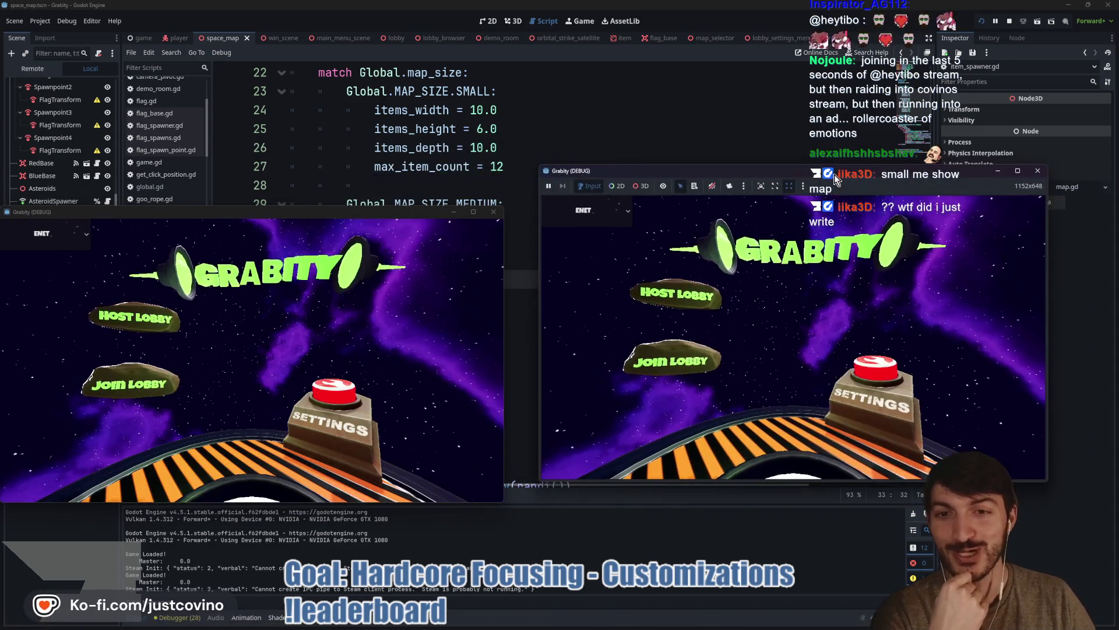
pyautogui.moveTo(339, 211); pyautogui.dragTo(341, 177)
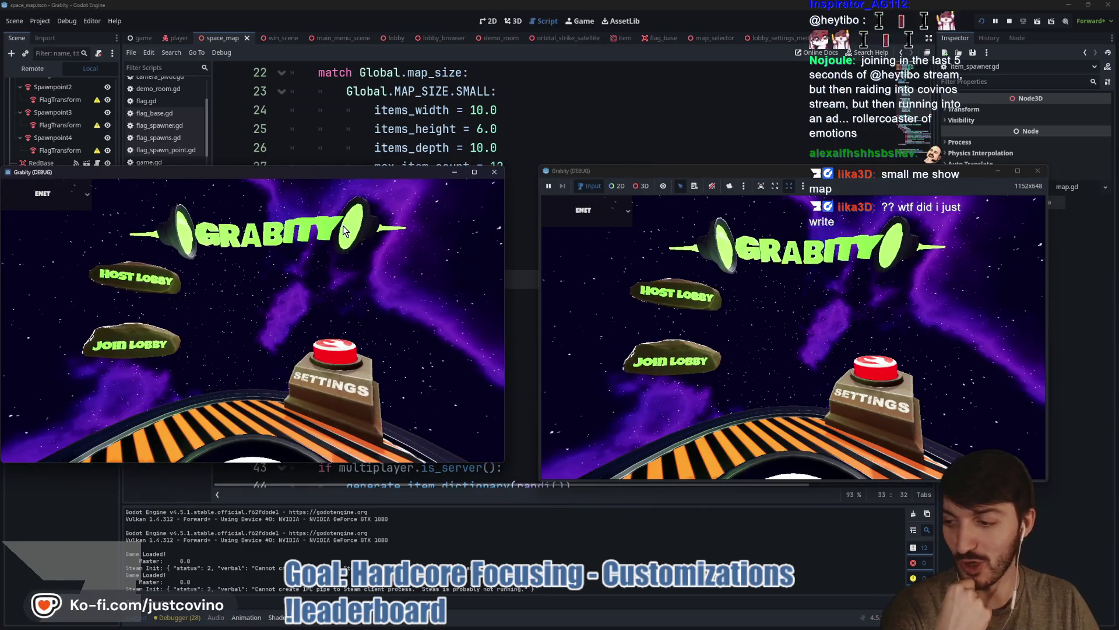
pyautogui.click(143, 272)
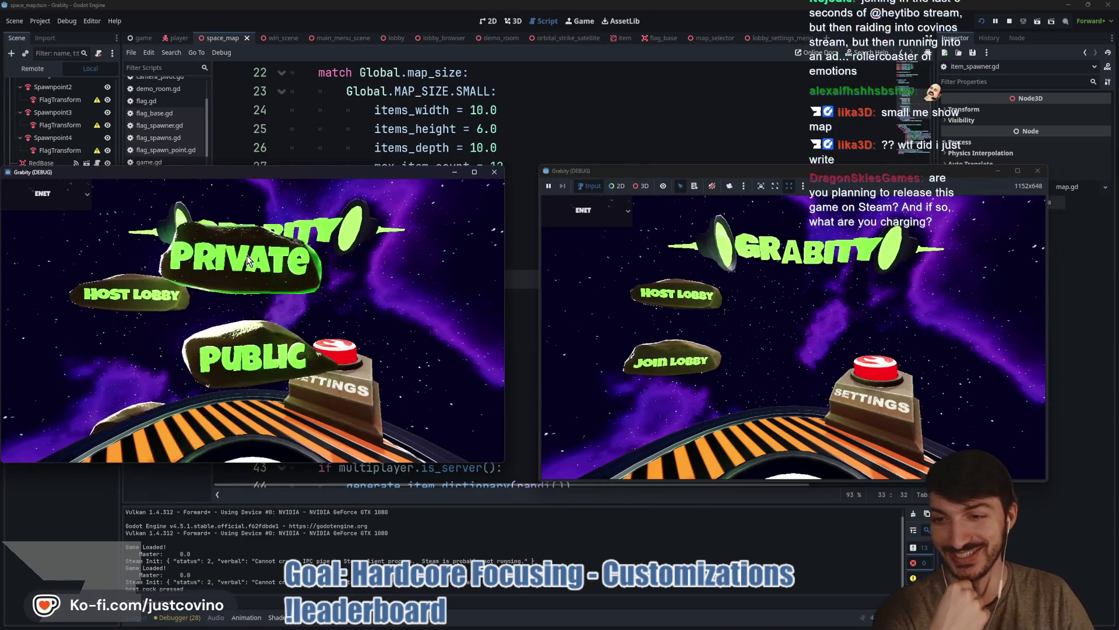
pyautogui.click(246, 255)
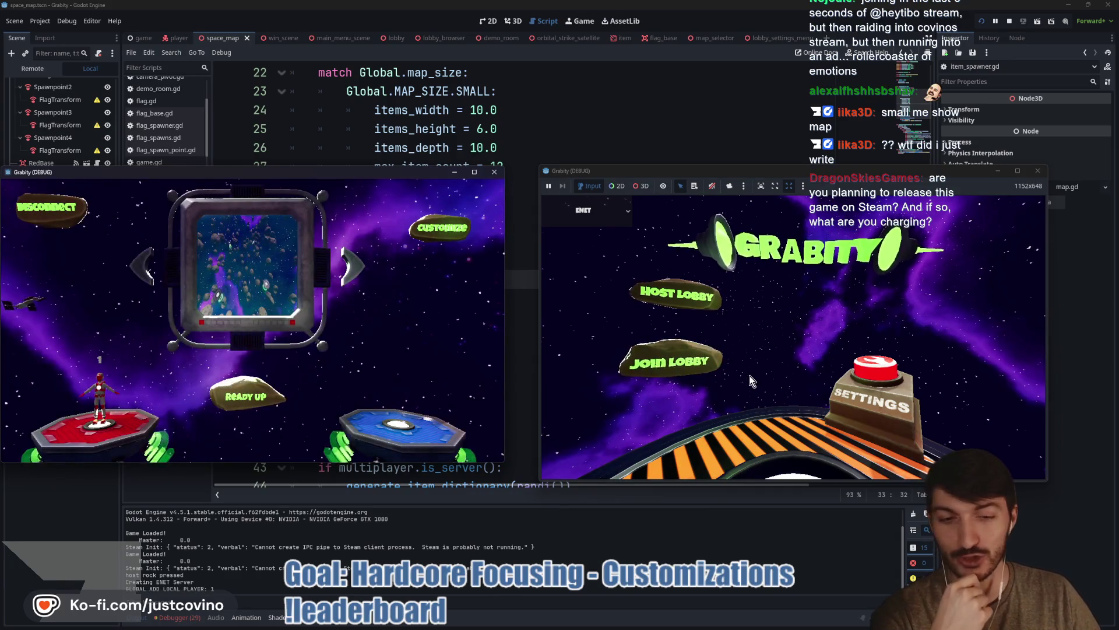
pyautogui.click(704, 369)
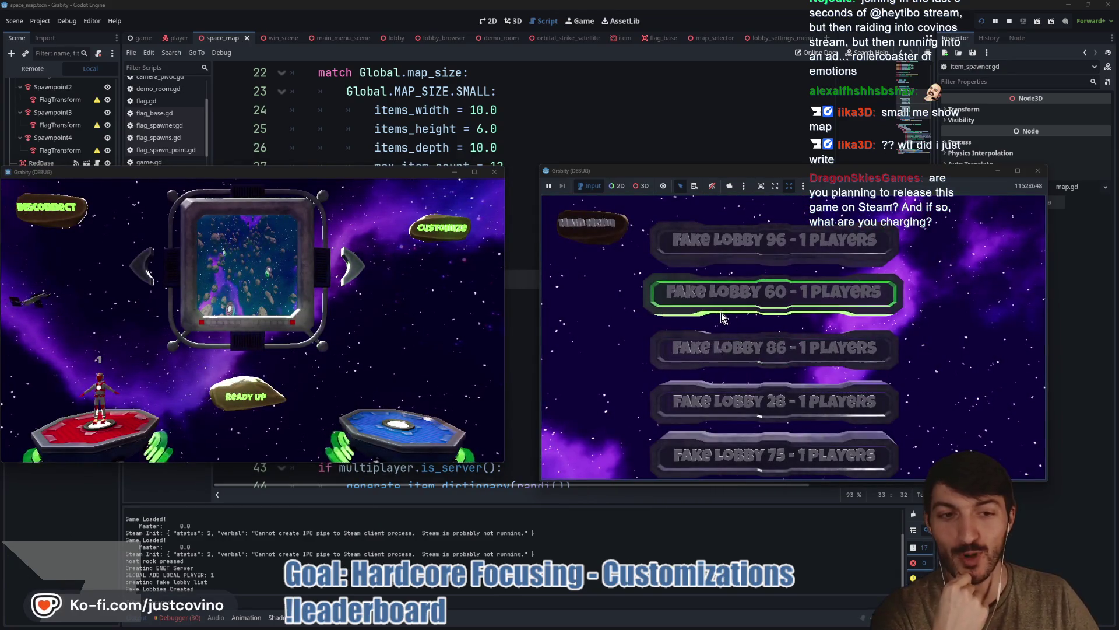
pyautogui.click(722, 306)
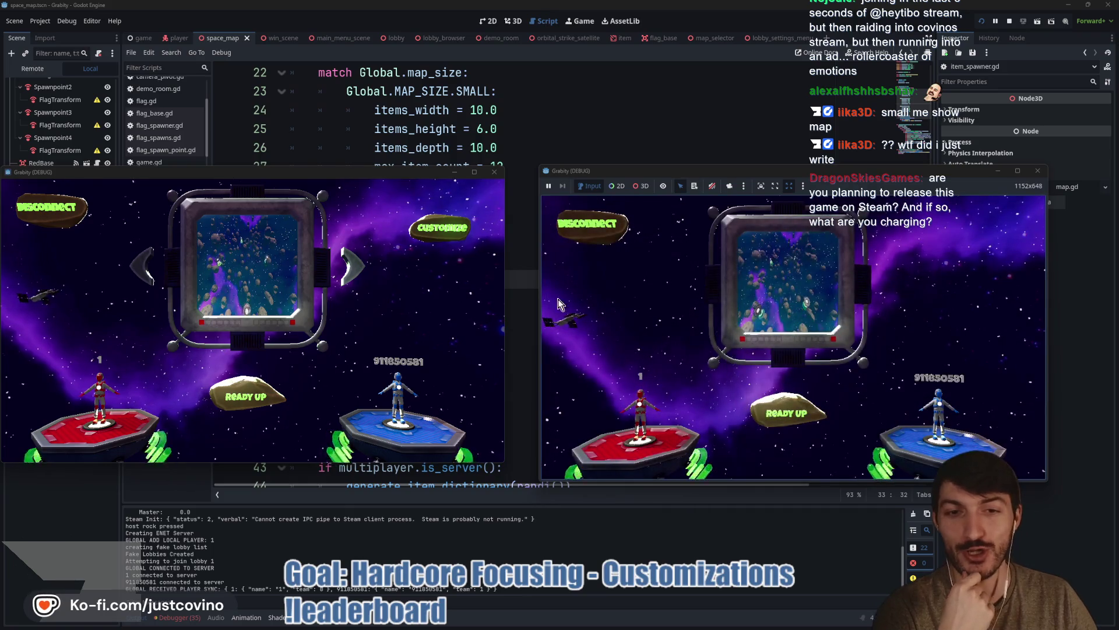
# Choose the large map size in customizations, ready up both players and start the match.
pyautogui.click(442, 227)
pyautogui.click(341, 278)
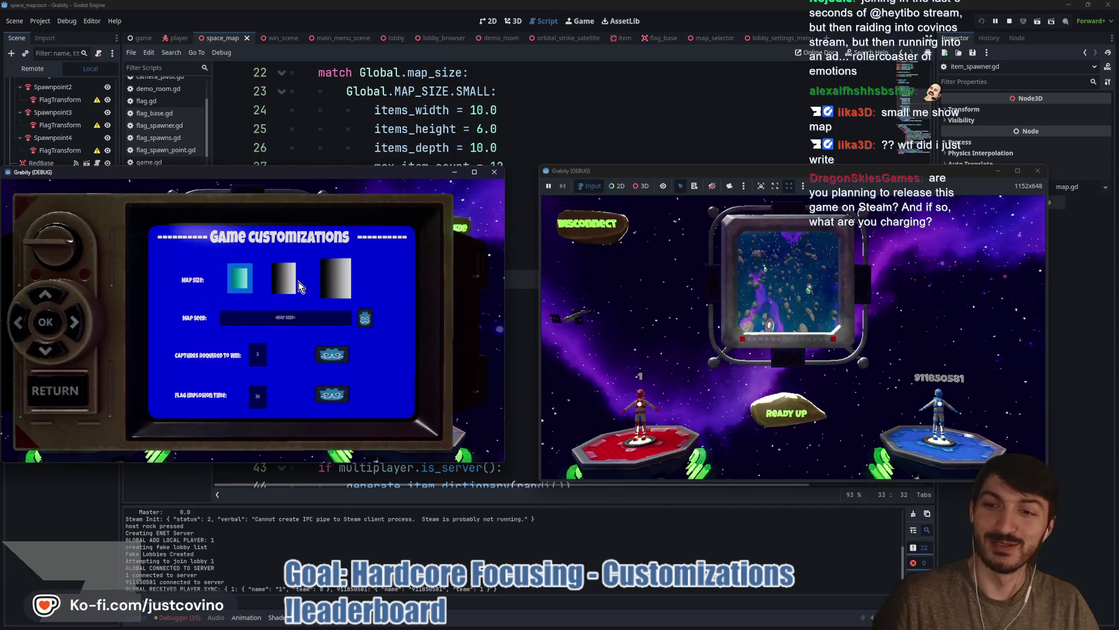
pyautogui.click(85, 375)
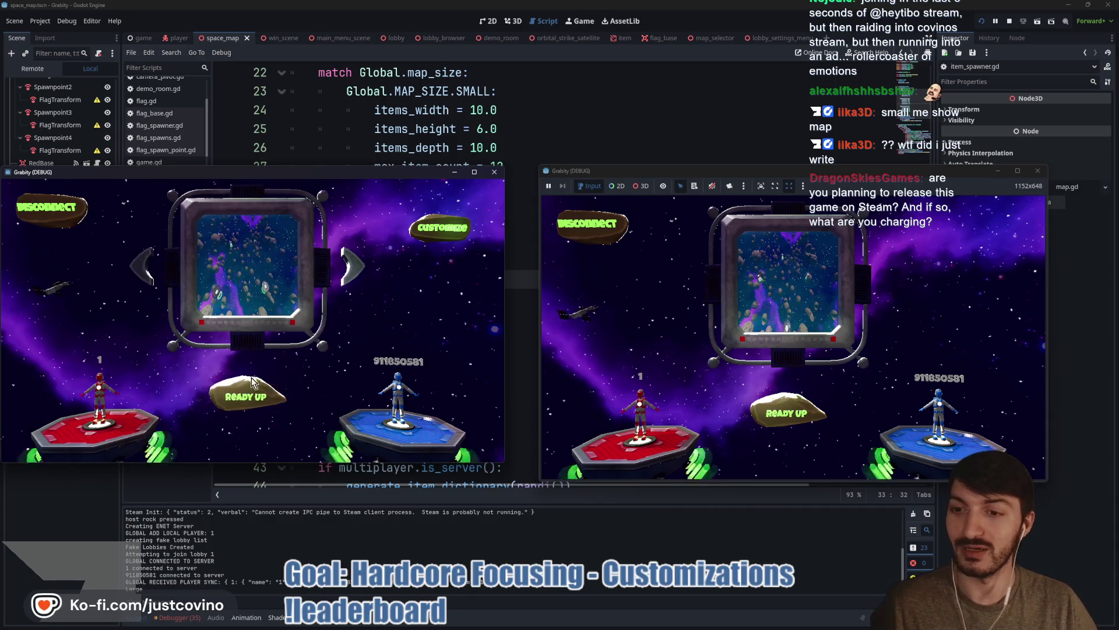
pyautogui.click(248, 396)
pyautogui.click(755, 408)
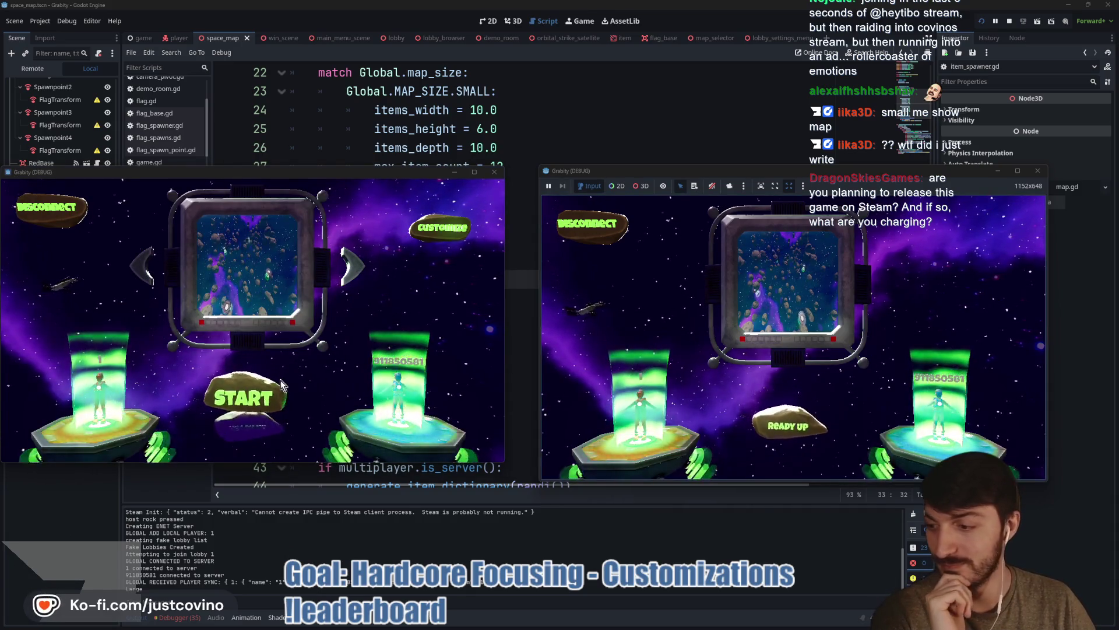
pyautogui.click(266, 400)
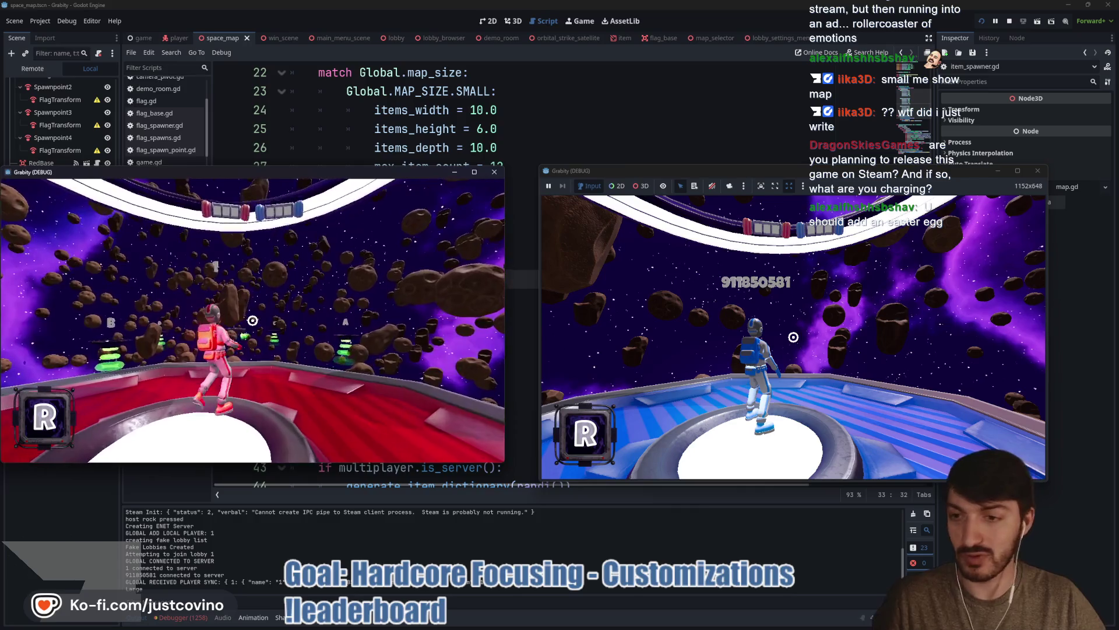
# Jump the red player off its platform and grapple across several asteroids on the large map.
pyautogui.press('super')
pyautogui.press('super')
pyautogui.press('space')
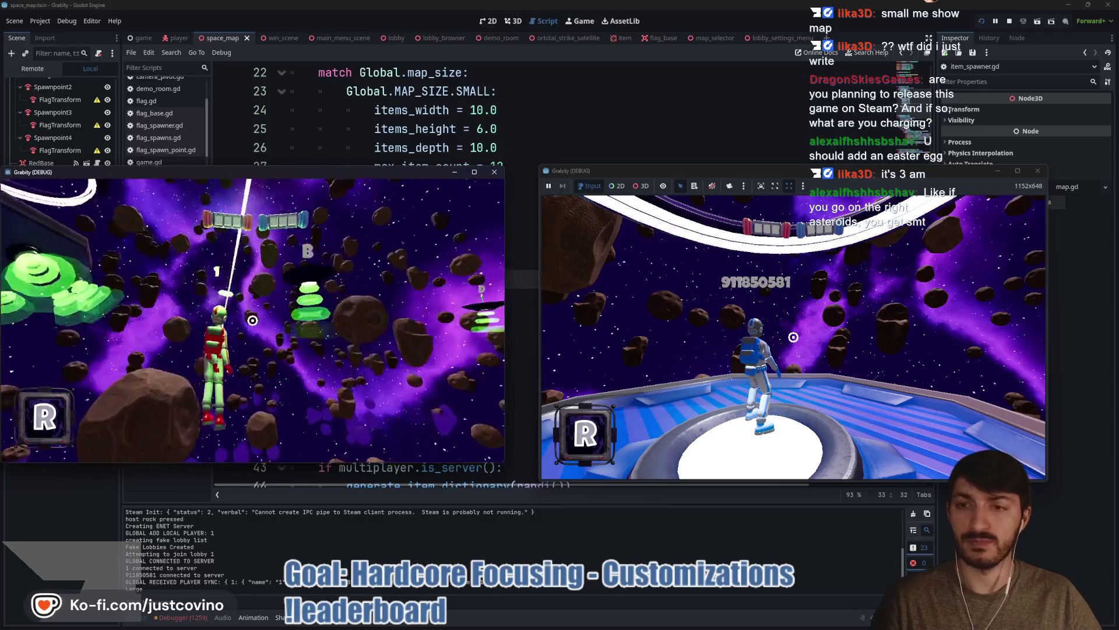
pyautogui.click(253, 320)
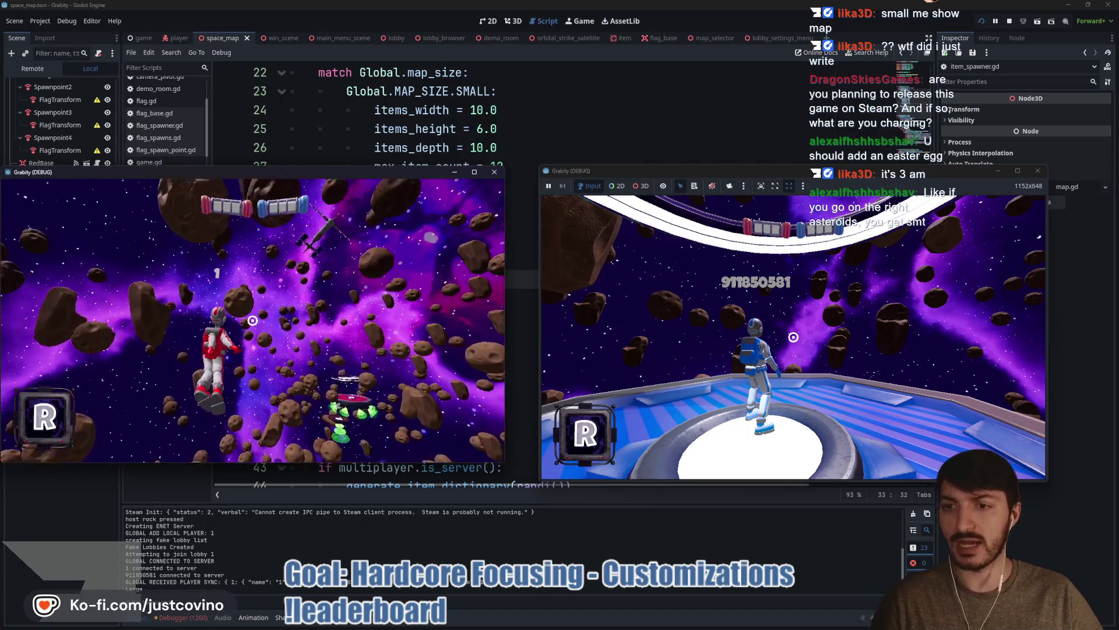
pyautogui.click(252, 320)
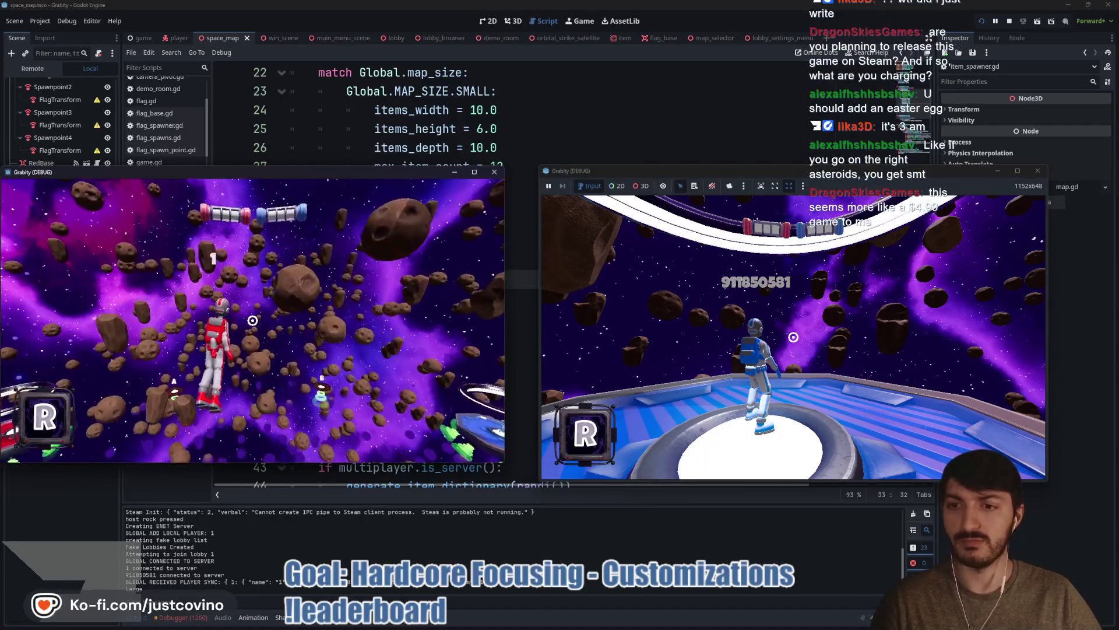
pyautogui.click(252, 320)
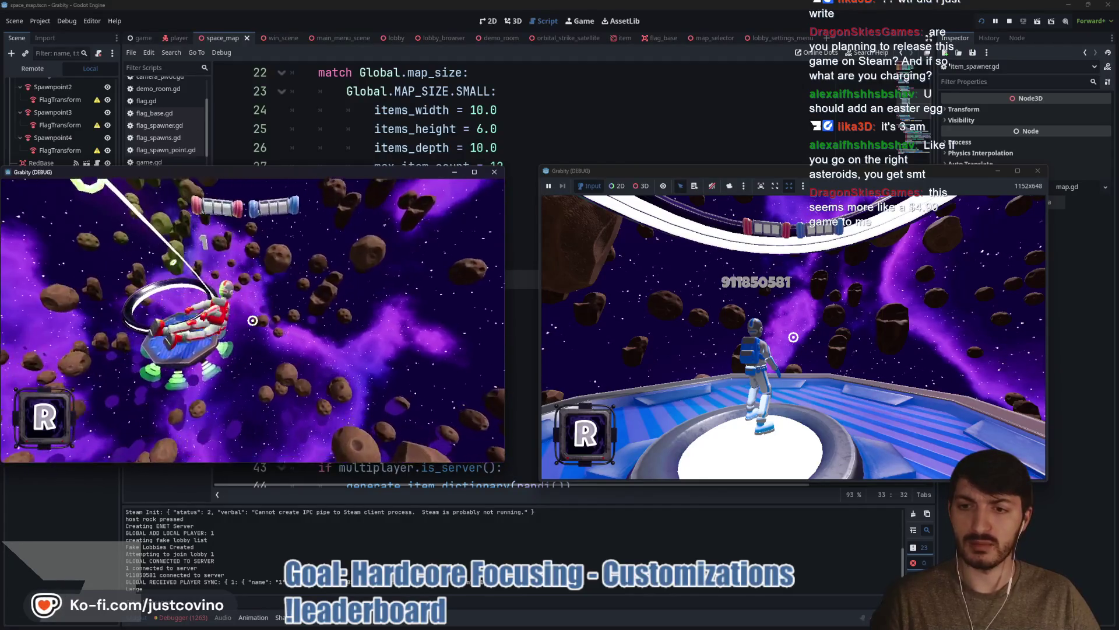
# Grapple onto a nearby asteroid once more, then stop the Grabity test with F8.
pyautogui.click(253, 320)
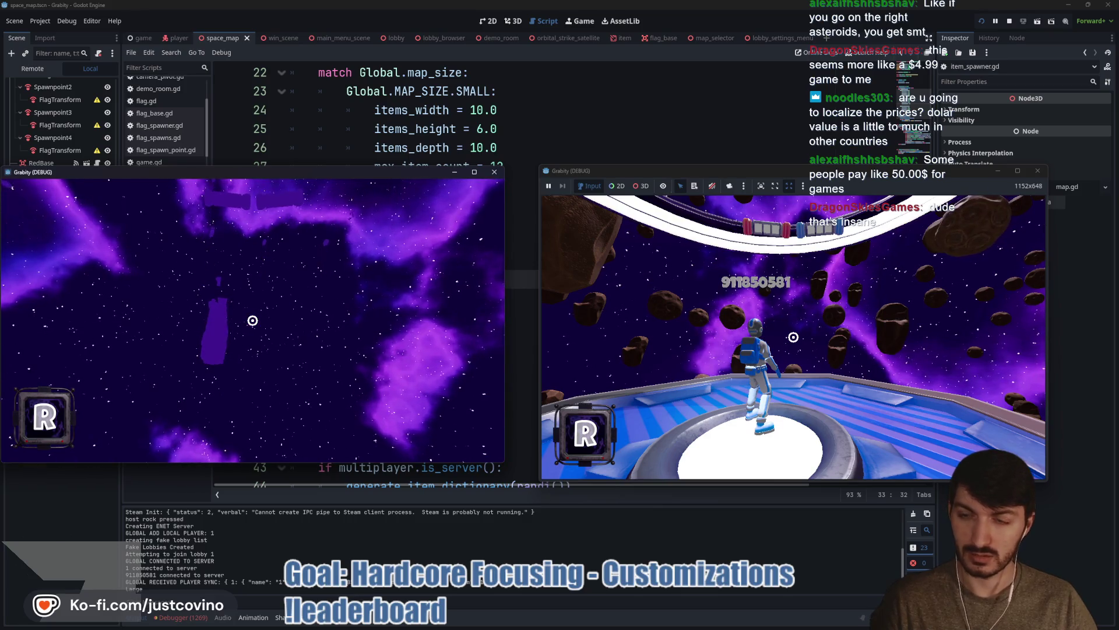
pyautogui.press('F8')
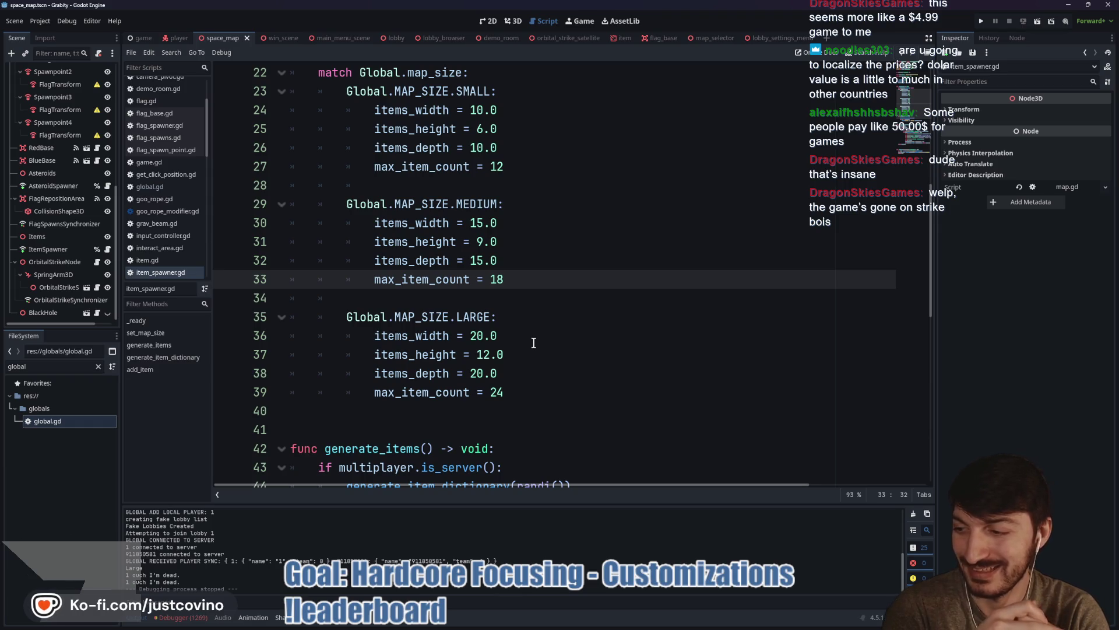
pyautogui.scroll(1, 539, 317)
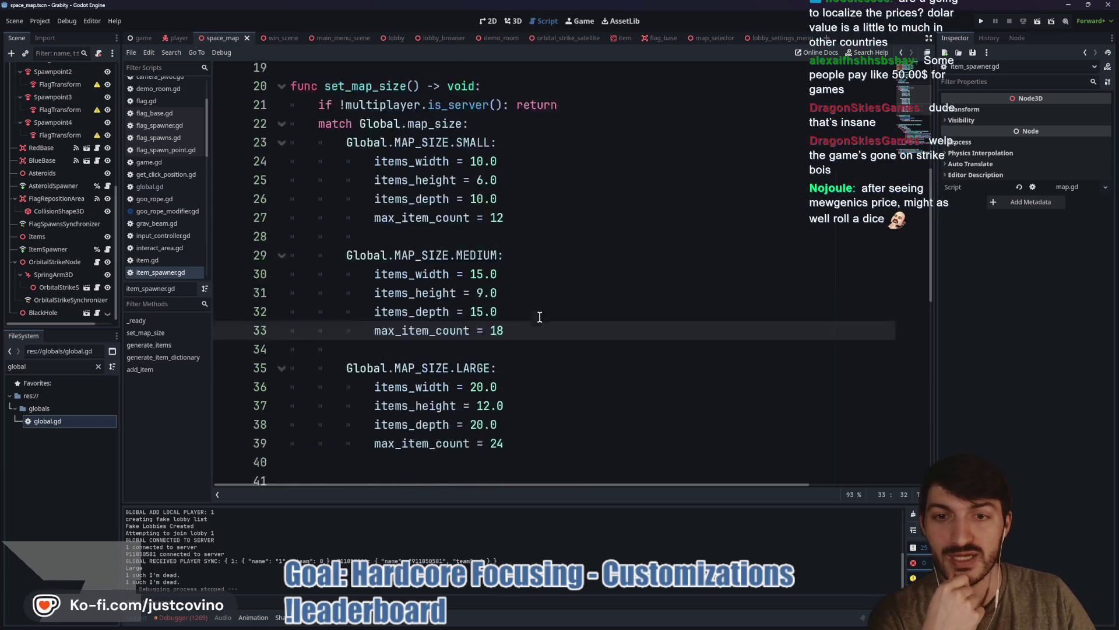
pyautogui.scroll(3, 540, 317)
pyautogui.scroll(3, 513, 335)
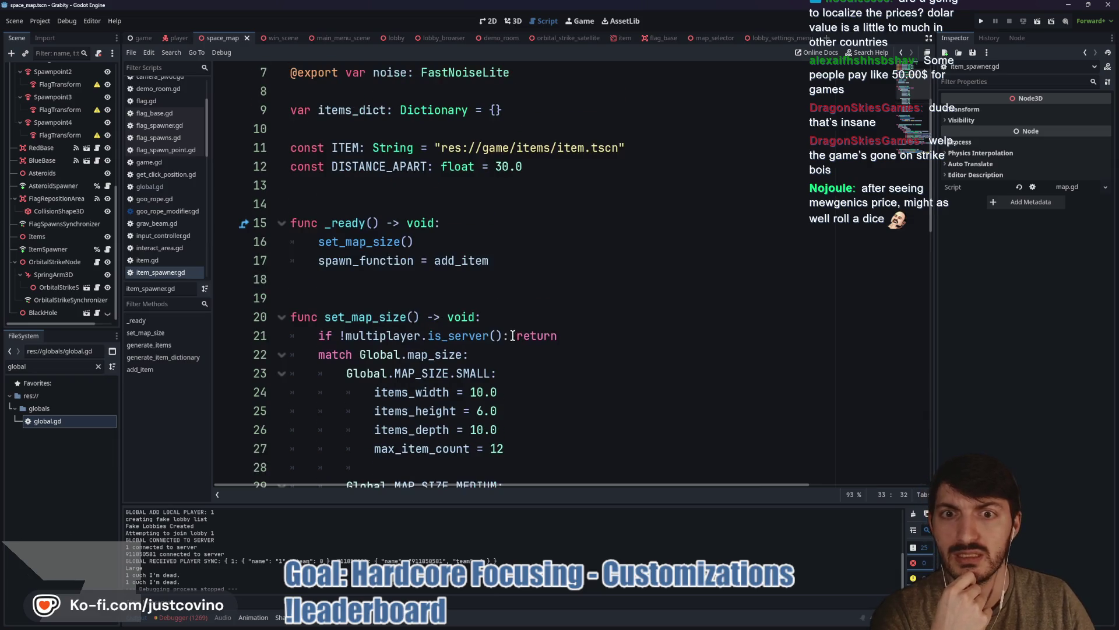
pyautogui.scroll(-5, 511, 334)
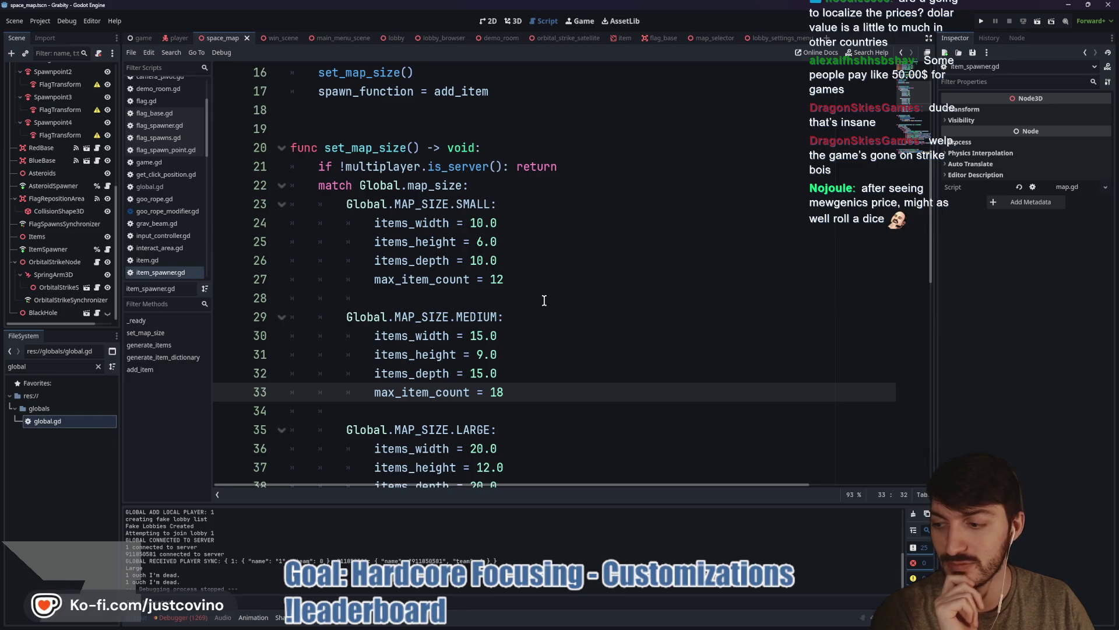
pyautogui.click(544, 300)
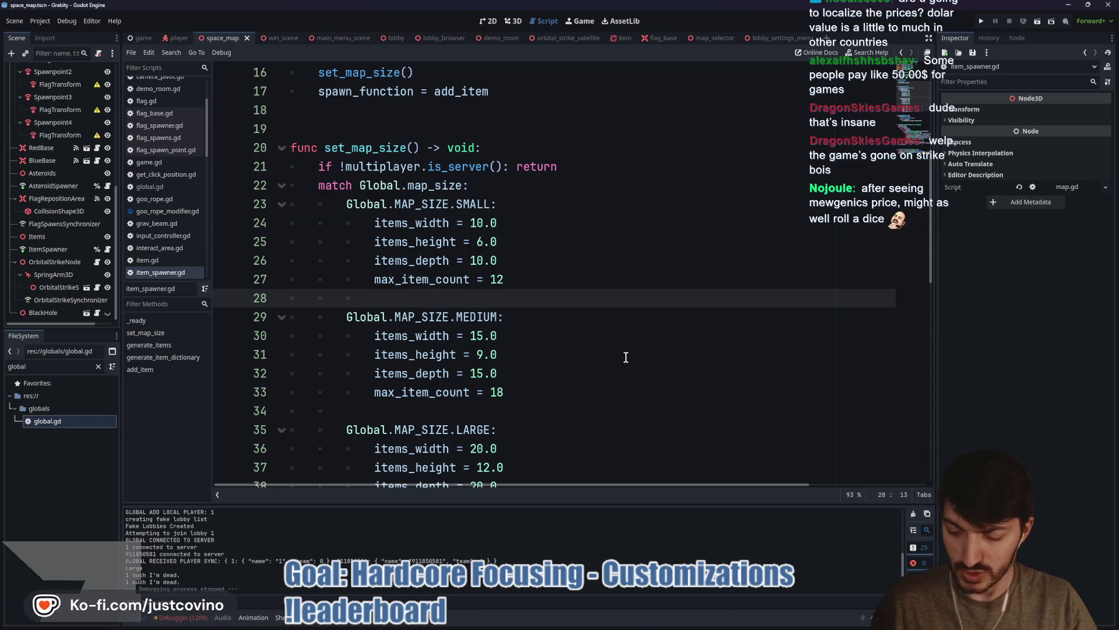
# Launch Steam by searching 'steam', sign in to the profile, and dismiss the empty popup.
pyautogui.press('super')
pyautogui.write('steam')
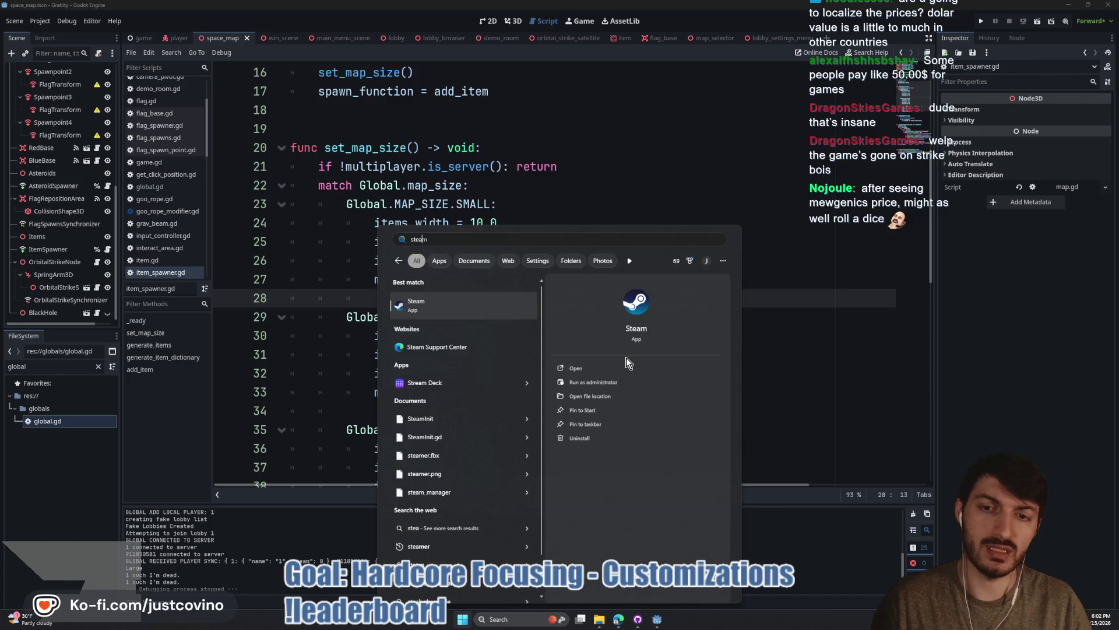
pyautogui.press('Return')
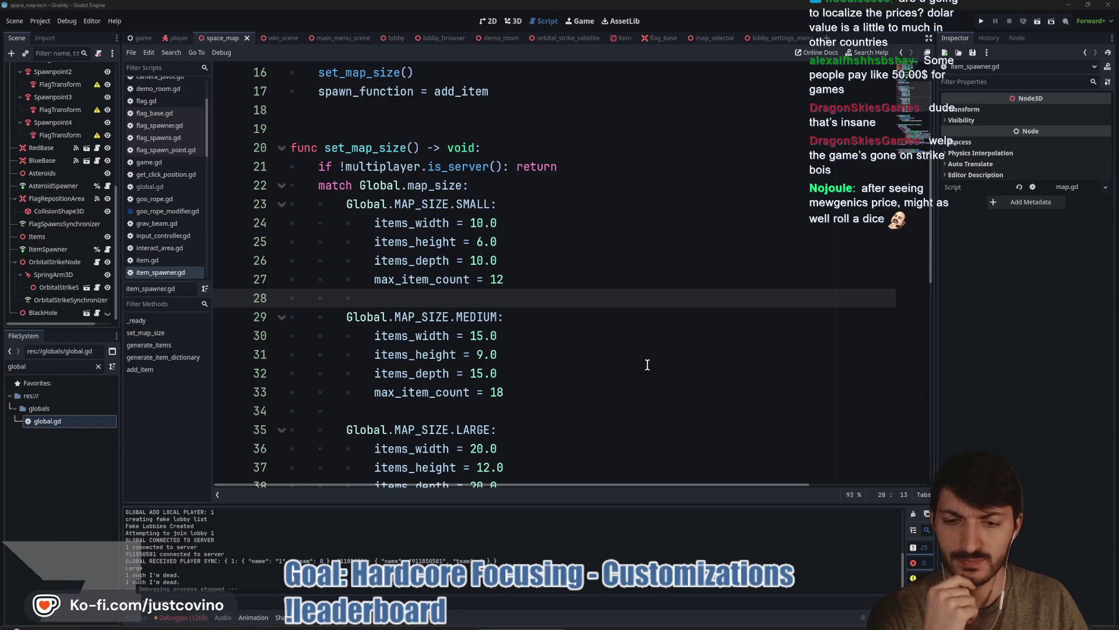
pyautogui.click(491, 318)
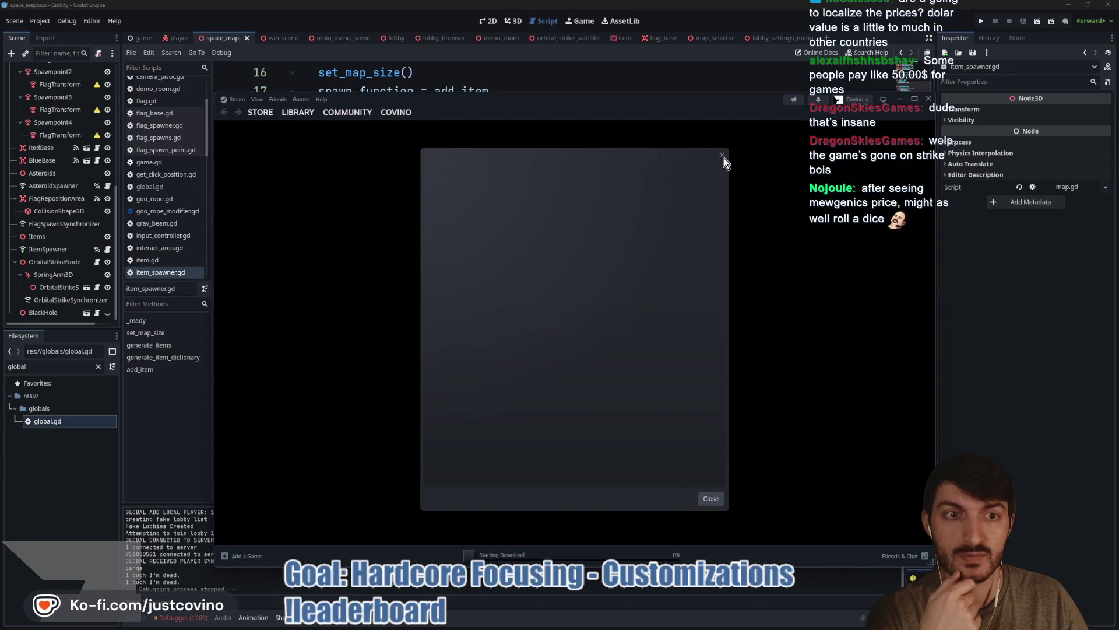
pyautogui.click(722, 155)
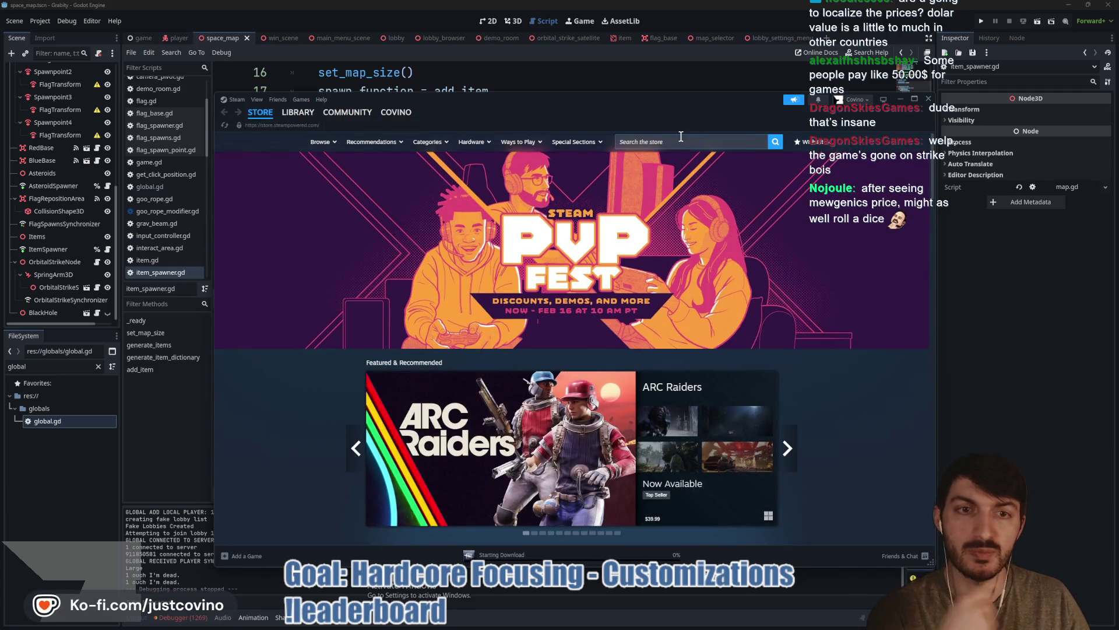
# Search the Steam store for 'mew', open the Mewgenics page and scroll through it.
pyautogui.click(681, 136)
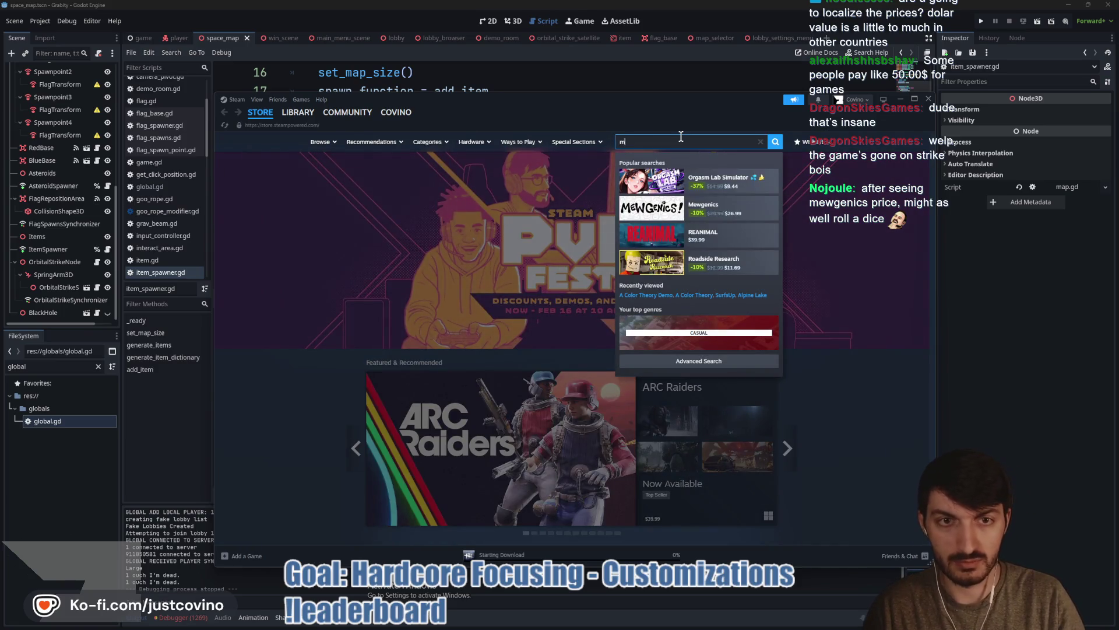
pyautogui.write('ew')
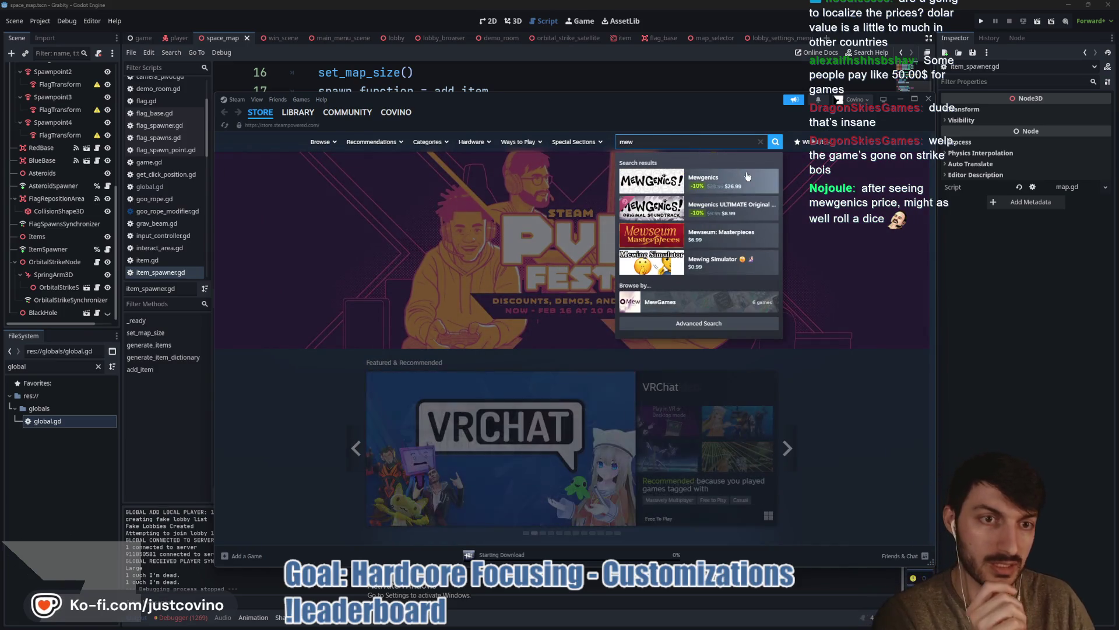
pyautogui.click(746, 177)
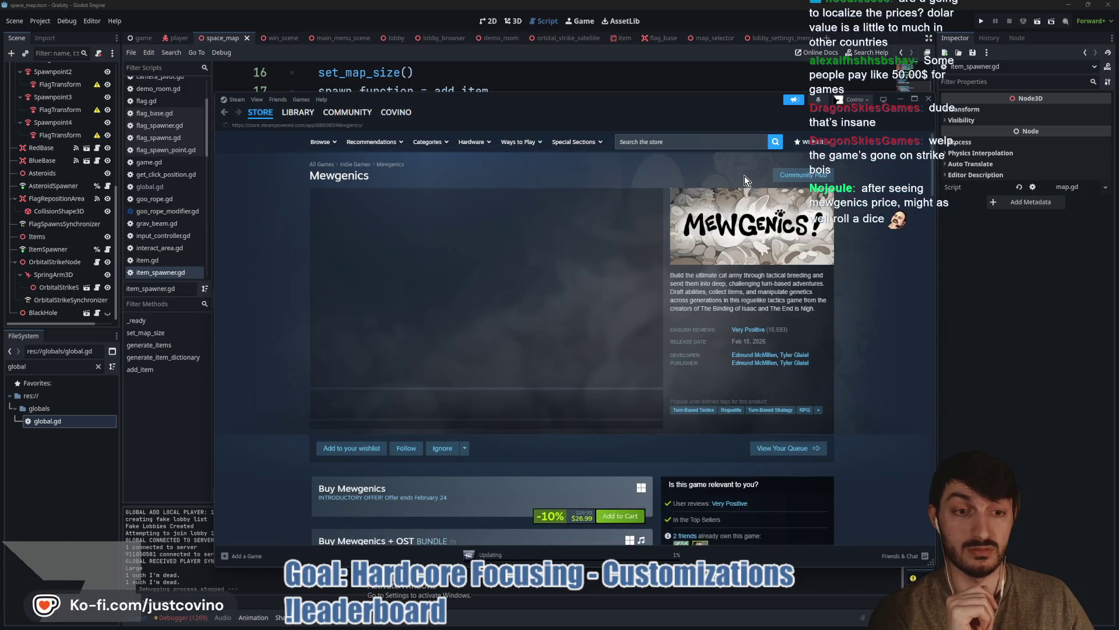
pyautogui.scroll(-3, 736, 224)
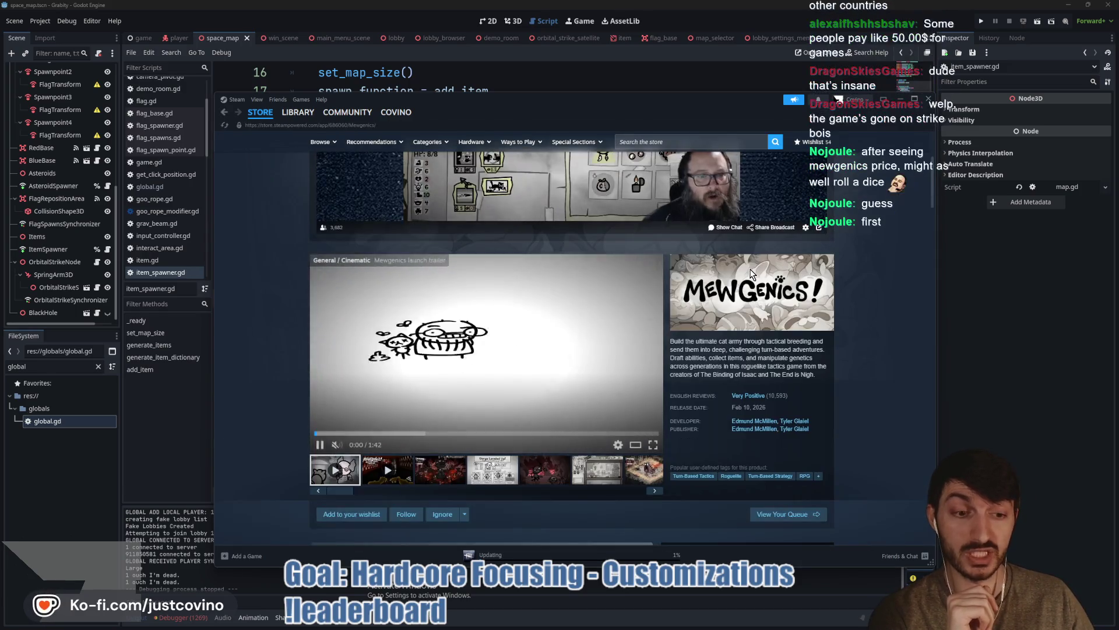
pyautogui.scroll(-1, 751, 274)
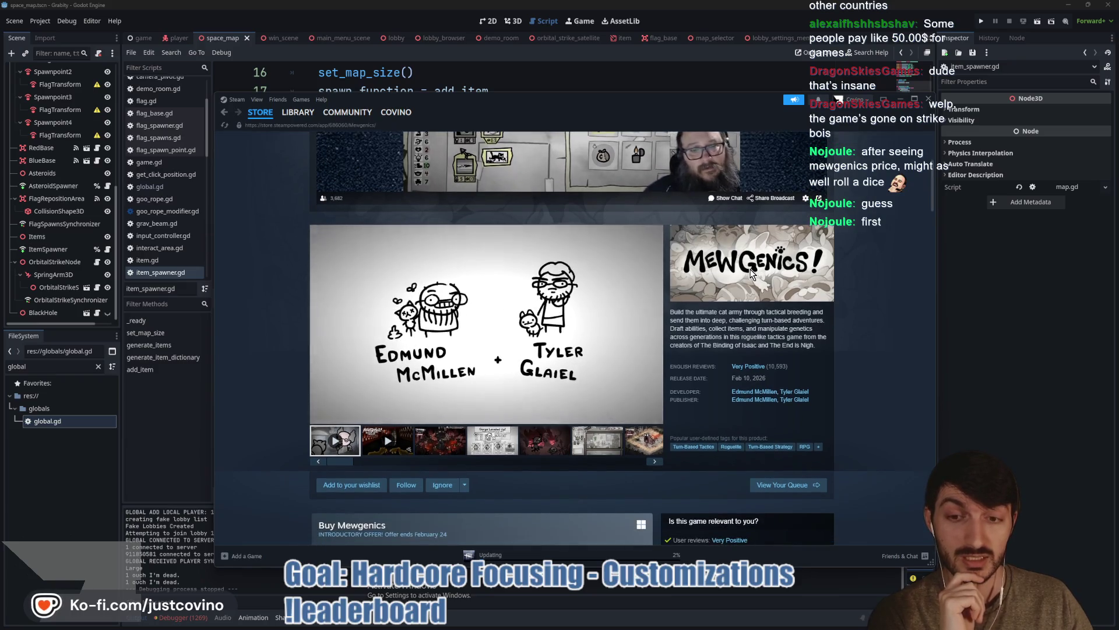
pyautogui.scroll(-2, 750, 267)
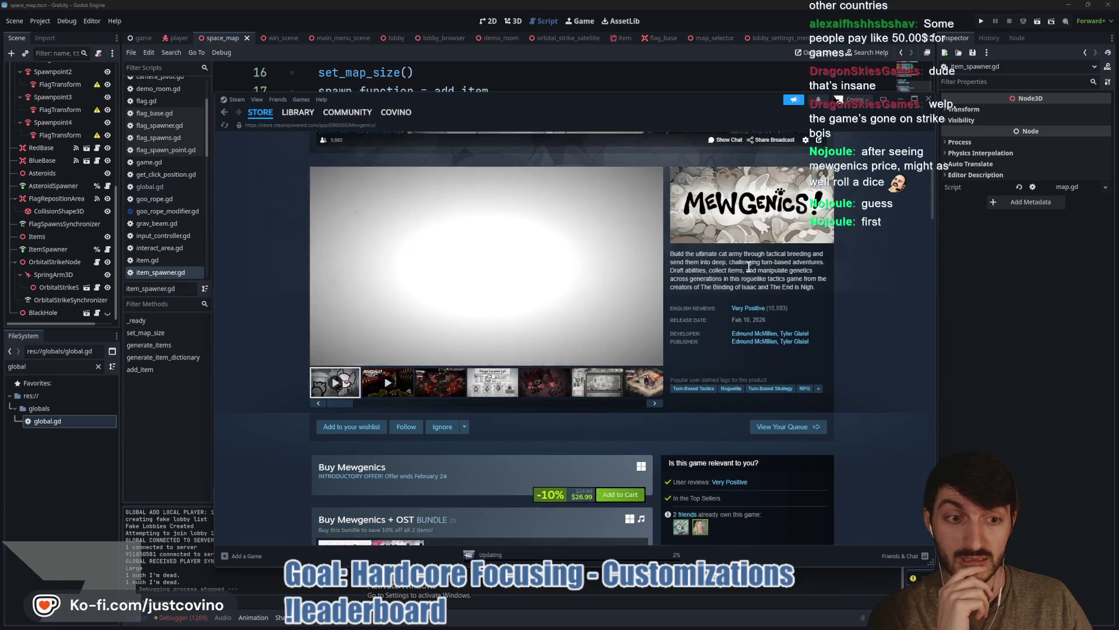
pyautogui.scroll(-2, 750, 267)
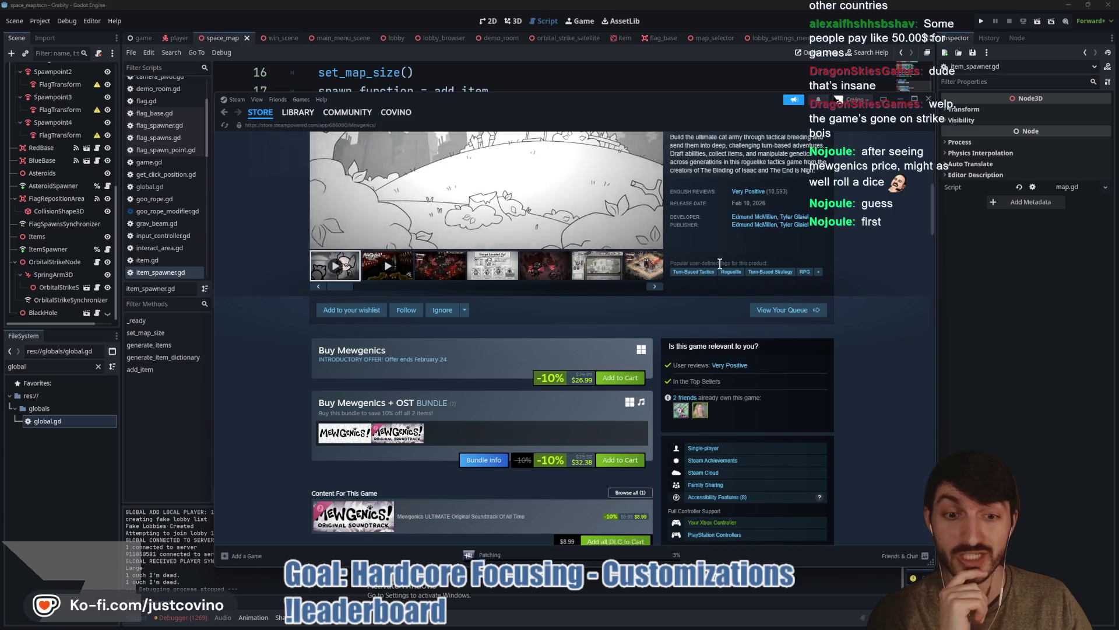
pyautogui.scroll(2, 703, 272)
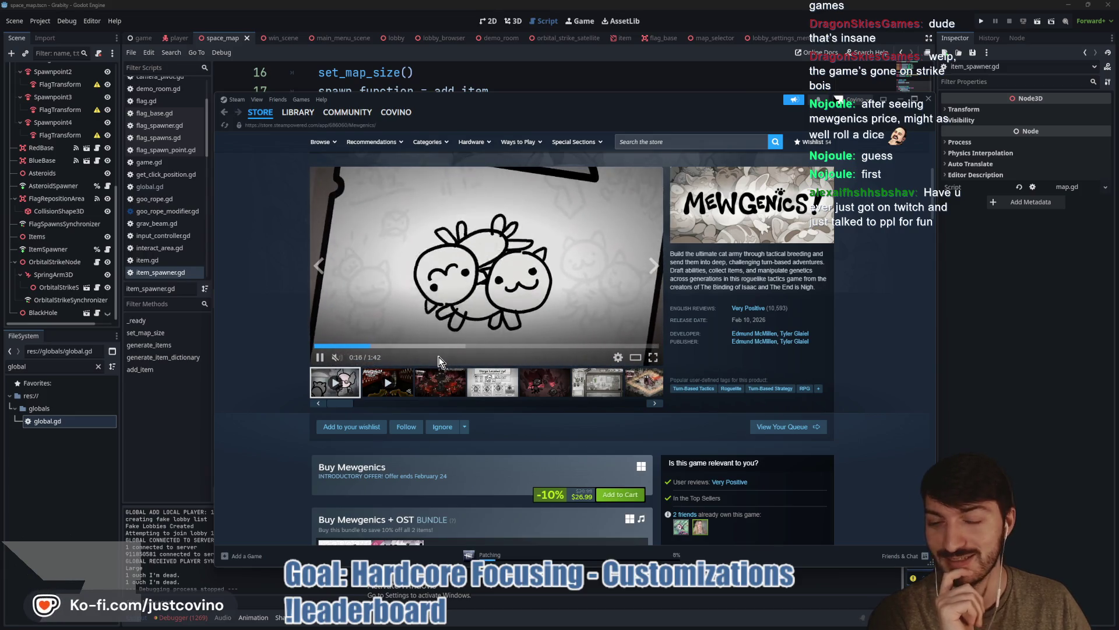
# View the battle, Gorge Leveled Up, devil-cat, Mr Dingus, Pyrophina, graveyard and shop screenshots.
pyautogui.click(440, 387)
pyautogui.click(487, 388)
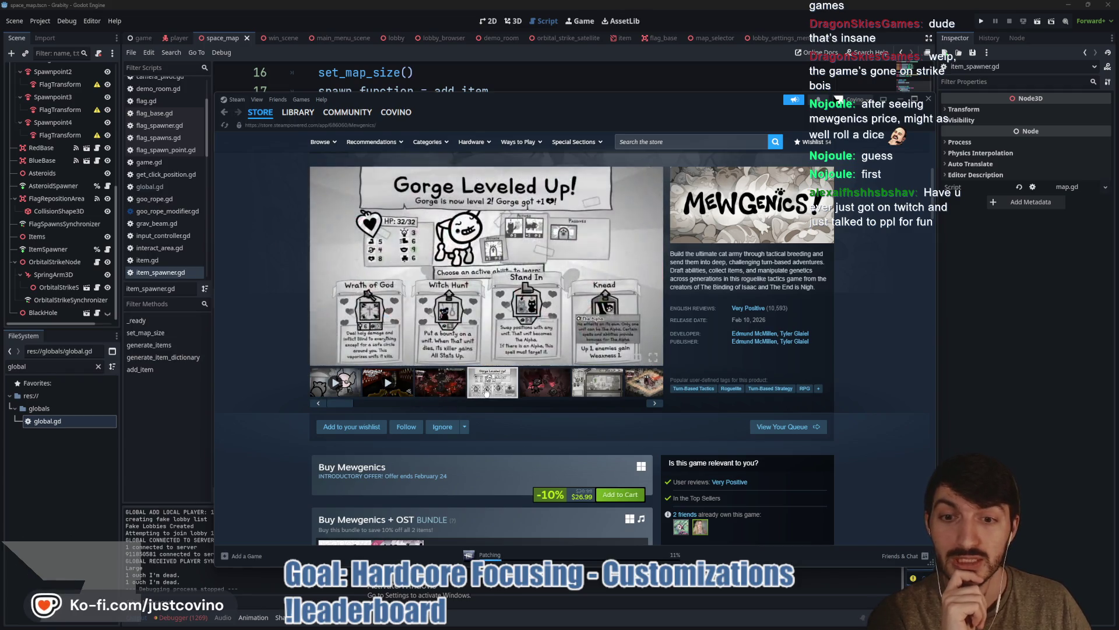
pyautogui.click(536, 385)
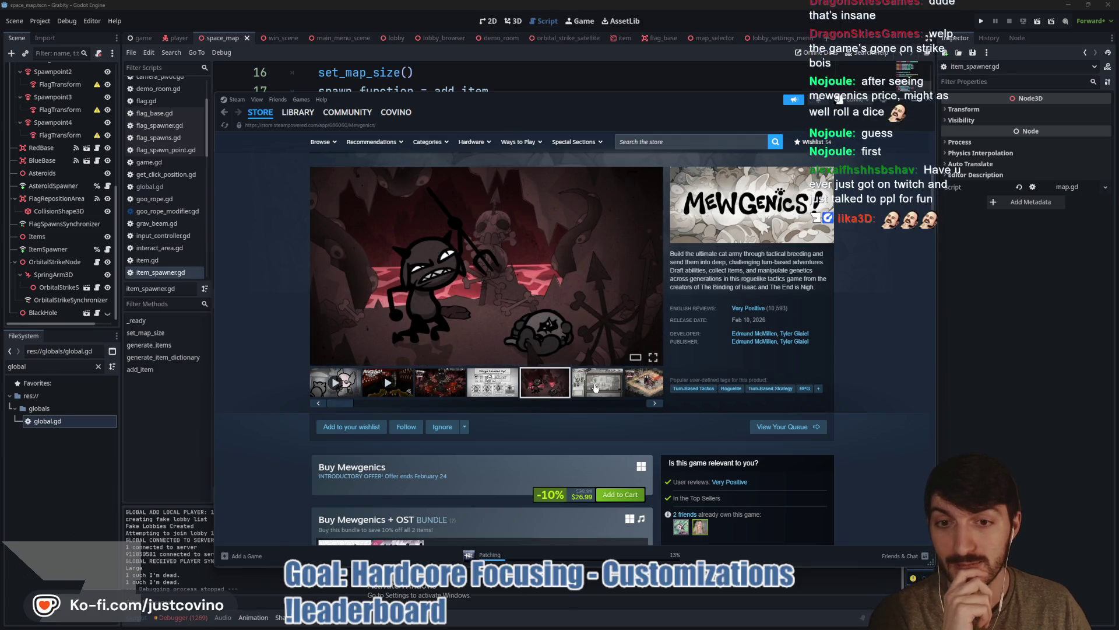
pyautogui.click(595, 388)
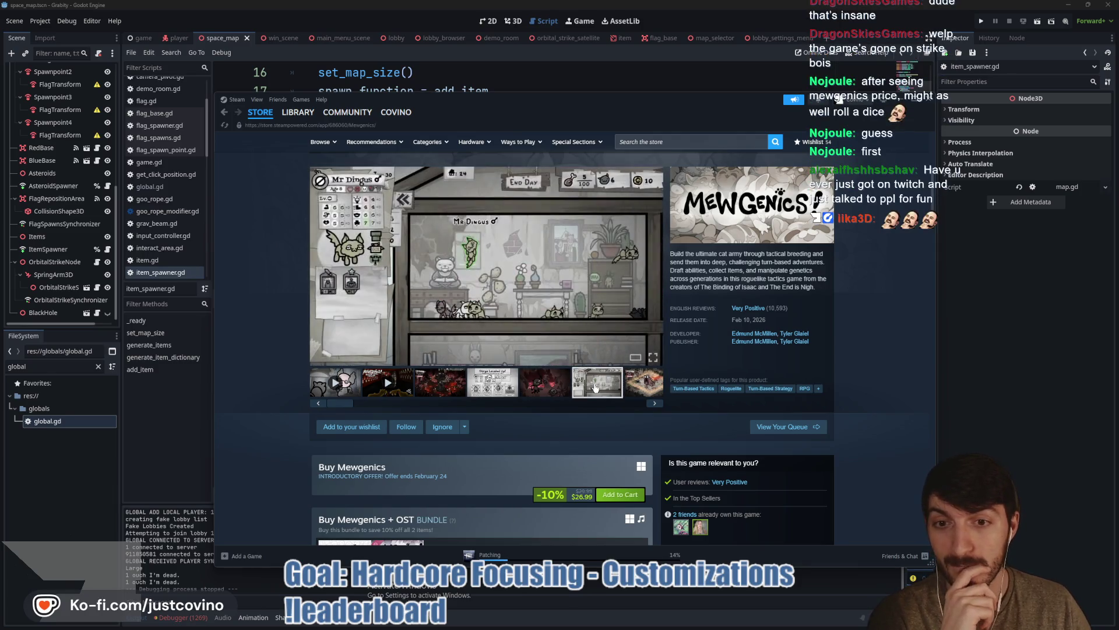
pyautogui.click(633, 386)
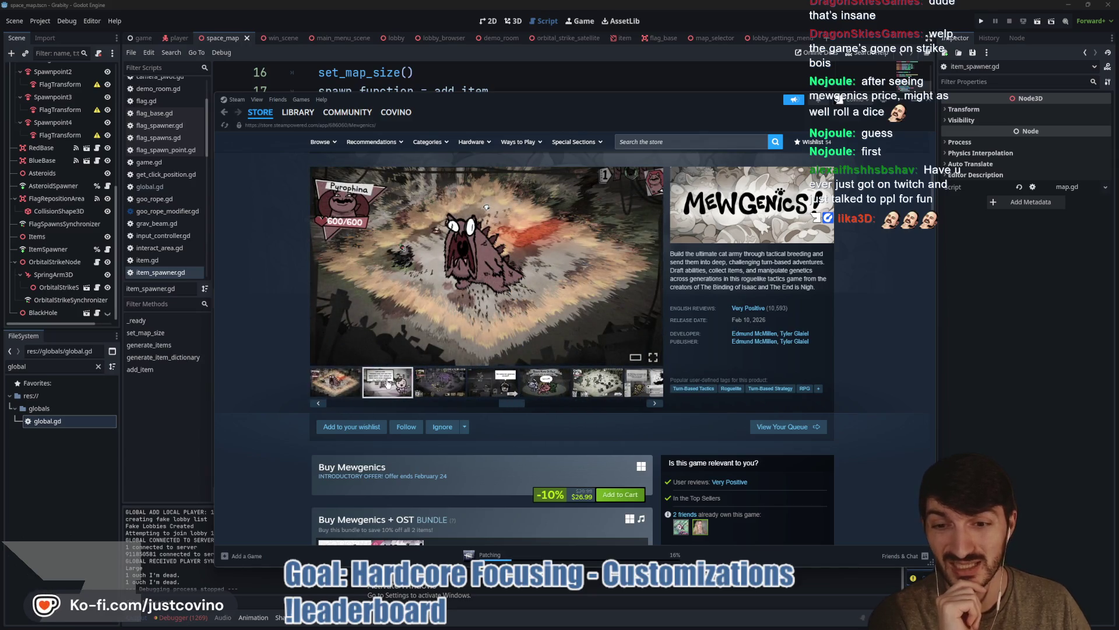
pyautogui.click(441, 386)
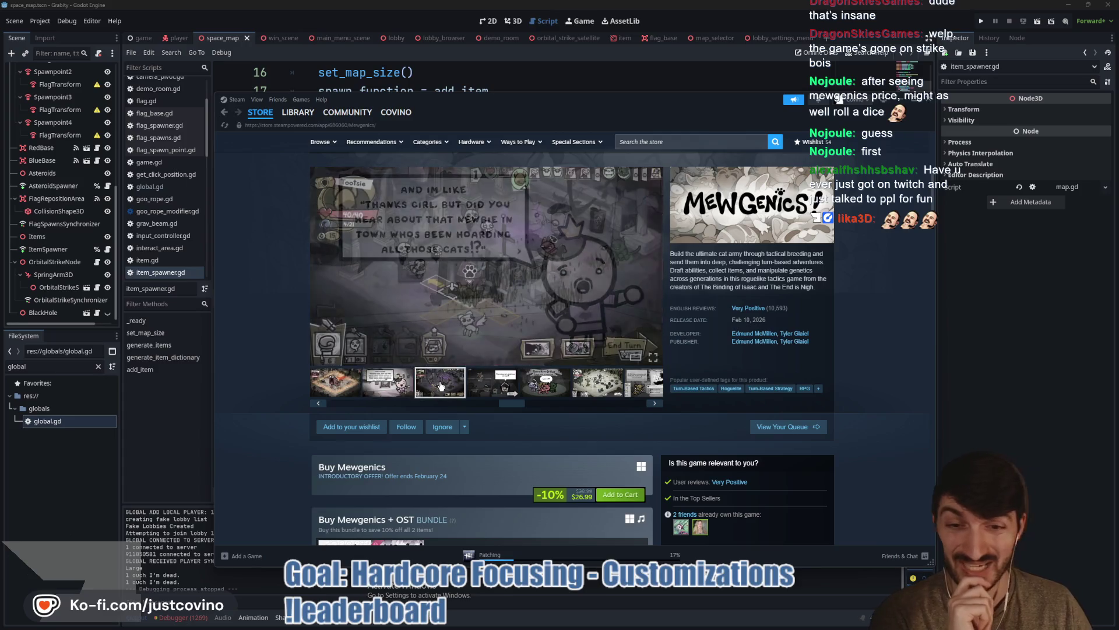
pyautogui.click(482, 386)
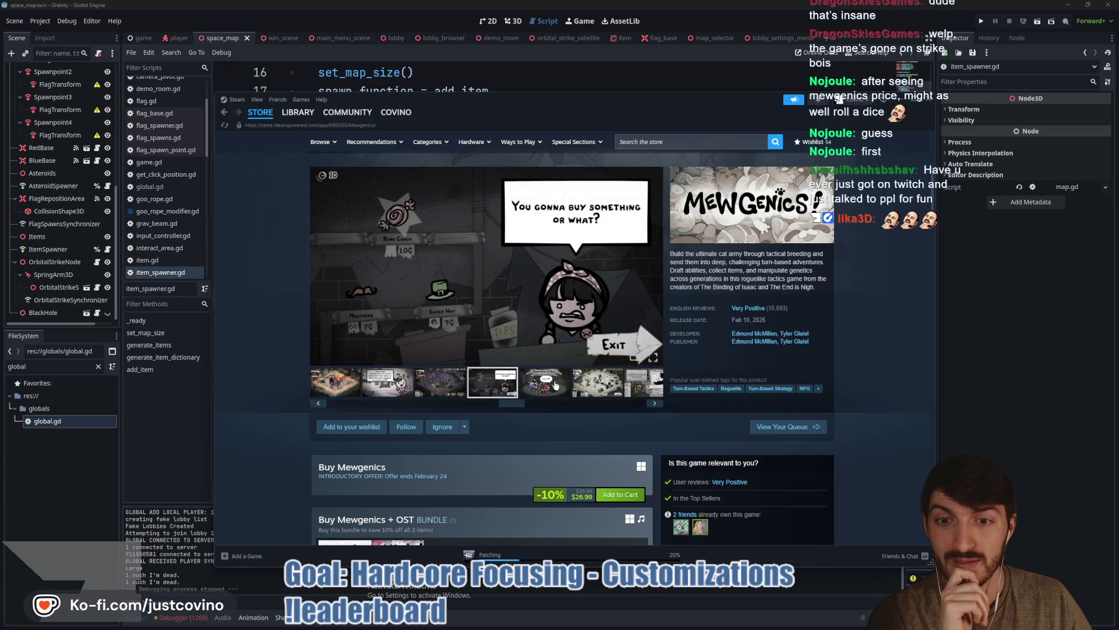
pyautogui.click(544, 385)
# Continue through more battle, caves map, inventory and Alien Queen screenshots, then scroll down.
pyautogui.click(592, 391)
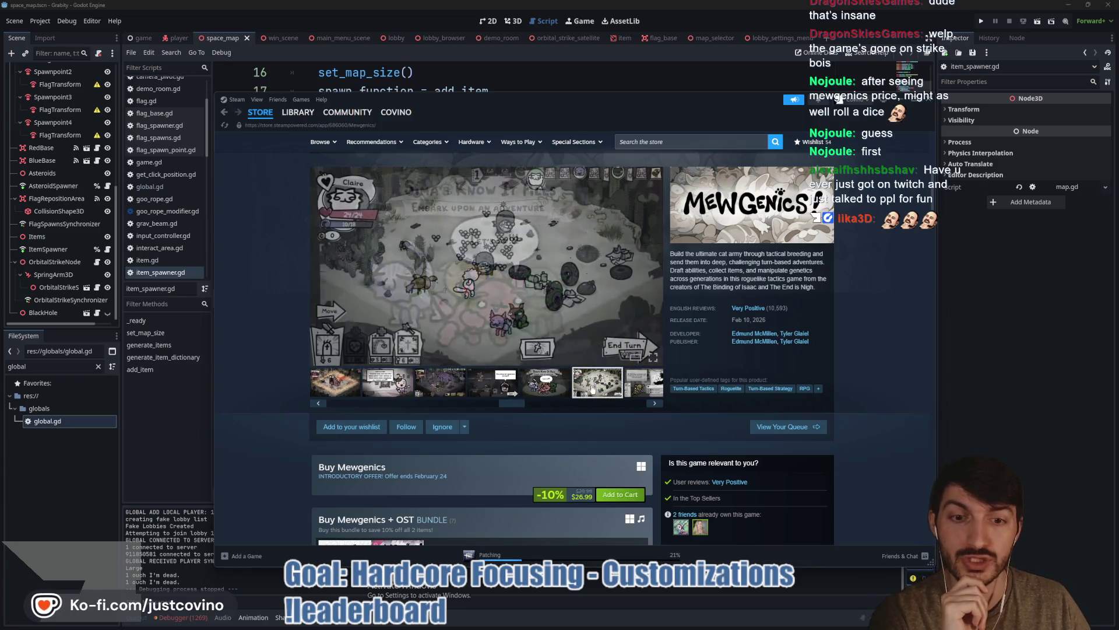
pyautogui.click(561, 399)
pyautogui.click(530, 391)
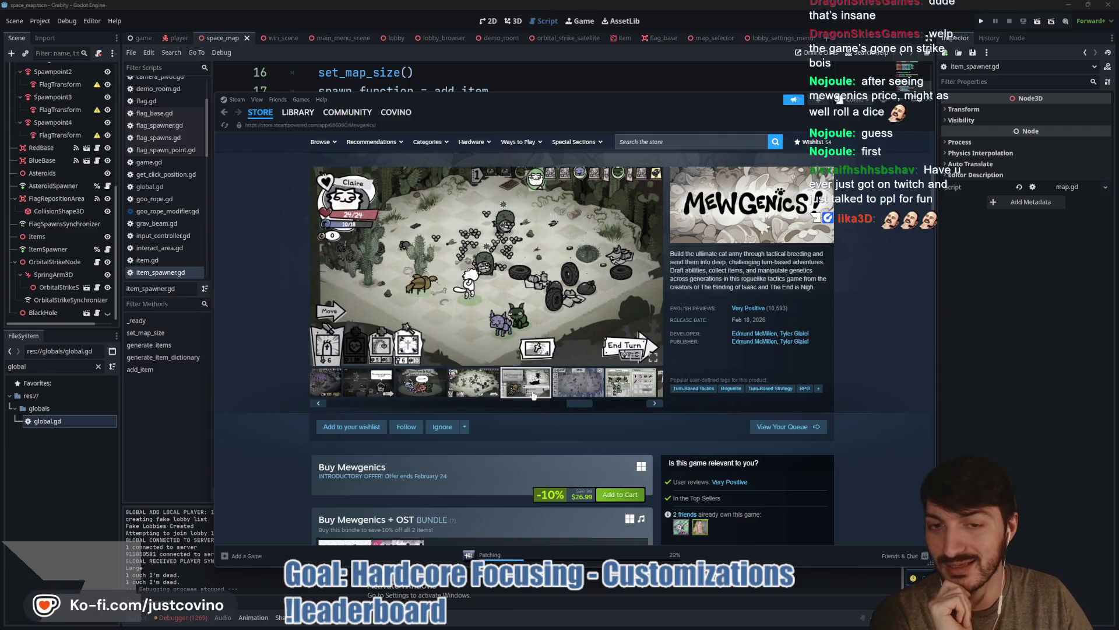
pyautogui.click(585, 389)
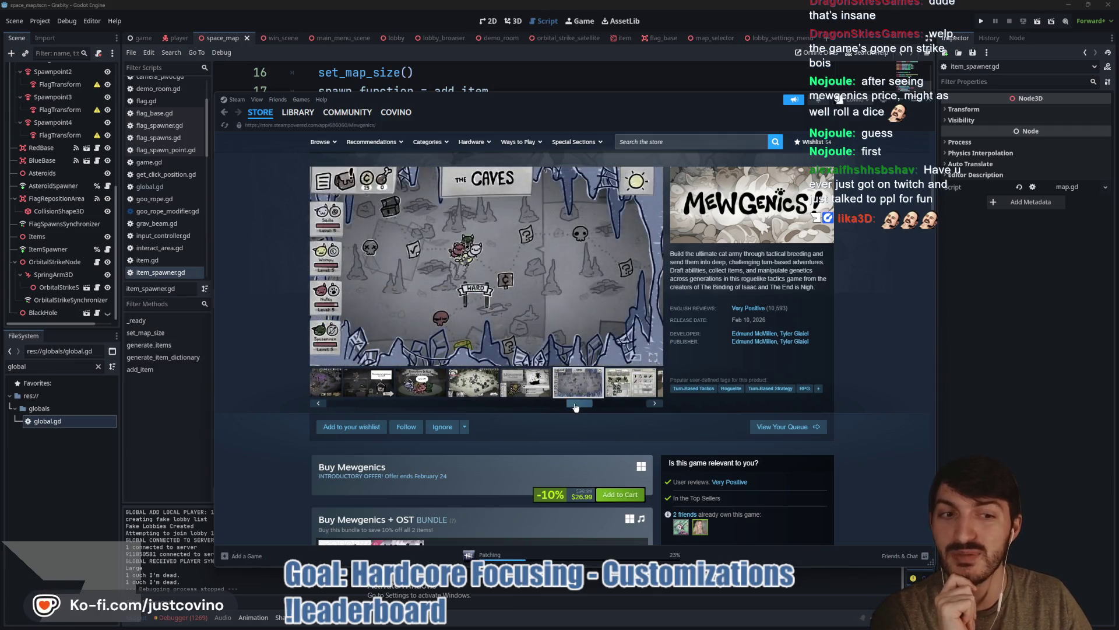
pyautogui.click(555, 391)
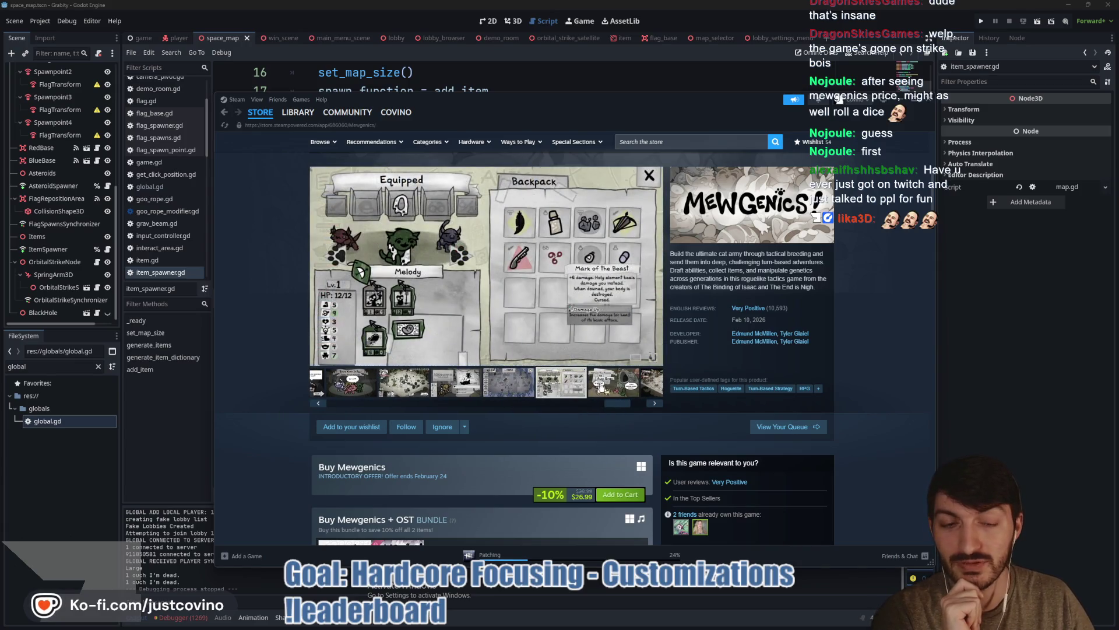
pyautogui.click(614, 382)
pyautogui.moveTo(788, 312)
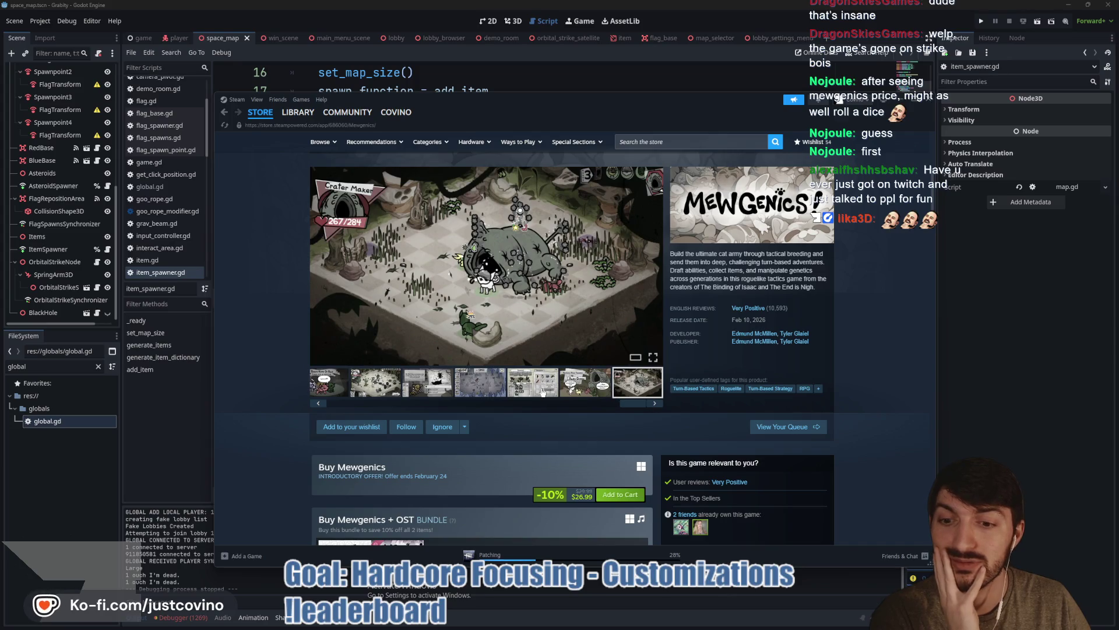
pyautogui.scroll(-3, 530, 393)
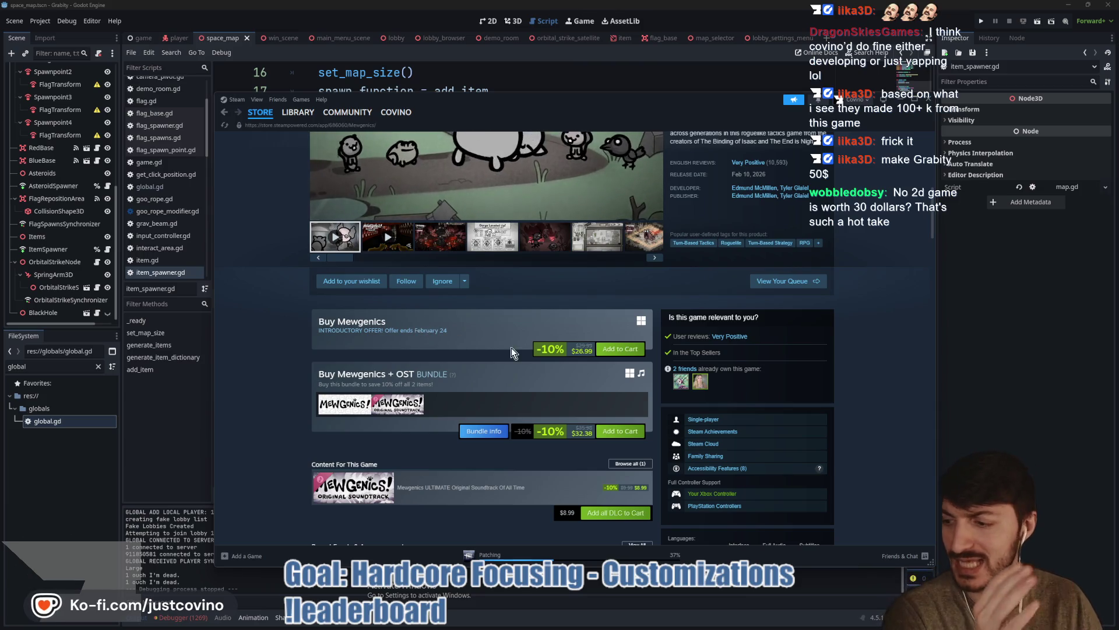
pyautogui.scroll(1, 512, 347)
pyautogui.scroll(3, 510, 375)
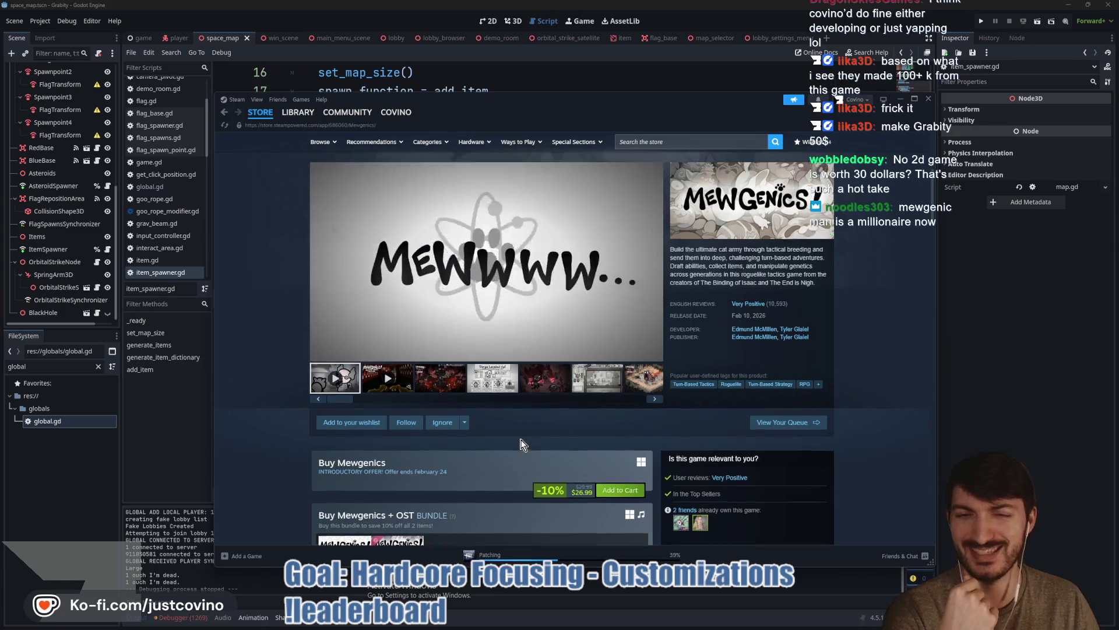
pyautogui.scroll(4, 513, 452)
pyautogui.scroll(-3, 562, 455)
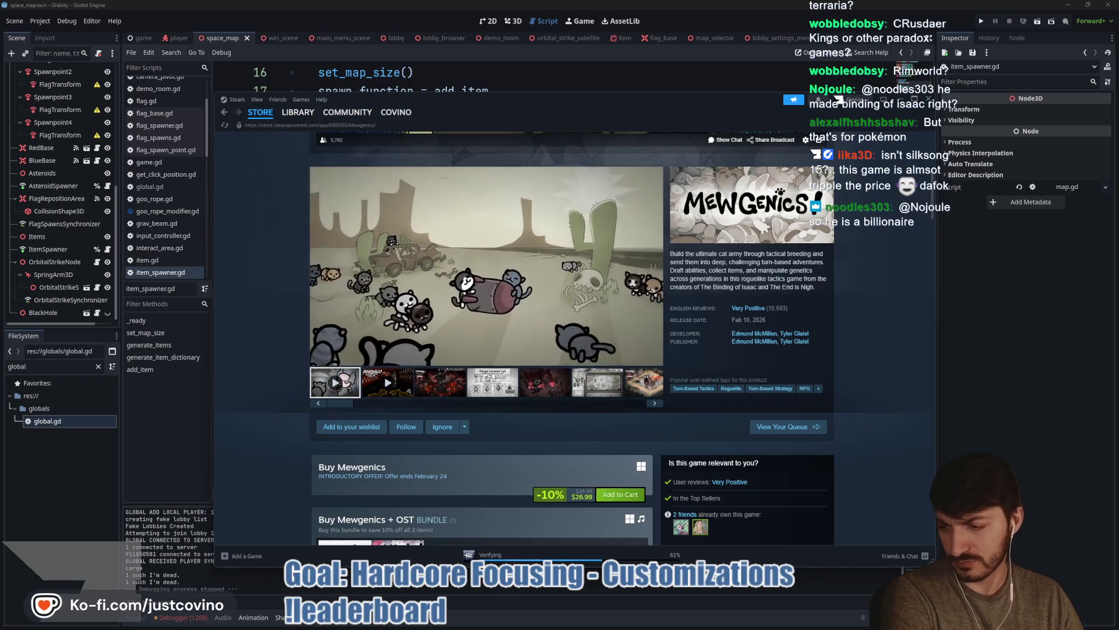
# Check the ignore options, highlight the creators' credit, and switch the gallery to the shop screenshot.
pyautogui.click(465, 426)
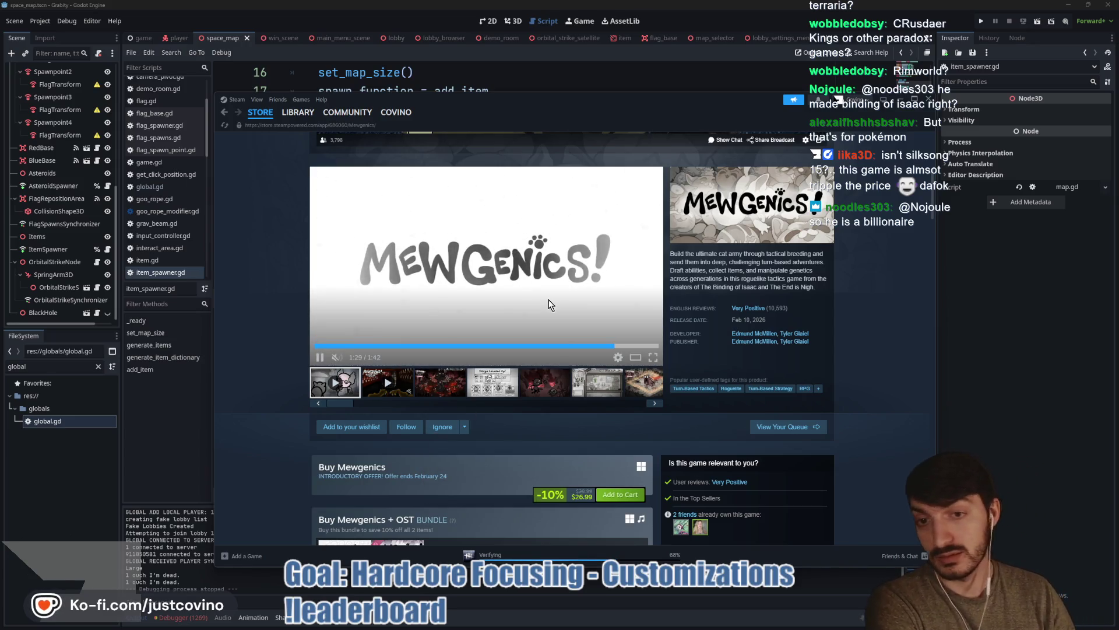
pyautogui.click(498, 384)
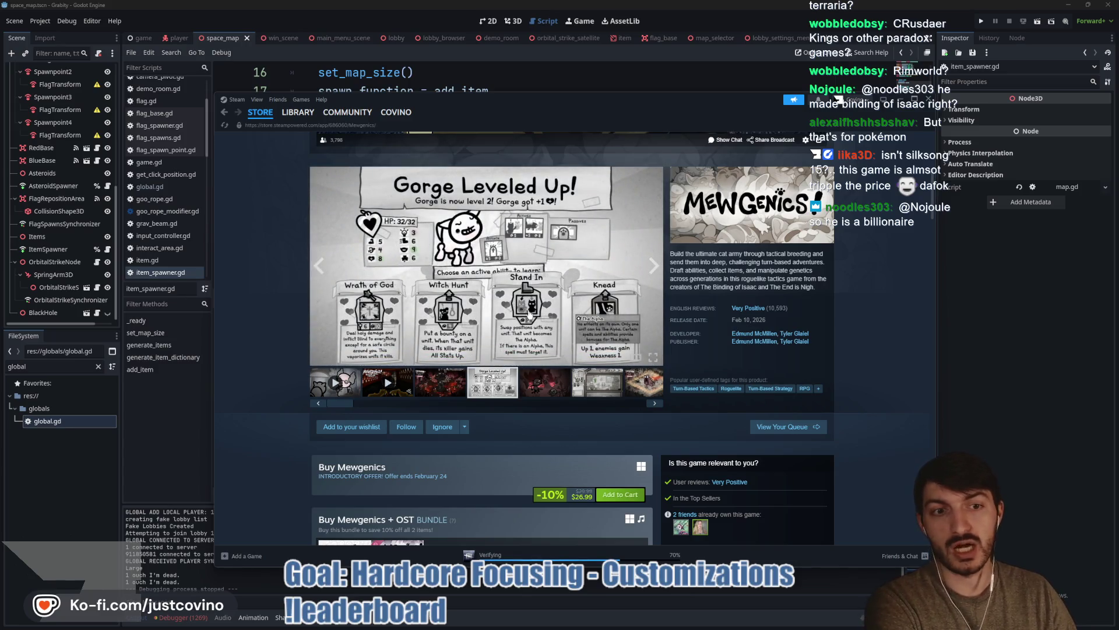
pyautogui.moveTo(817, 287); pyautogui.dragTo(693, 287)
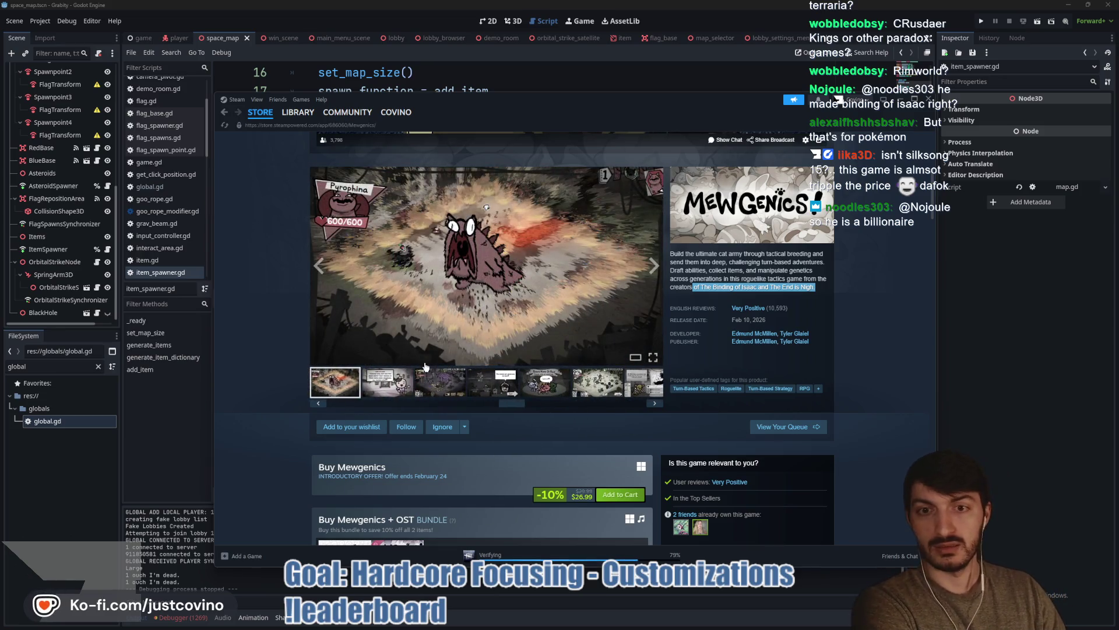
pyautogui.scroll(-2, 466, 403)
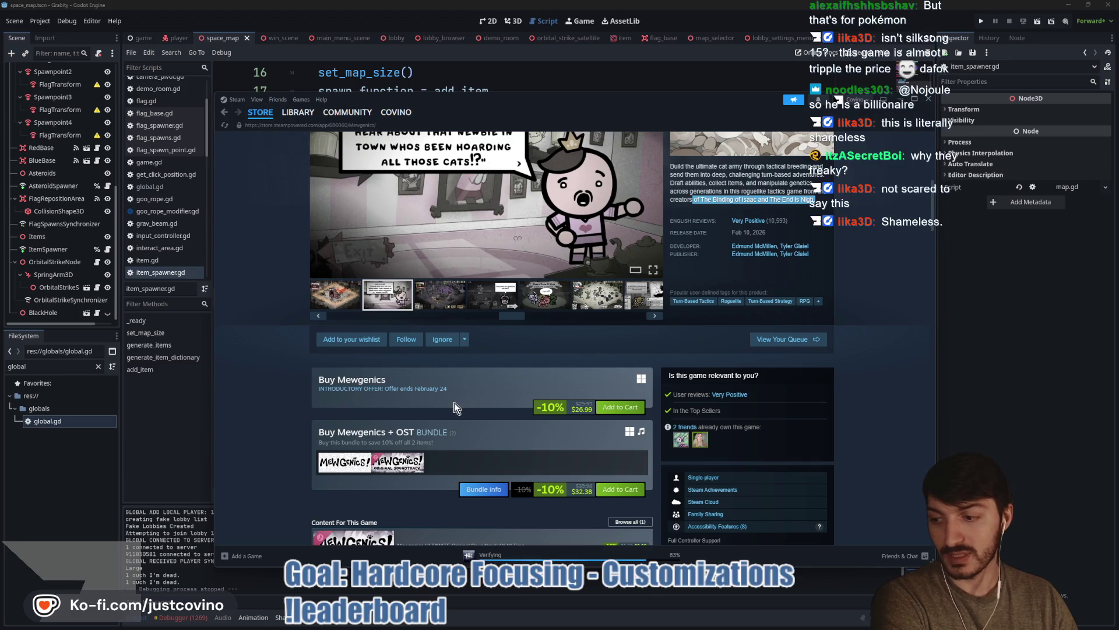
pyautogui.scroll(2, 449, 406)
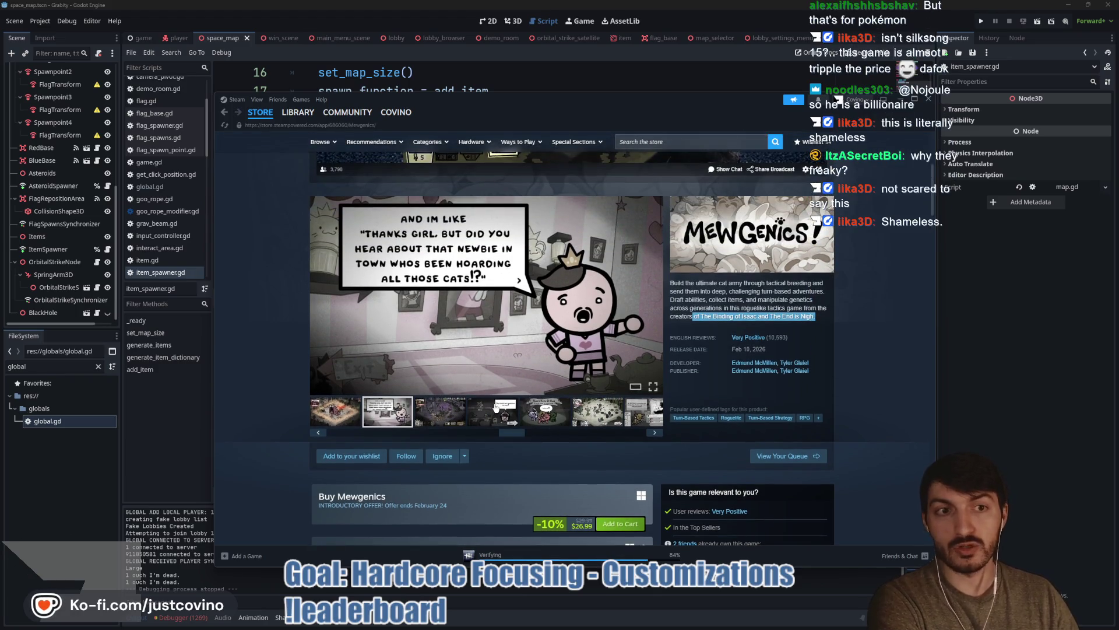
pyautogui.click(449, 425)
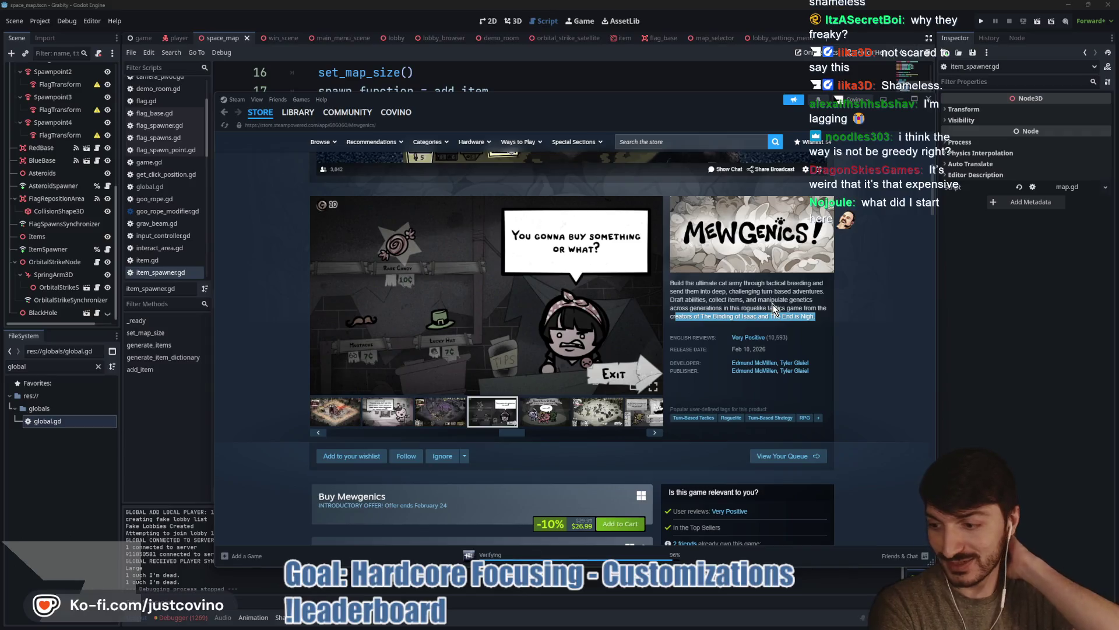
# Reselect the creators' credit in the Mewgenics description and scroll the store page.
pyautogui.click(693, 329)
pyautogui.moveTo(816, 316); pyautogui.dragTo(696, 315)
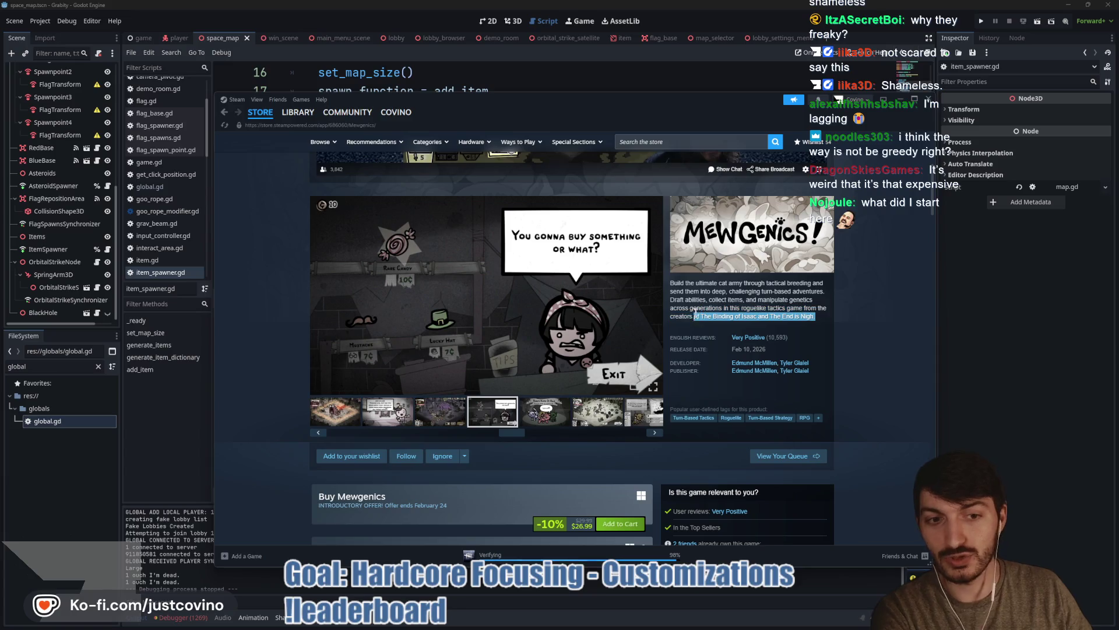
pyautogui.scroll(-2, 694, 335)
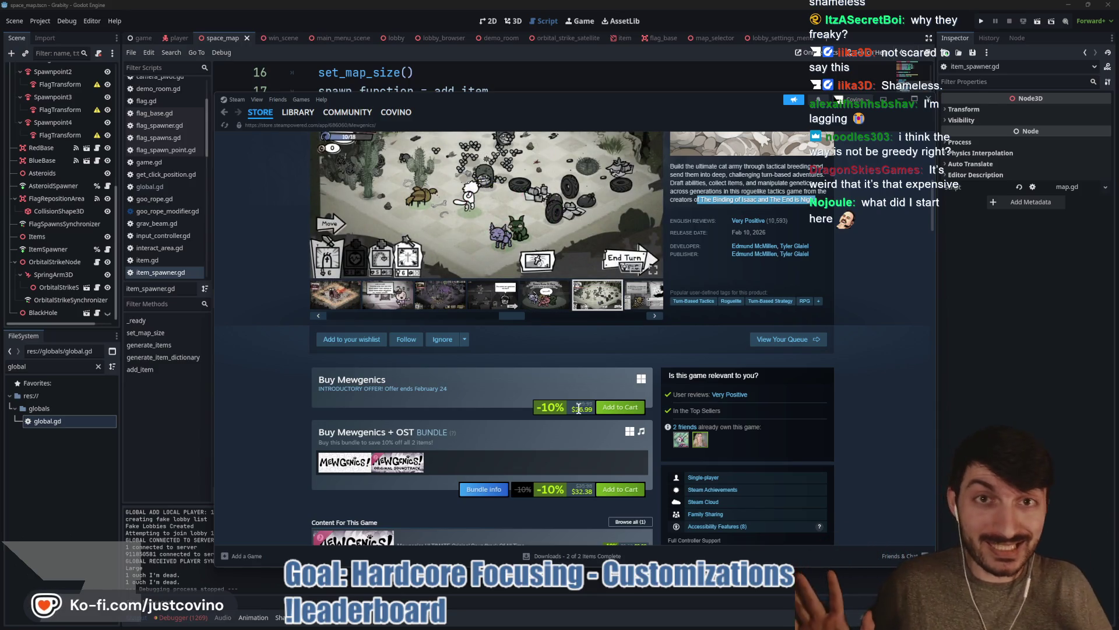
pyautogui.scroll(1, 538, 376)
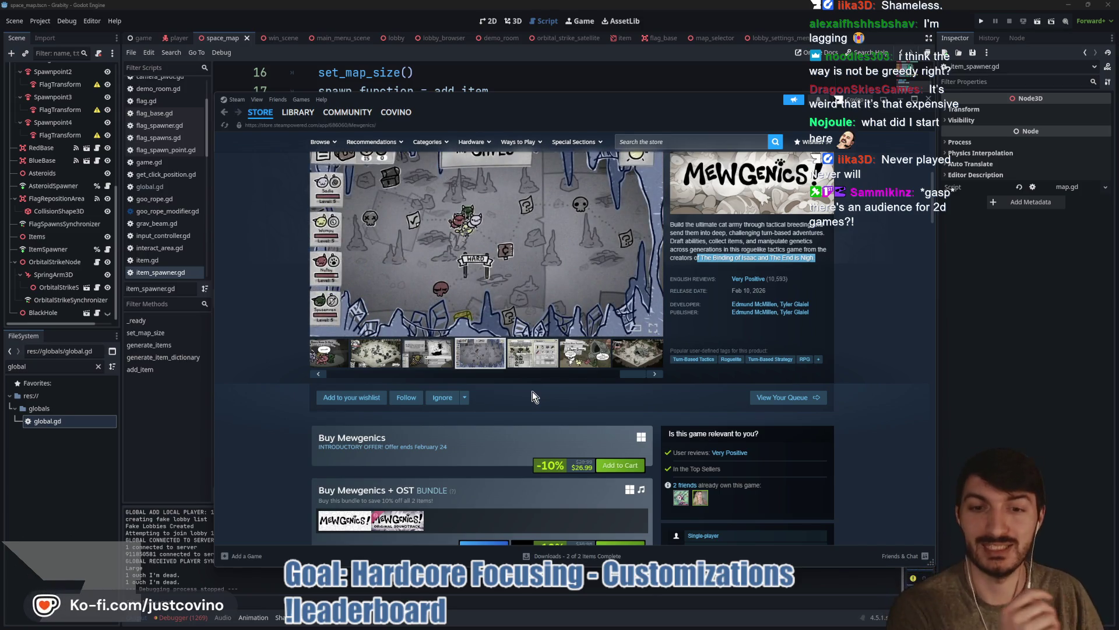
pyautogui.scroll(1, 530, 376)
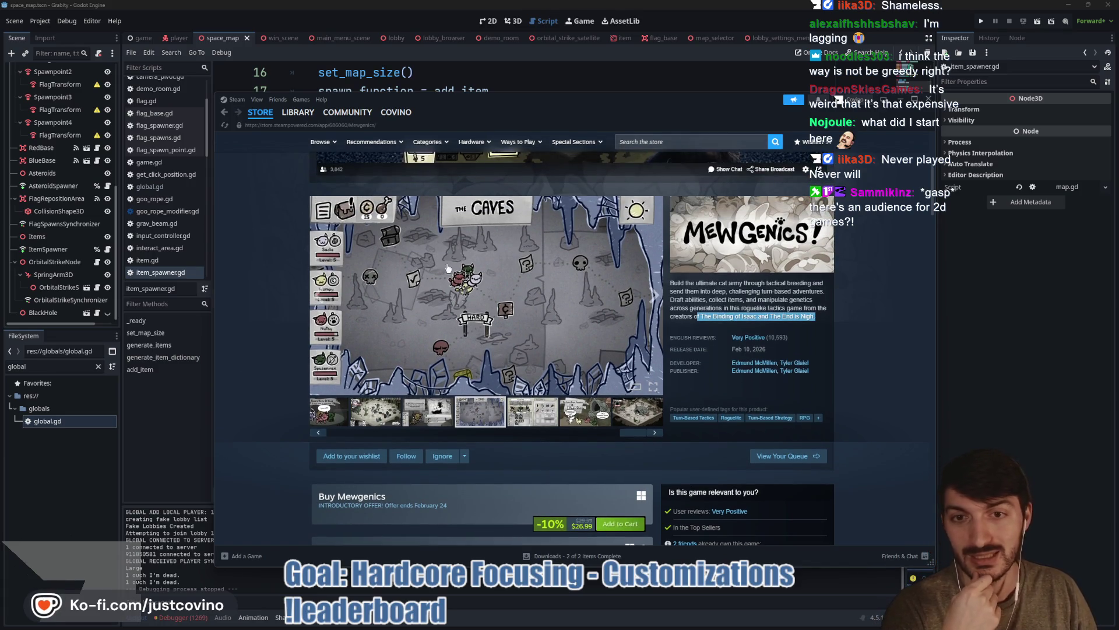
# View the Equipped and Backpack, Alien Queen and Crater Maker screenshots, scrolling to the Buy section.
pyautogui.click(537, 412)
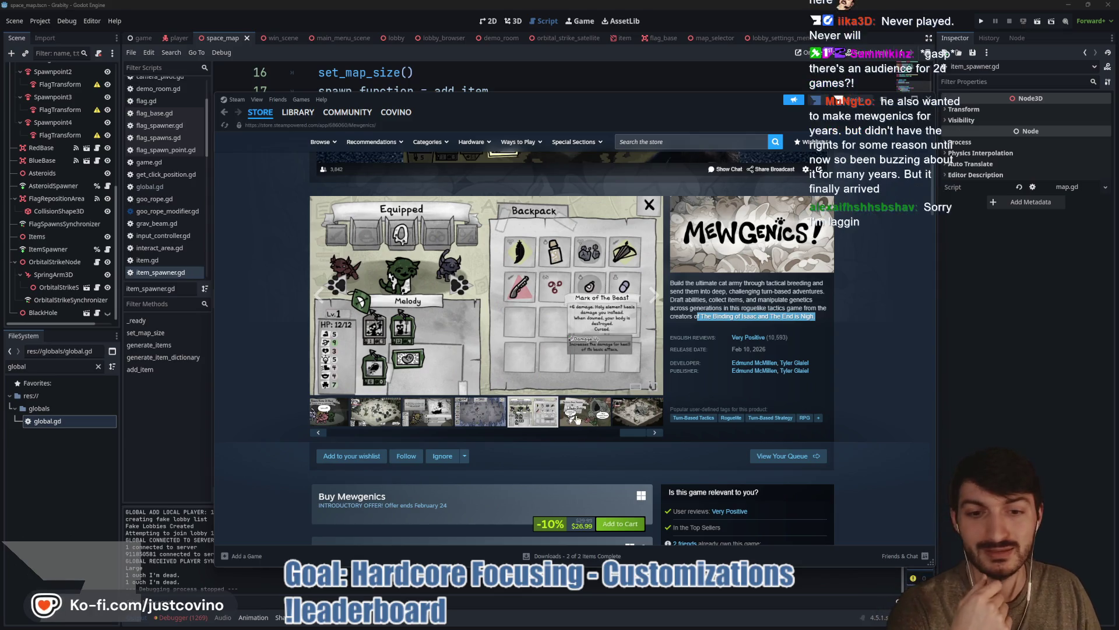
pyautogui.click(561, 420)
pyautogui.click(615, 424)
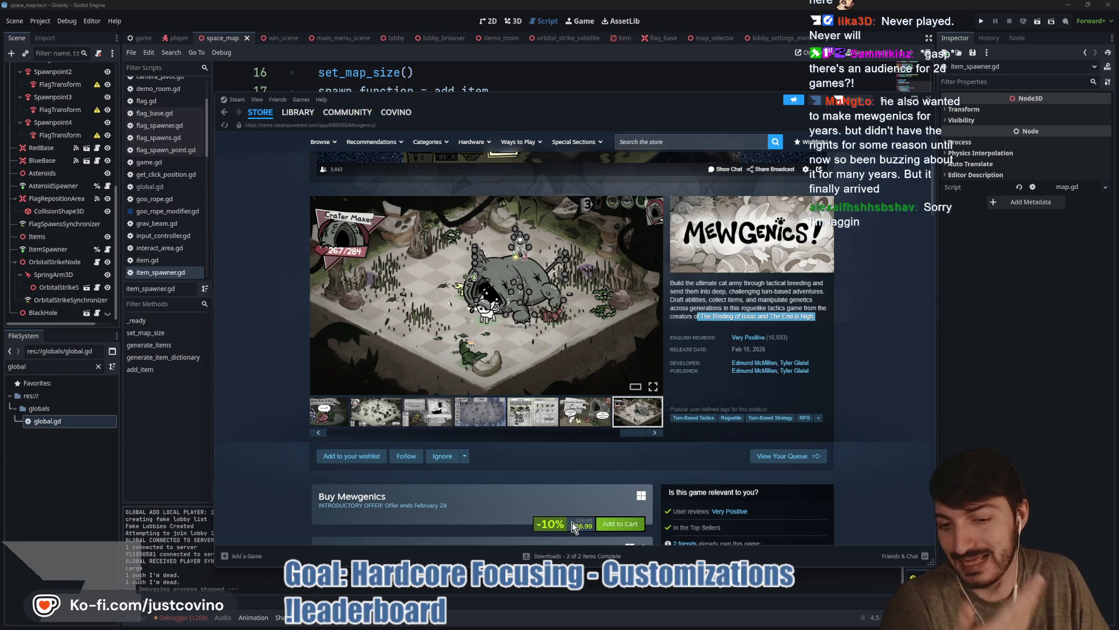
pyautogui.scroll(-1, 572, 522)
pyautogui.scroll(-1, 529, 410)
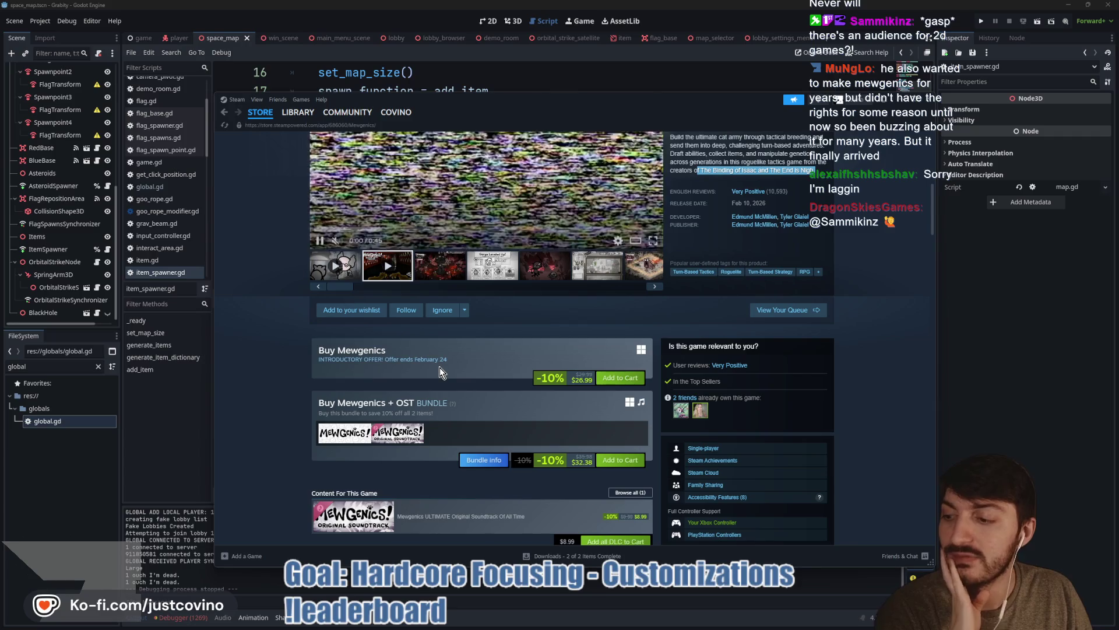
pyautogui.scroll(2, 440, 368)
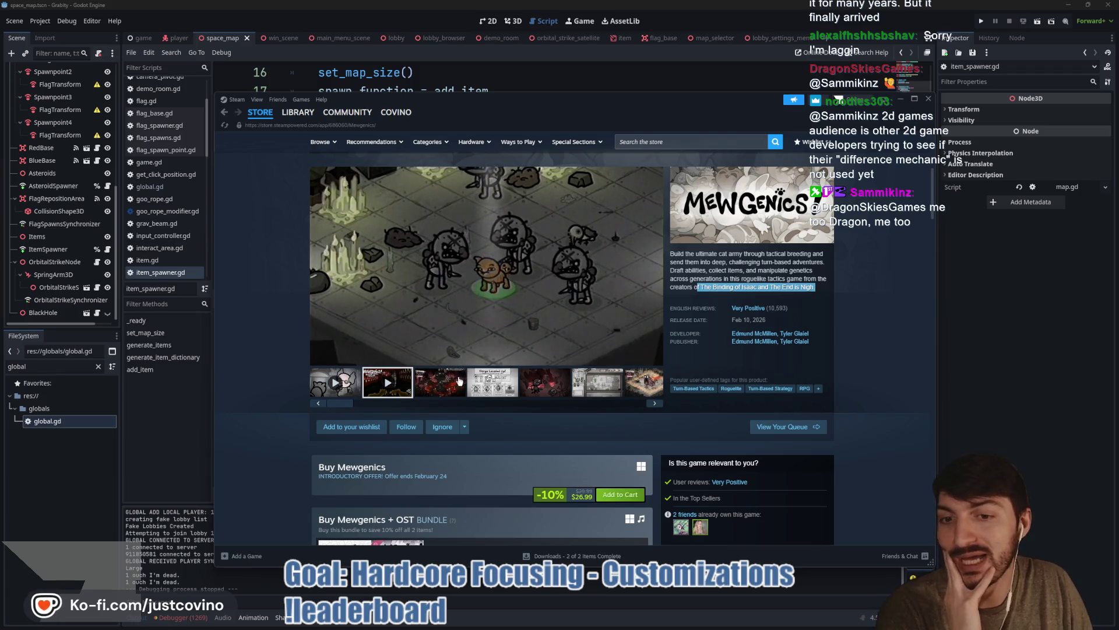
# Show the third and Gorge Leveled Up screenshots, select the $26.99 price, then minimize Steam.
pyautogui.click(452, 386)
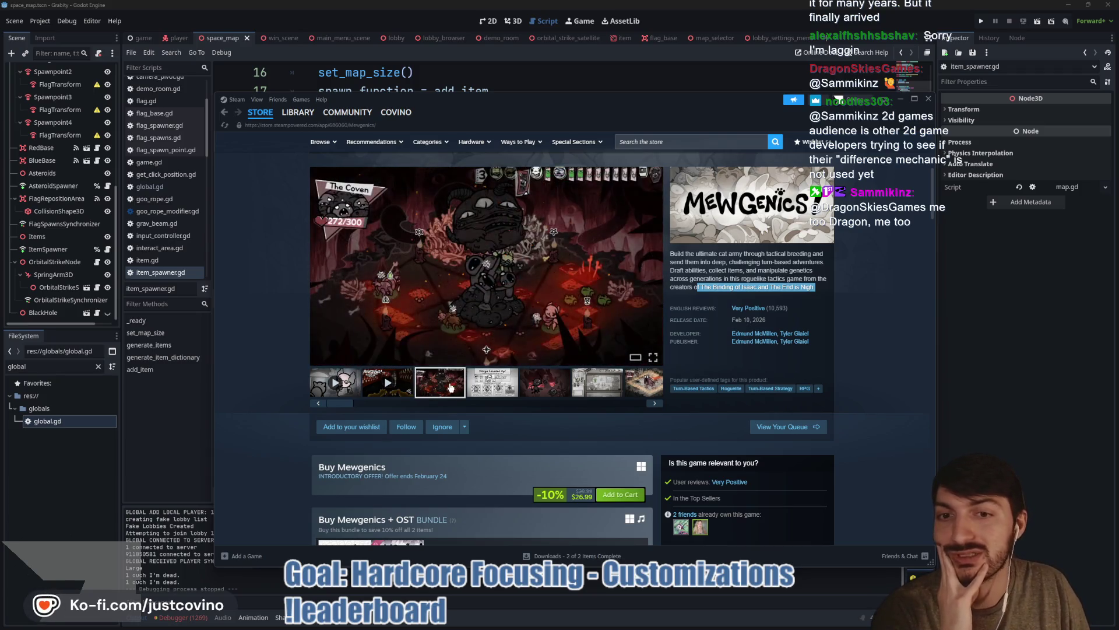
pyautogui.click(498, 384)
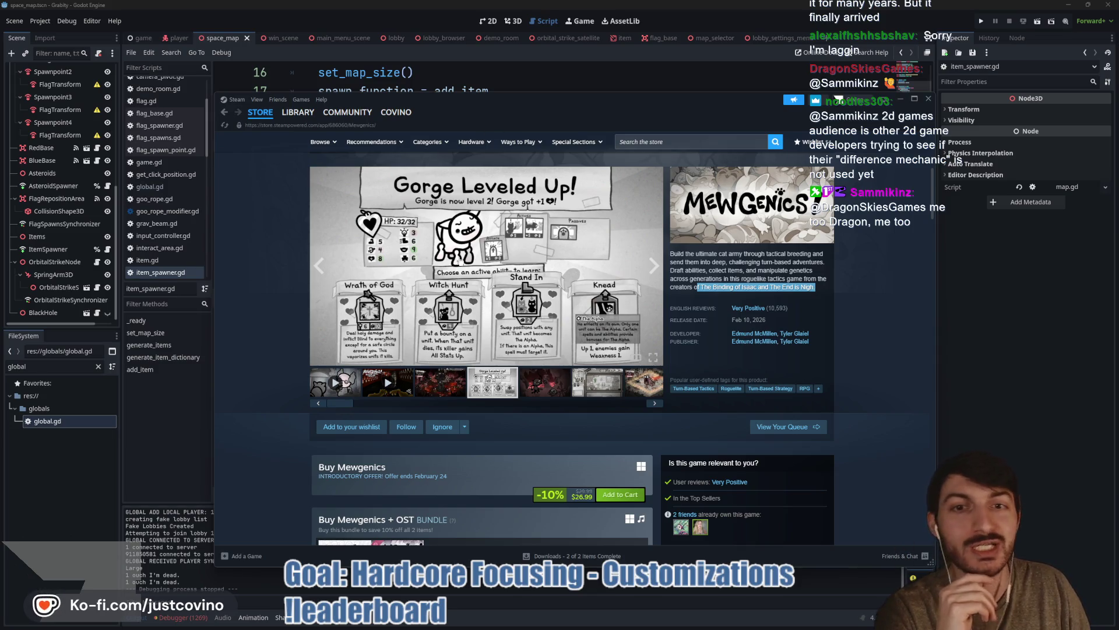
pyautogui.scroll(-2, 532, 345)
pyautogui.moveTo(572, 349); pyautogui.dragTo(596, 356)
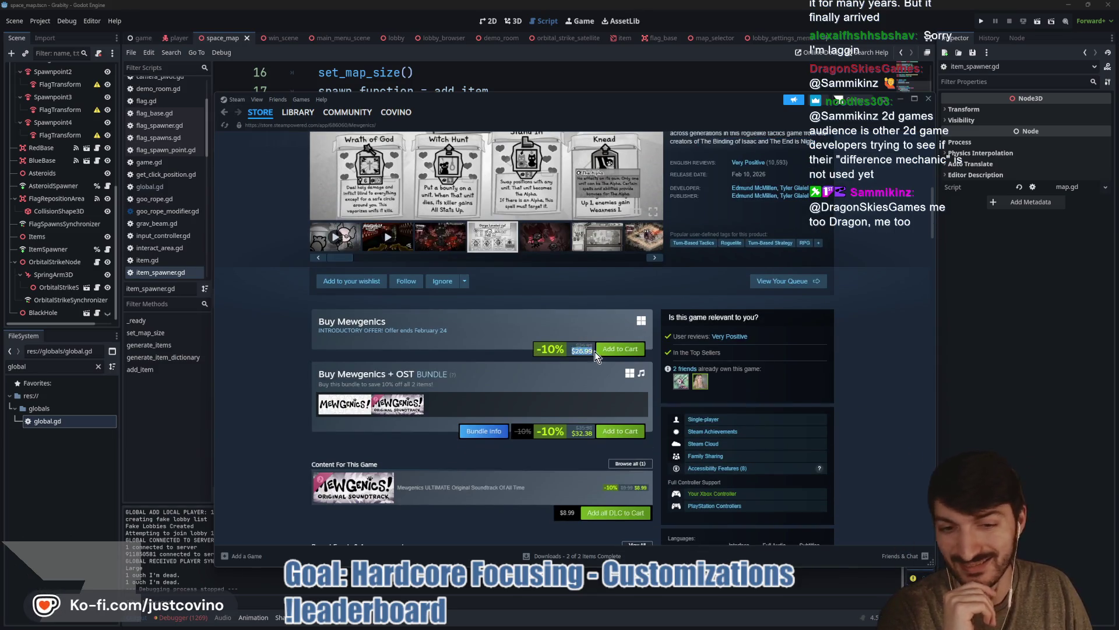
pyautogui.click(1091, 356)
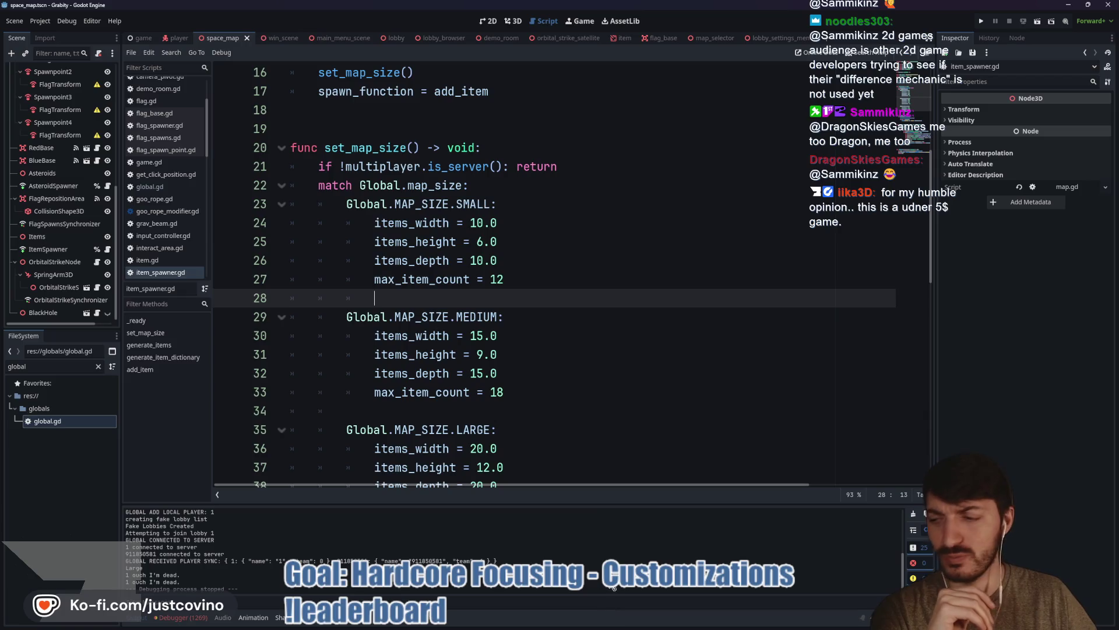
# Restore the Steam Mewgenics store window over Godot from the taskbar.
pyautogui.click(667, 619)
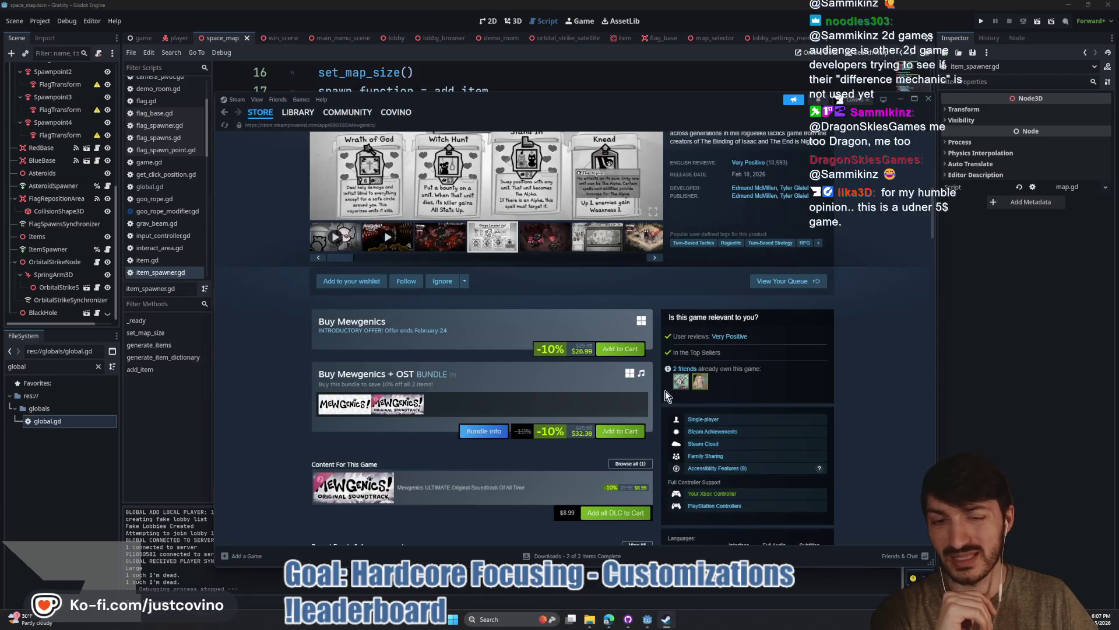
# Show The Coven screenshot and step forward through the Mewgenics gallery with the next arrow.
pyautogui.scroll(3, 517, 376)
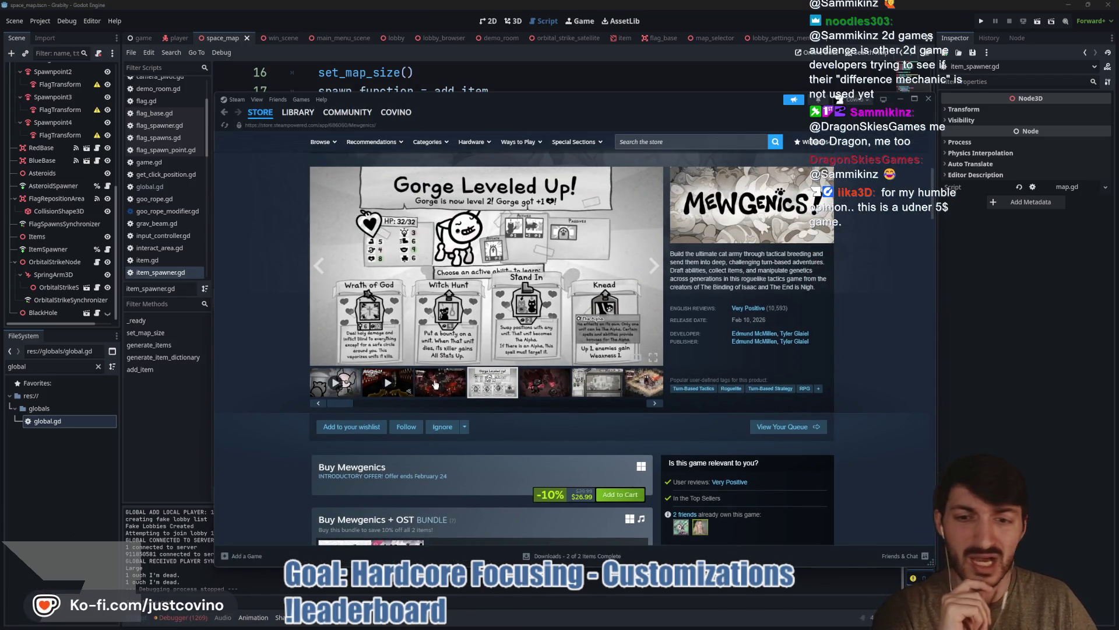
pyautogui.click(432, 384)
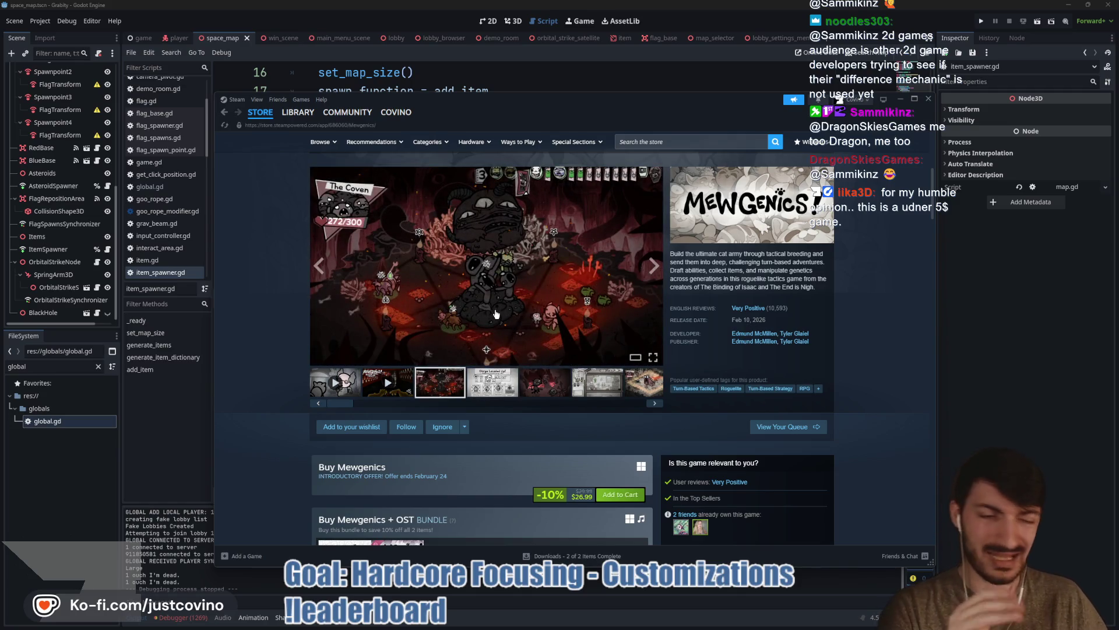
pyautogui.click(653, 266)
pyautogui.click(653, 266)
pyautogui.click(653, 266)
pyautogui.click(653, 266)
pyautogui.click(653, 266)
pyautogui.click(653, 266)
pyautogui.click(653, 266)
pyautogui.click(653, 266)
pyautogui.click(653, 266)
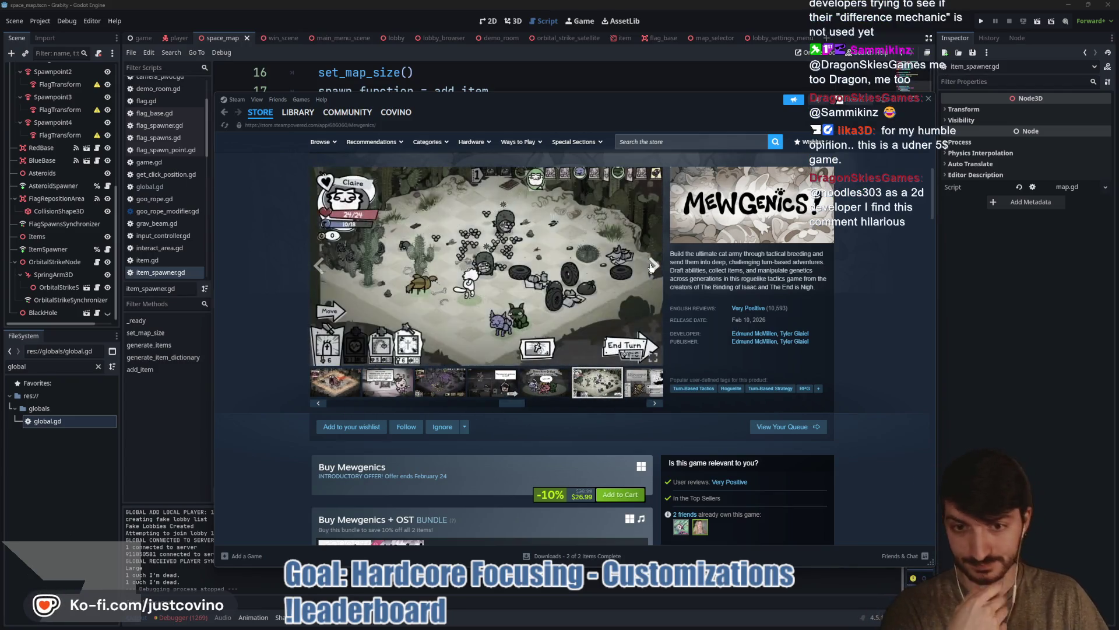
pyautogui.click(653, 265)
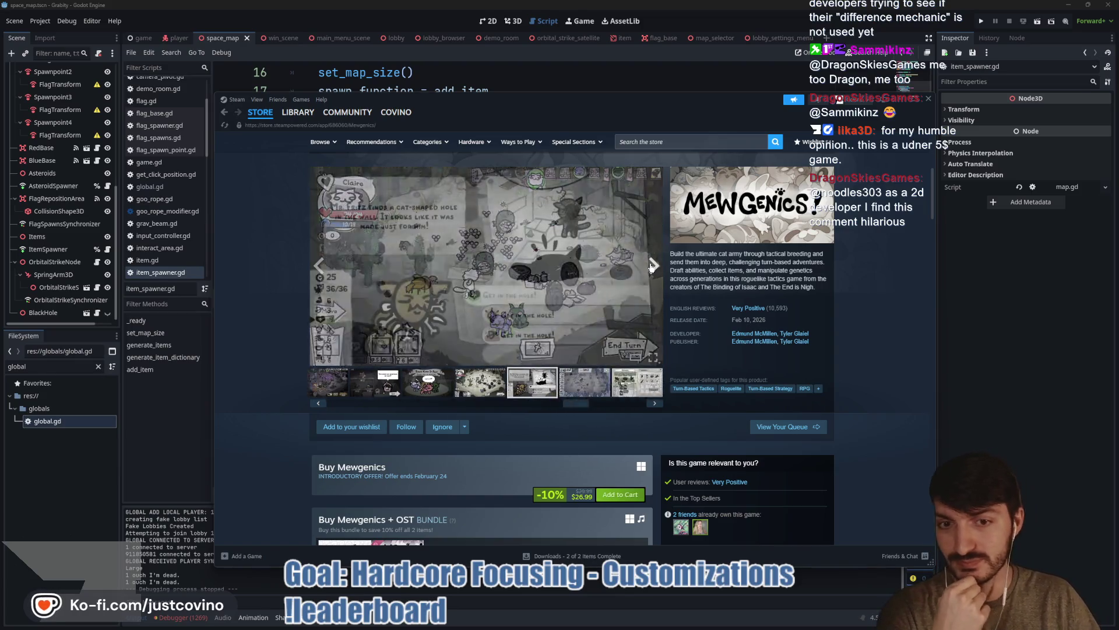
pyautogui.click(653, 266)
# Cycle the gallery around to the graveyard battle screenshot, then minimize the Steam window.
pyautogui.click(652, 266)
pyautogui.click(652, 265)
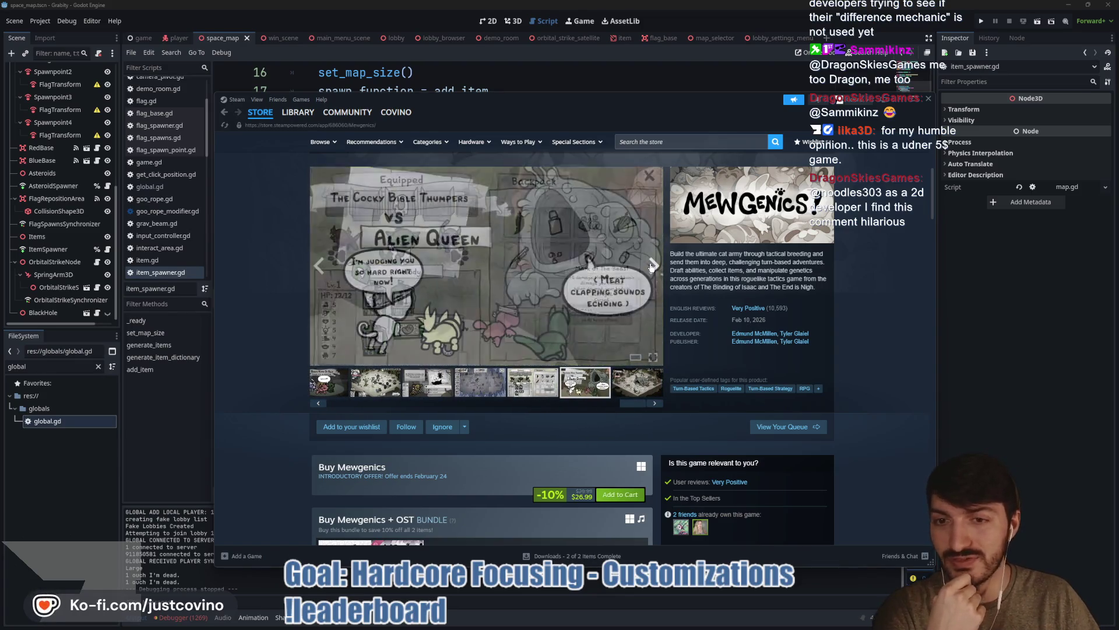
pyautogui.click(652, 266)
pyautogui.click(652, 265)
pyautogui.click(652, 265)
pyautogui.click(652, 266)
pyautogui.click(652, 265)
pyautogui.click(652, 266)
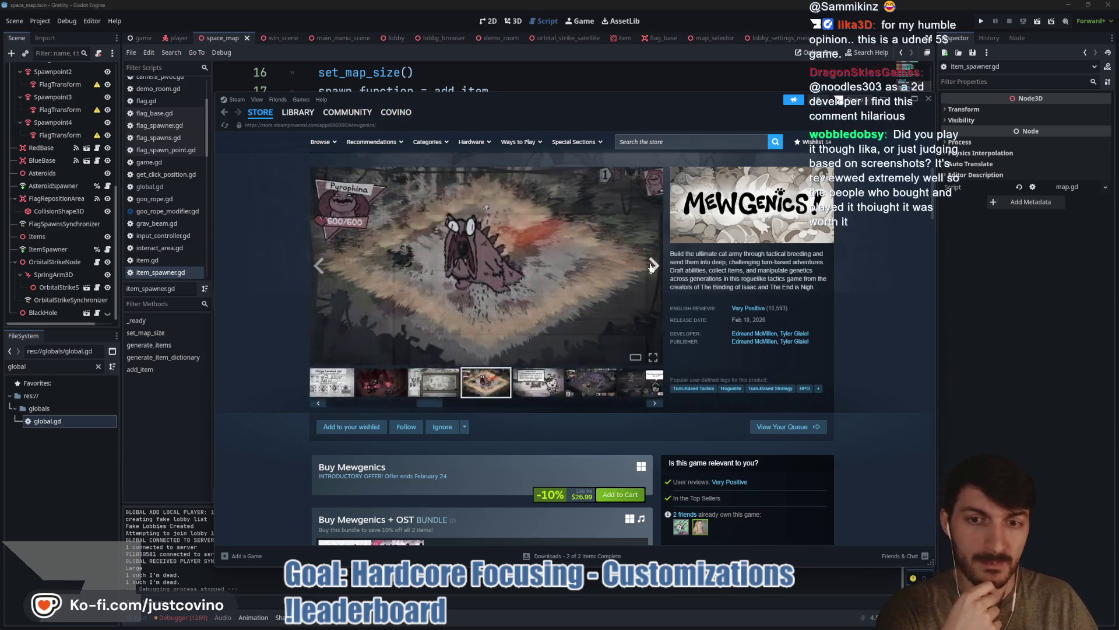
pyautogui.click(652, 267)
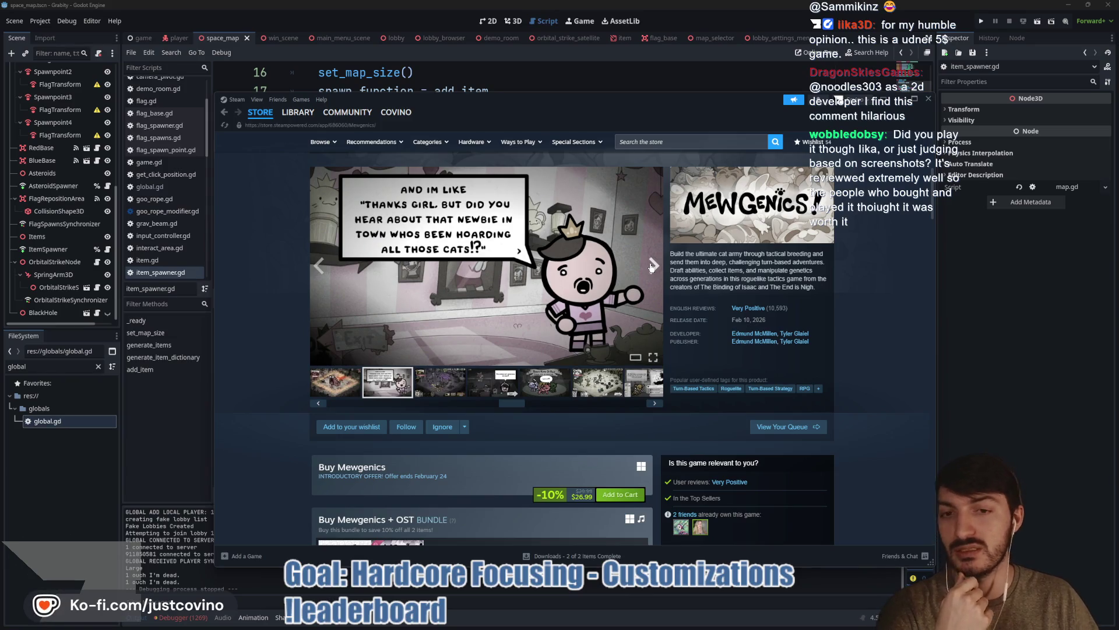
pyautogui.click(653, 266)
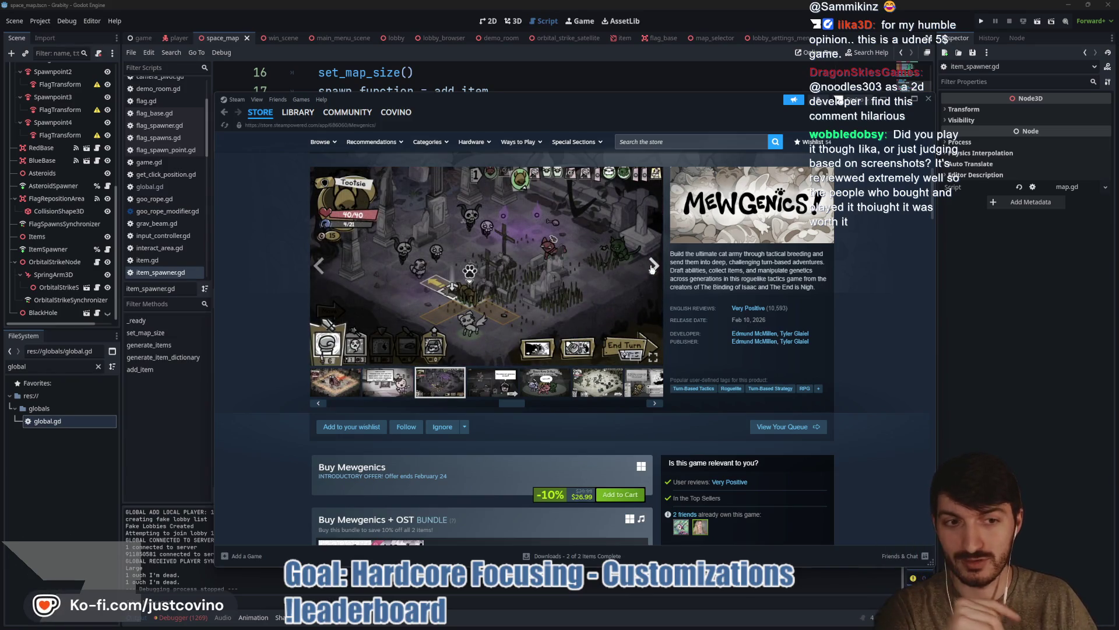
pyautogui.click(999, 338)
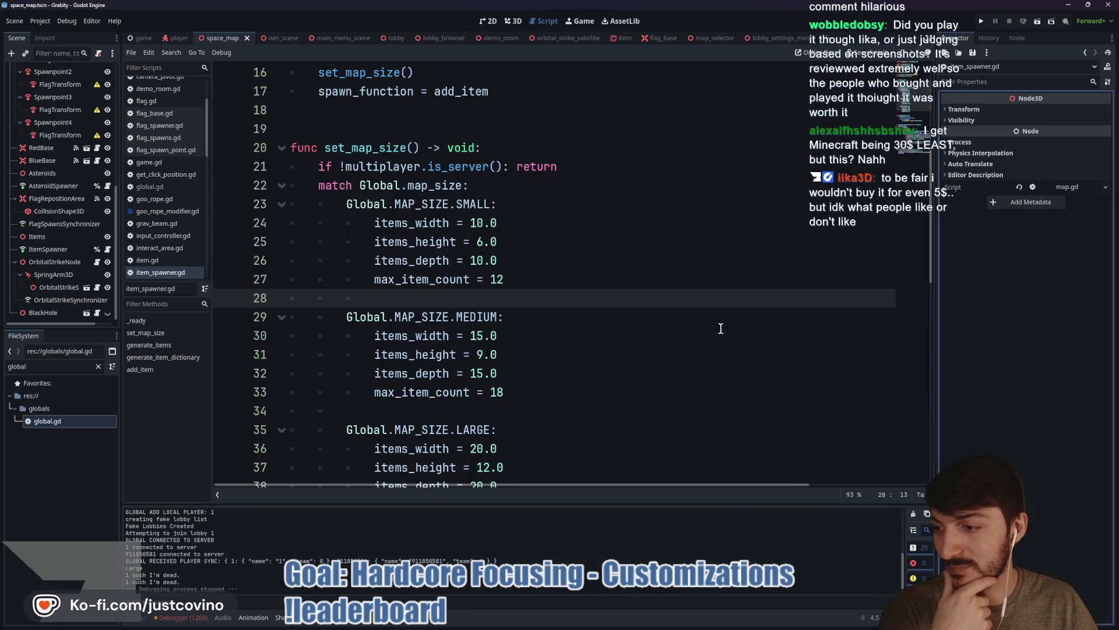
# Move the caret through line 29, the line after SMALL, and SMALL's items_width, then restore Steam.
pyautogui.click(595, 318)
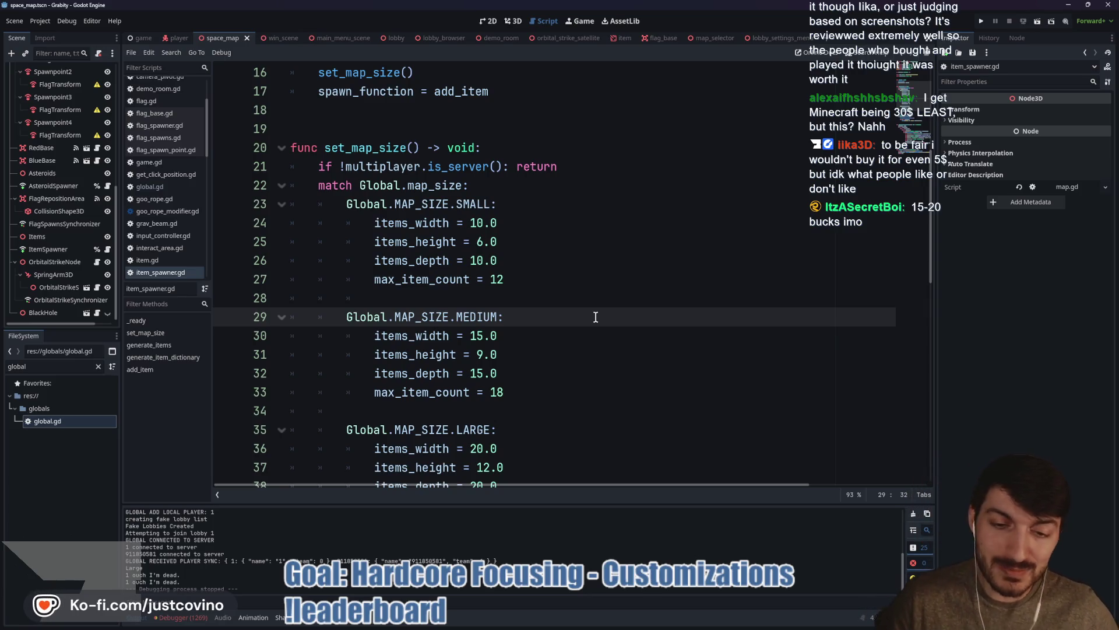
pyautogui.click(521, 294)
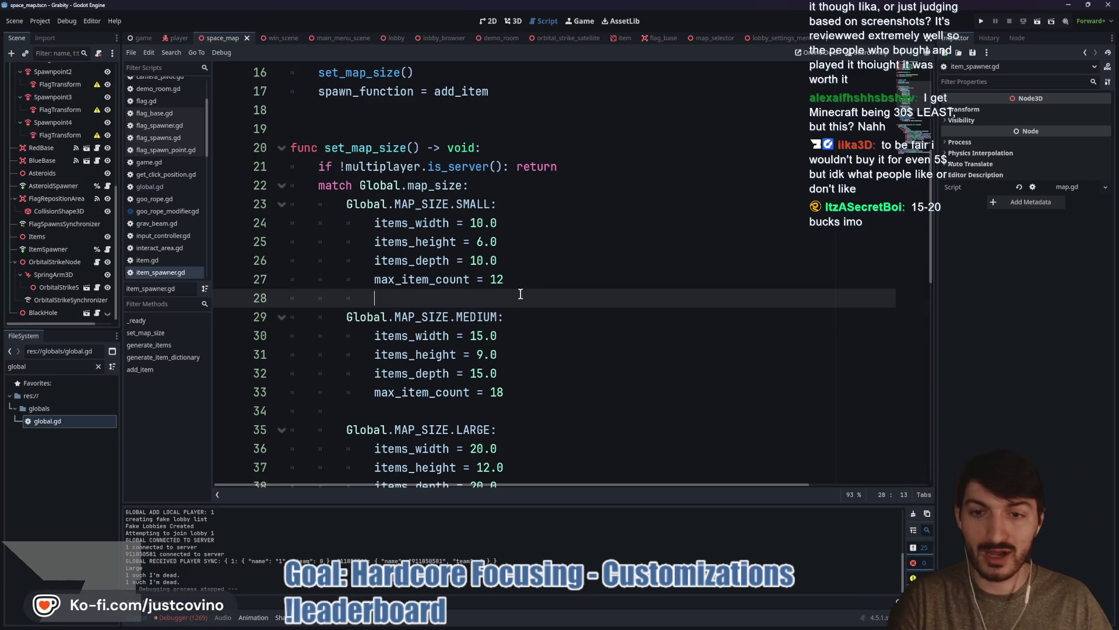
pyautogui.click(484, 224)
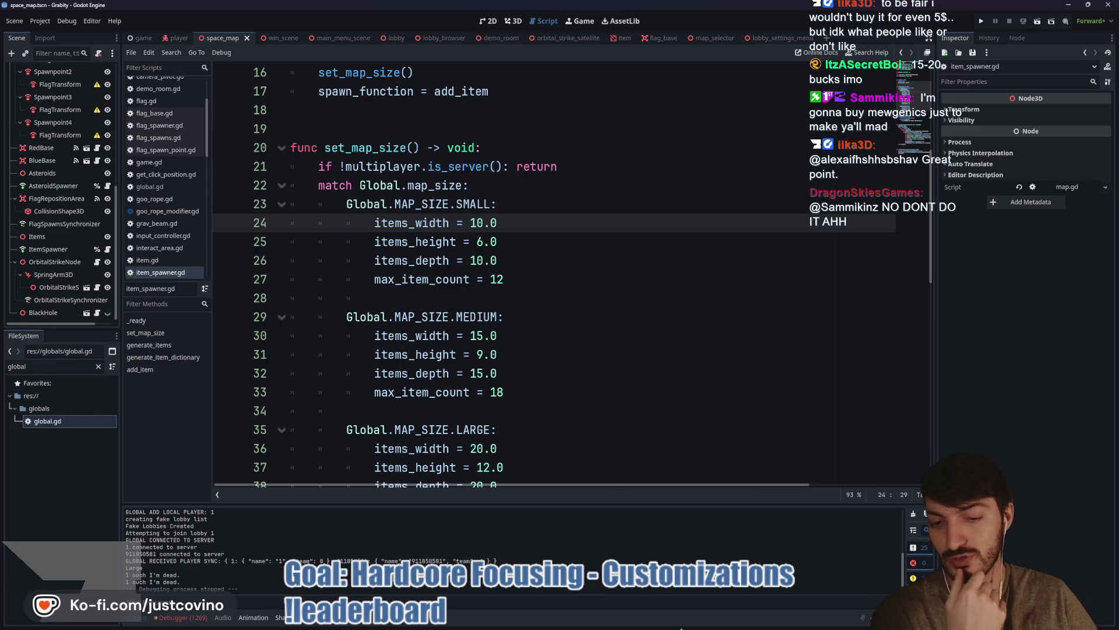
pyautogui.click(667, 620)
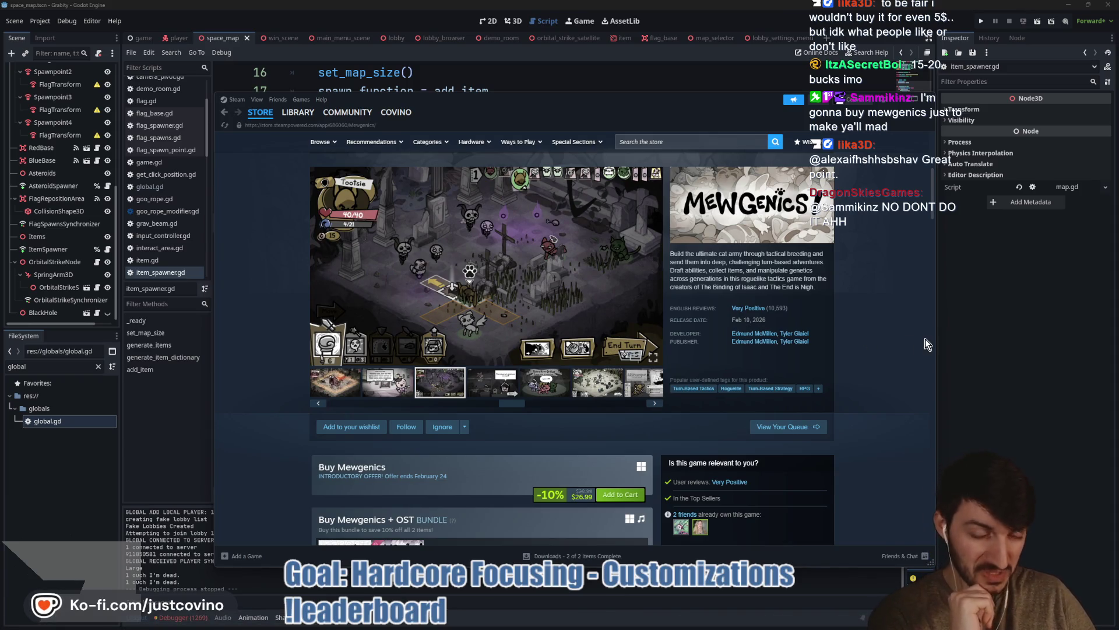
# Bring the Godot editor forward to show set_map_size with SMALL at 10×6×10.
pyautogui.click(1061, 366)
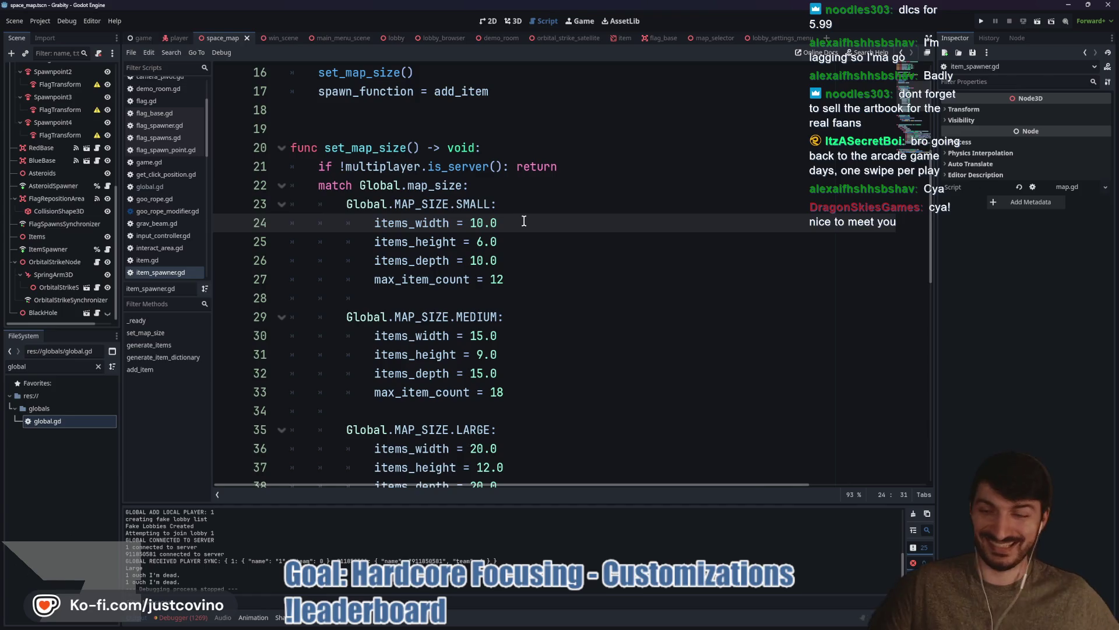
pyautogui.click(527, 239)
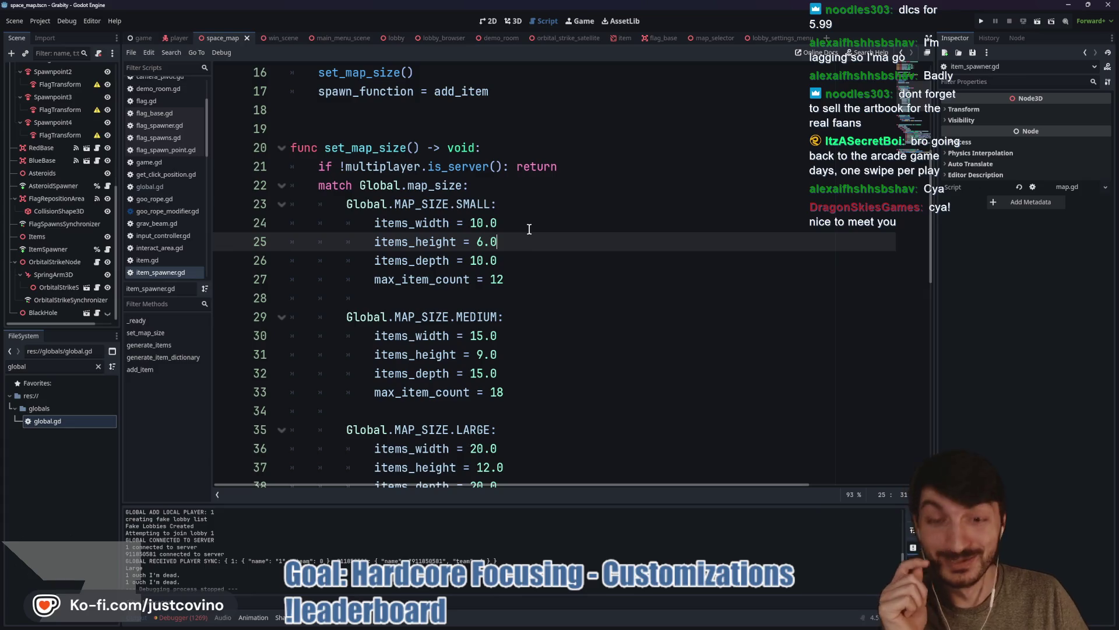
pyautogui.click(529, 227)
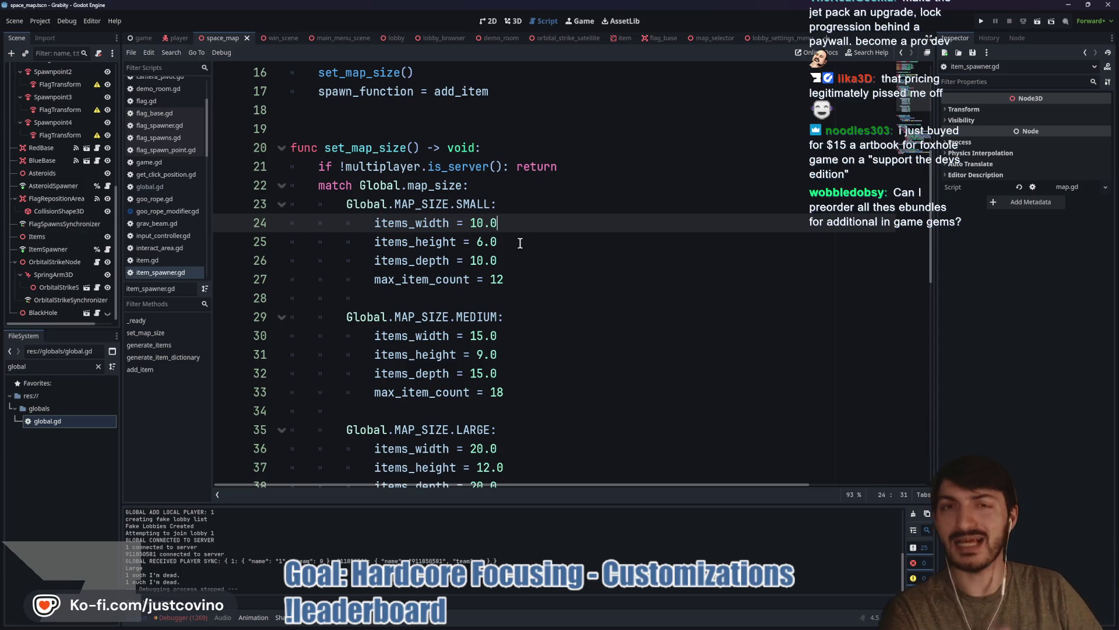
pyautogui.click(512, 239)
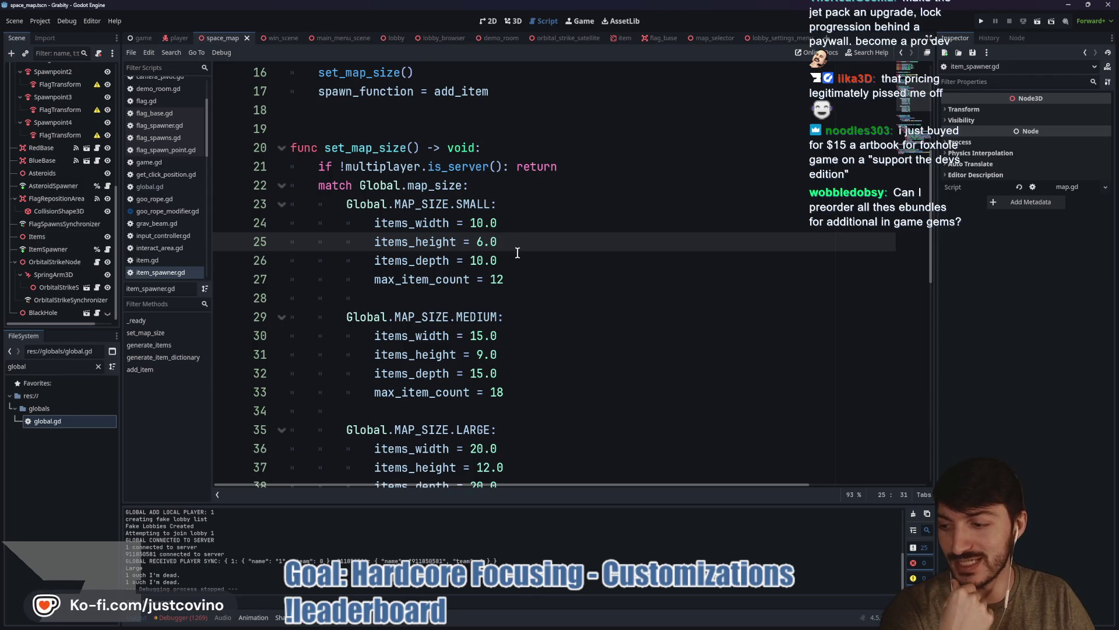
pyautogui.click(544, 274)
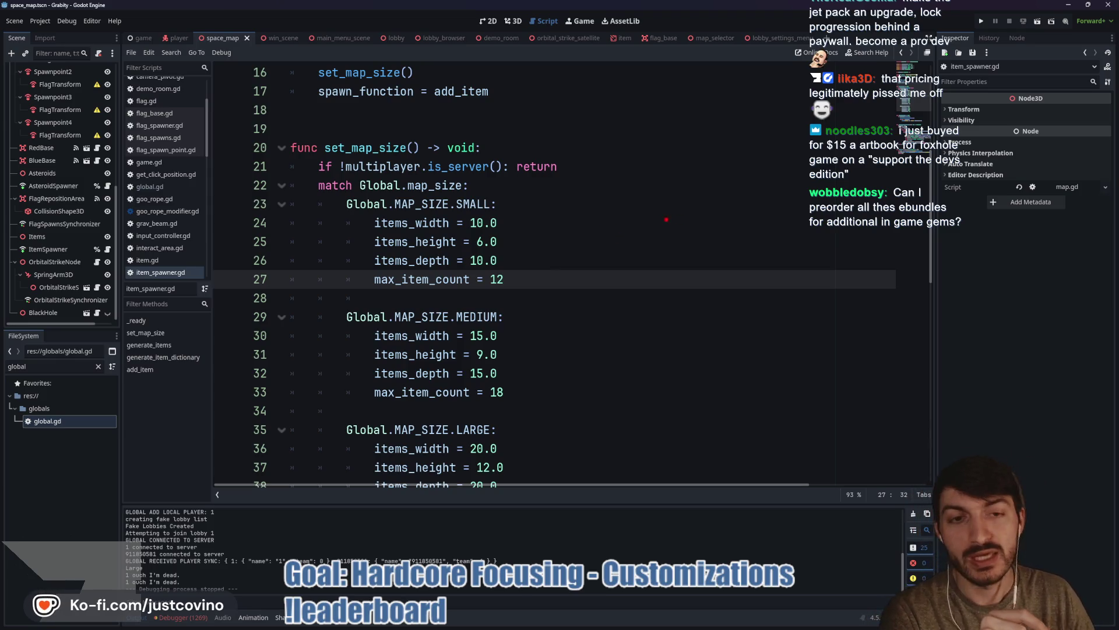
pyautogui.moveTo(632, 201); pyautogui.dragTo(633, 269)
pyautogui.moveTo(678, 211)
pyautogui.mouseDown()
pyautogui.moveTo(679, 274)
pyautogui.moveTo(678, 209)
pyautogui.mouseUp()
pyautogui.moveTo(763, 211); pyautogui.dragTo(758, 214)
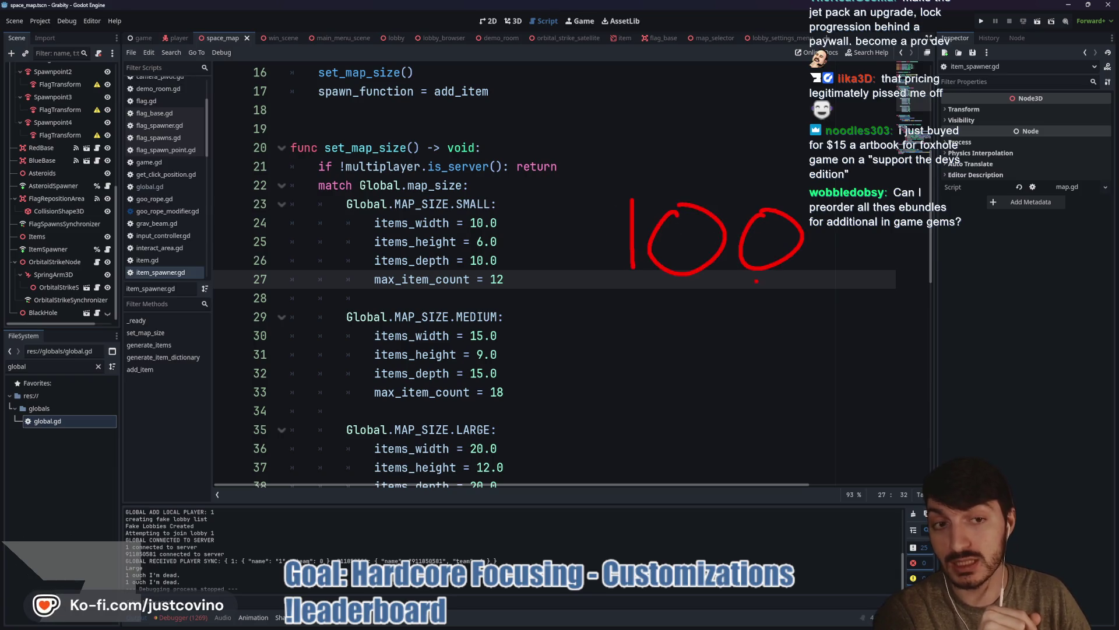
pyautogui.moveTo(749, 315)
pyautogui.mouseDown()
pyautogui.moveTo(748, 365)
pyautogui.moveTo(749, 315)
pyautogui.mouseUp()
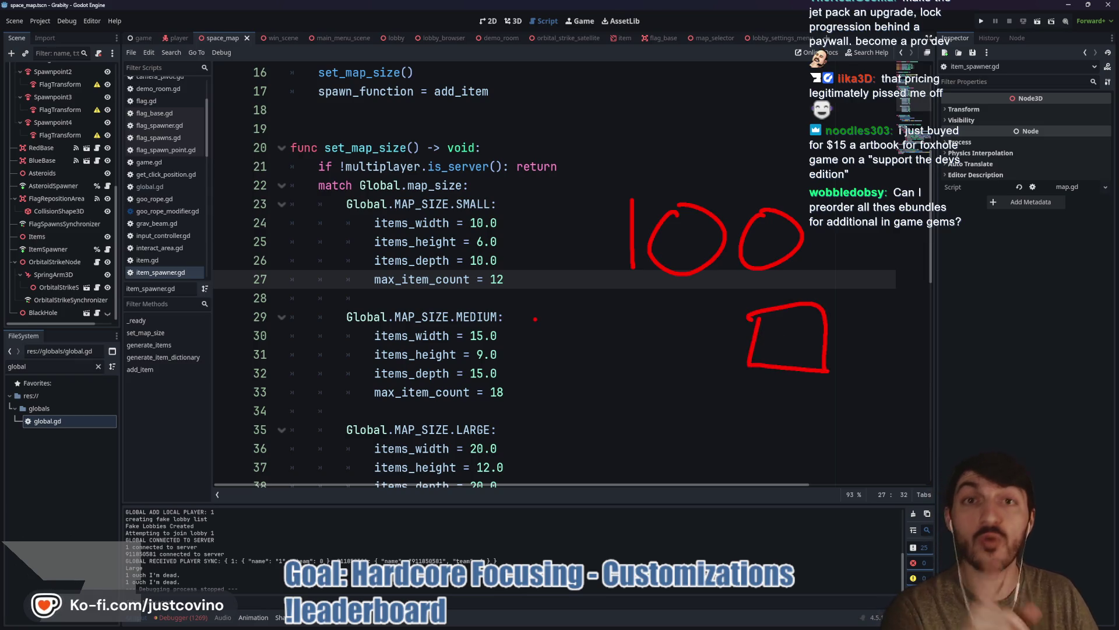
pyautogui.moveTo(462, 355); pyautogui.dragTo(434, 401)
pyautogui.moveTo(443, 338); pyautogui.dragTo(438, 432)
pyautogui.moveTo(489, 360); pyautogui.dragTo(502, 389)
pyautogui.moveTo(514, 358); pyautogui.dragTo(506, 420)
pyautogui.moveTo(574, 385); pyautogui.dragTo(567, 434)
pyautogui.moveTo(620, 387); pyautogui.dragTo(606, 440)
pyautogui.moveTo(521, 486); pyautogui.dragTo(507, 561)
pyautogui.moveTo(588, 500)
pyautogui.mouseDown()
pyautogui.moveTo(548, 508)
pyautogui.moveTo(568, 563)
pyautogui.mouseUp()
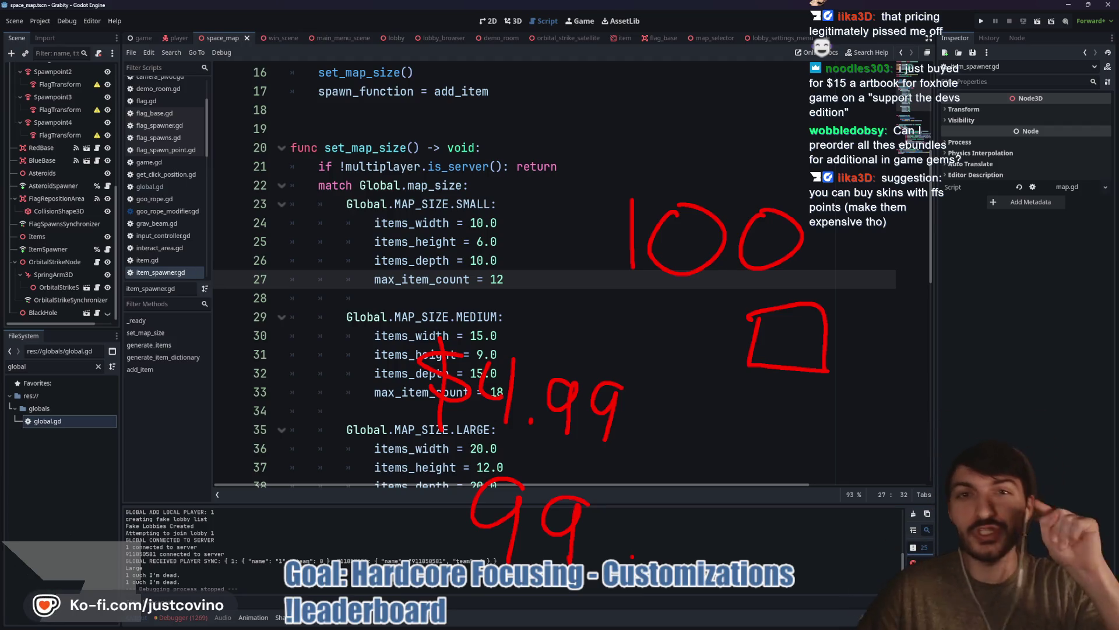
pyautogui.moveTo(457, 316); pyautogui.dragTo(682, 476)
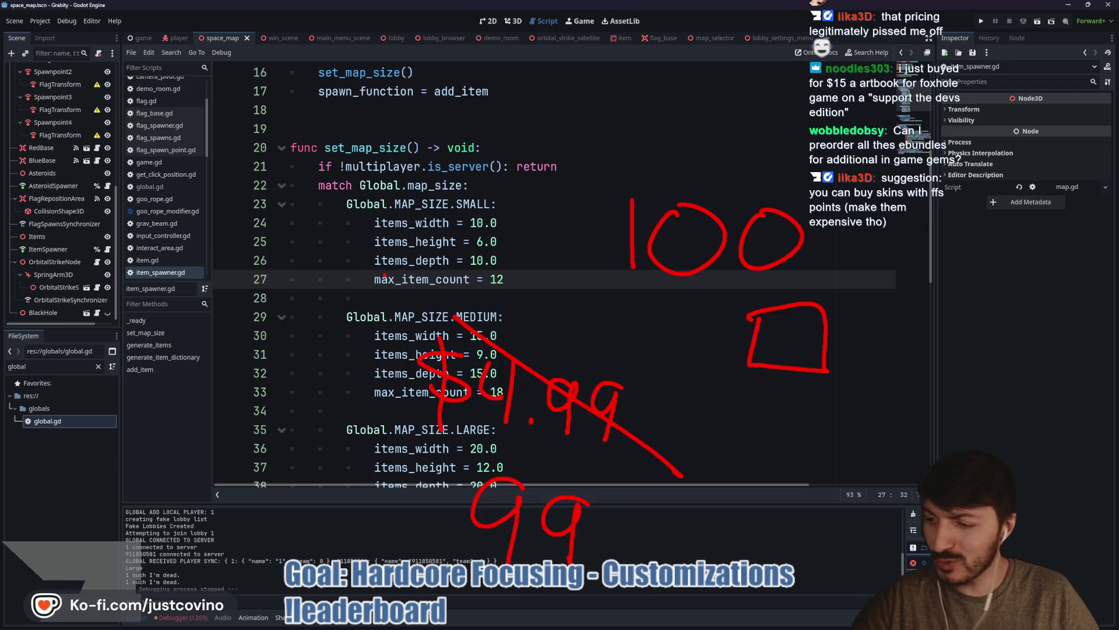
pyautogui.moveTo(380, 272)
pyautogui.mouseDown()
pyautogui.moveTo(418, 266)
pyautogui.moveTo(395, 318)
pyautogui.mouseUp()
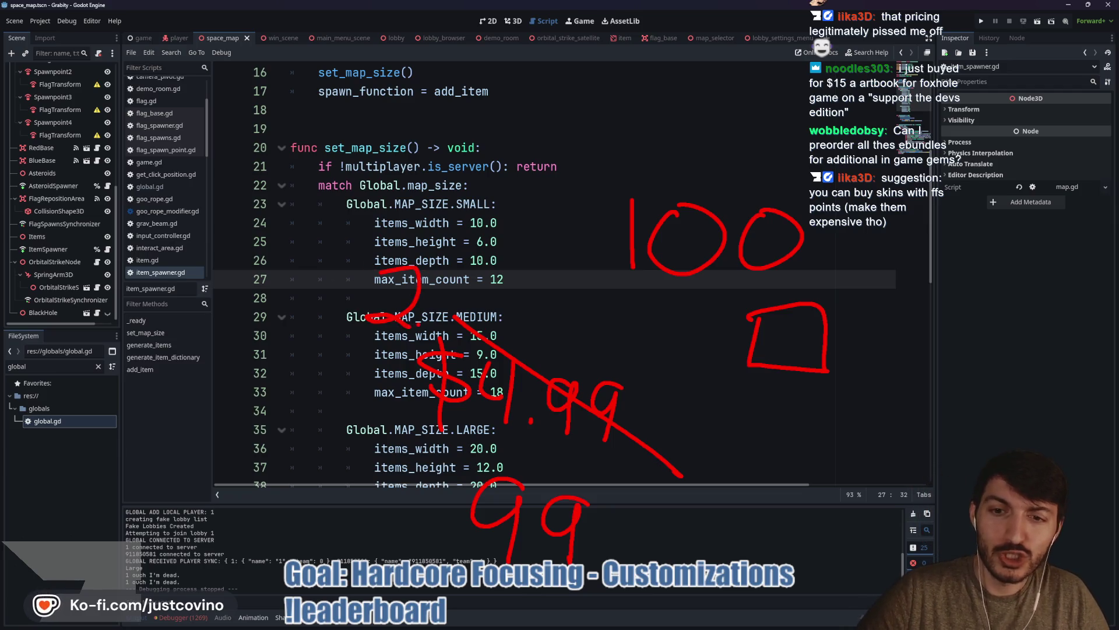
pyautogui.moveTo(486, 280); pyautogui.dragTo(467, 332)
pyautogui.moveTo(545, 288); pyautogui.dragTo(527, 334)
pyautogui.moveTo(583, 472)
pyautogui.mouseDown()
pyautogui.moveTo(455, 596)
pyautogui.moveTo(507, 458)
pyautogui.mouseUp()
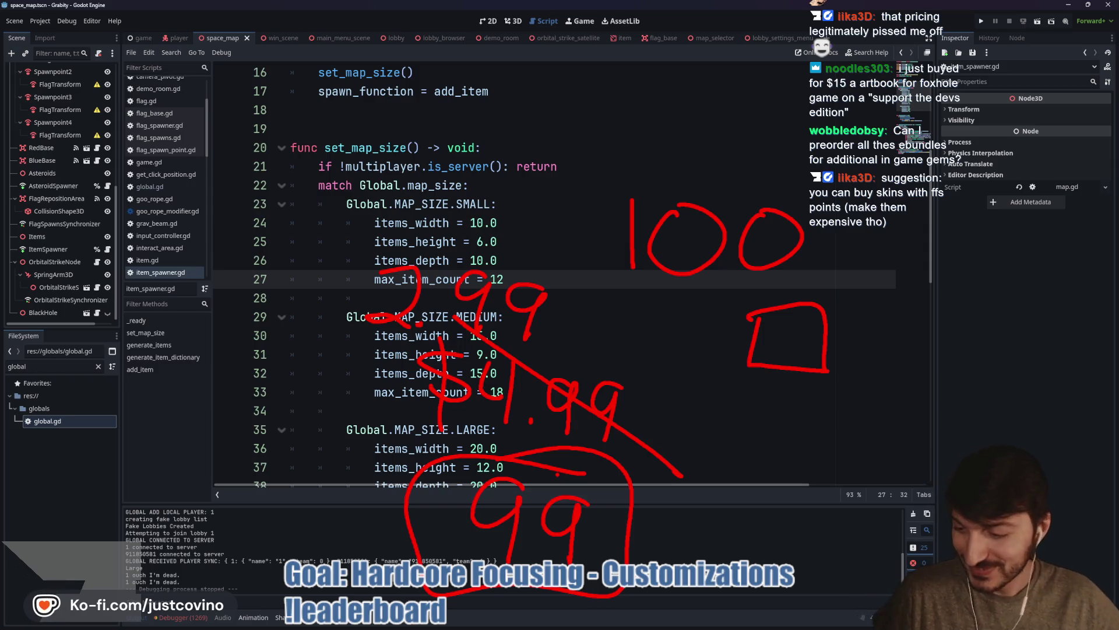
pyautogui.press('Escape')
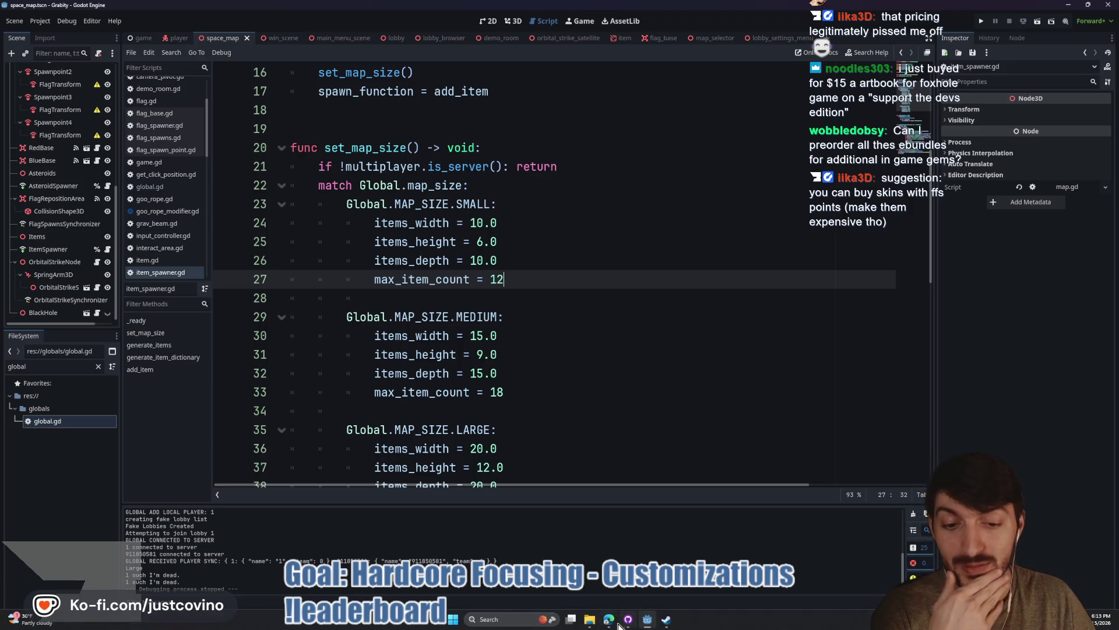
# Bring the FFS Leaderboard page forward and reload it to refresh the scores.
pyautogui.moveTo(610, 621)
pyautogui.click(650, 572)
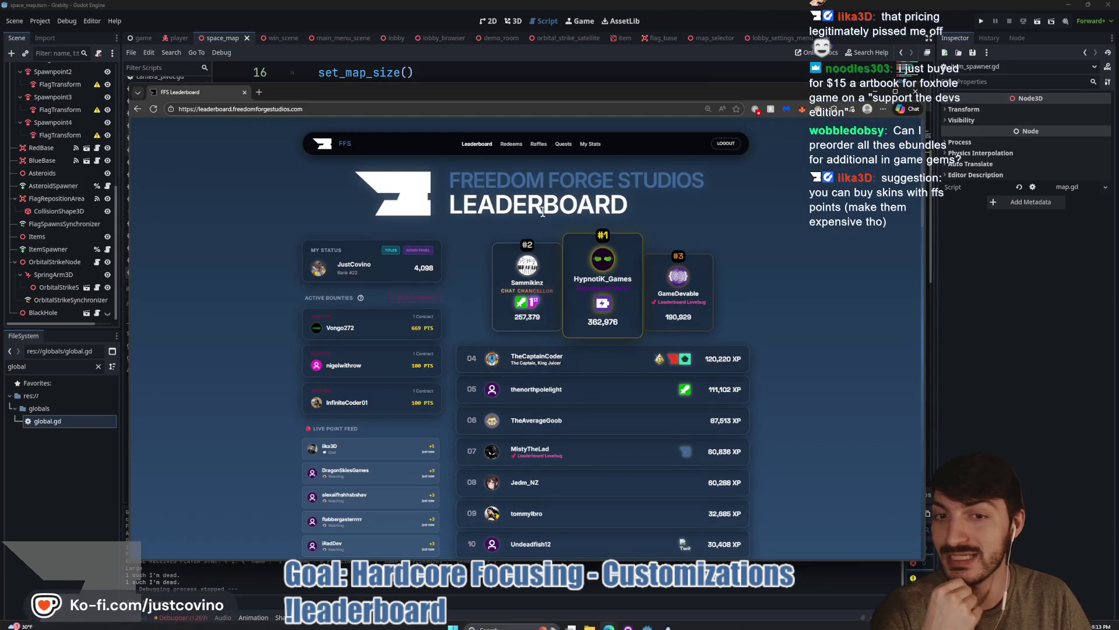
pyautogui.click(153, 109)
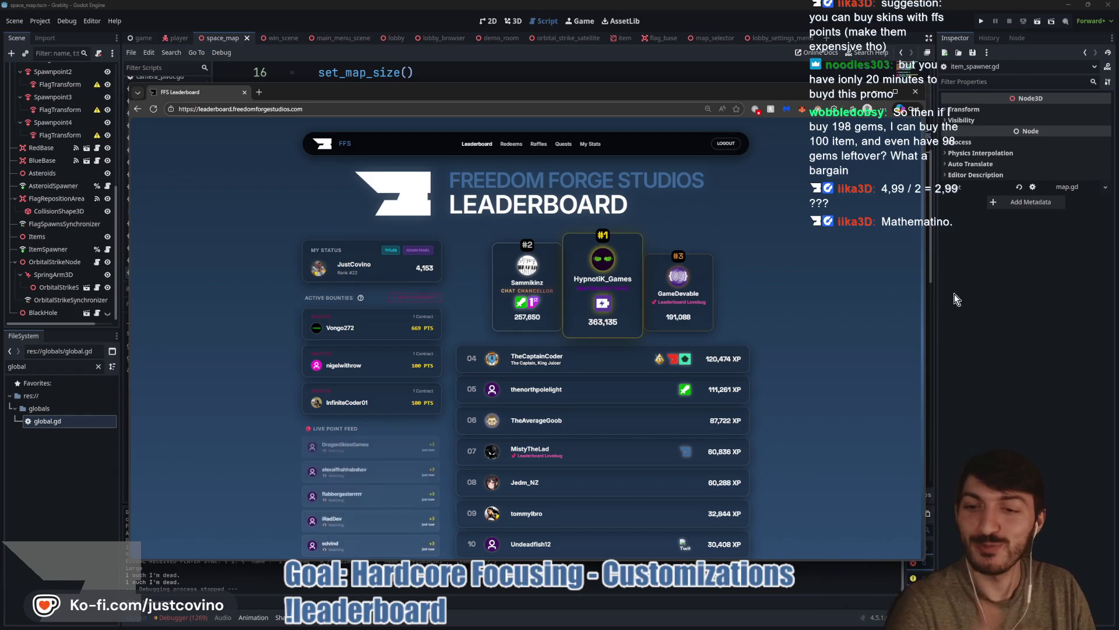
pyautogui.click(999, 312)
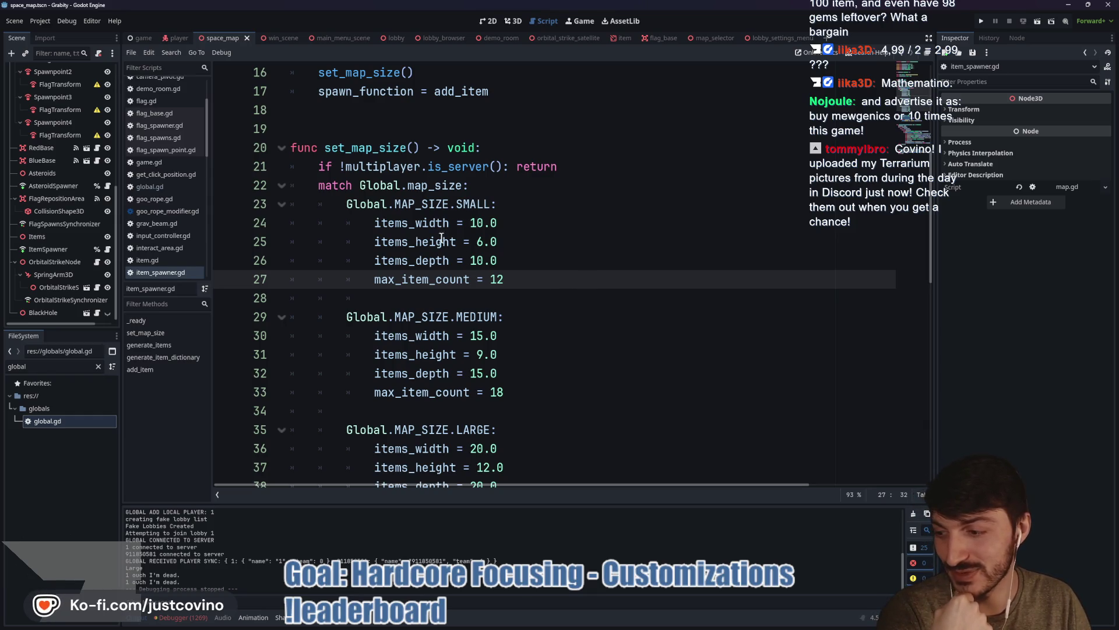
# Walk through set_map_size's SMALL and MEDIUM cases (items_height 9.0), then scroll to LARGE.
pyautogui.click(495, 299)
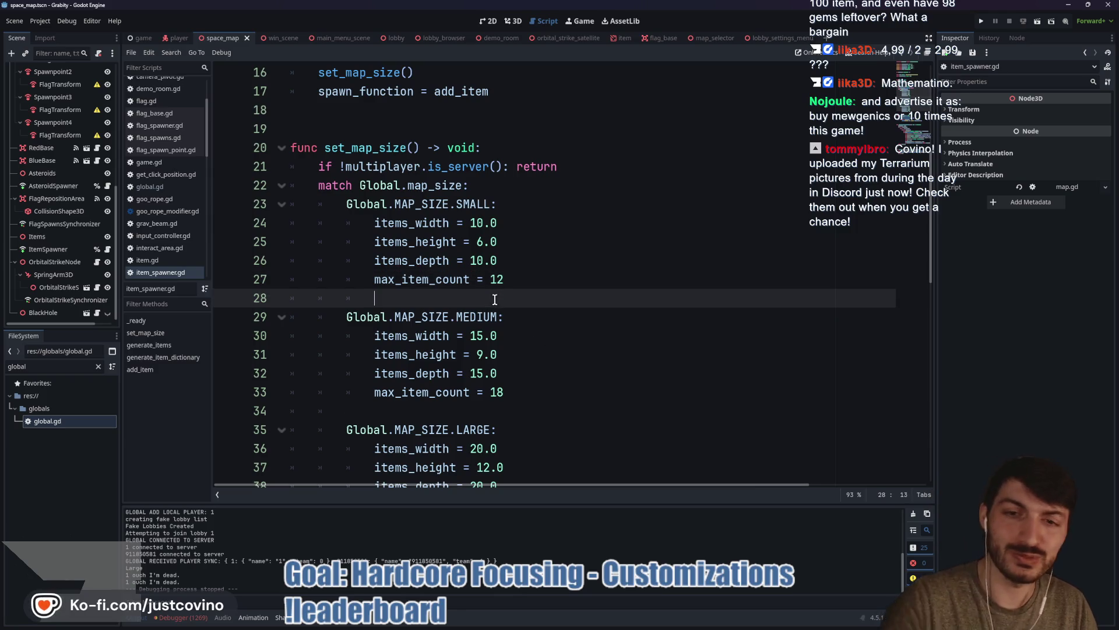
pyautogui.click(587, 353)
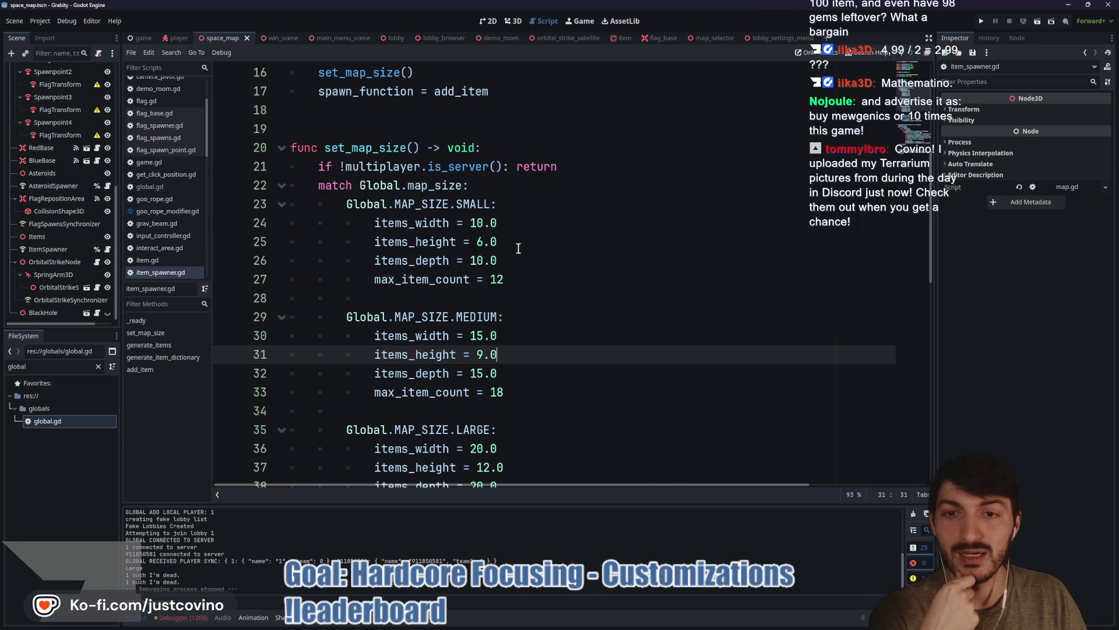
pyautogui.scroll(-3, 518, 249)
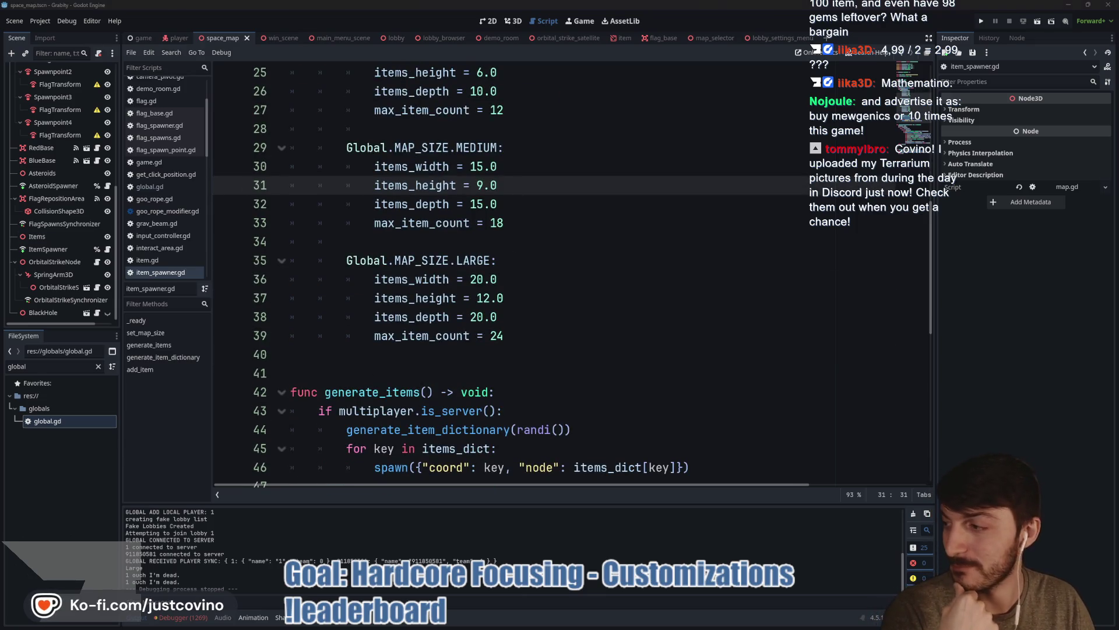